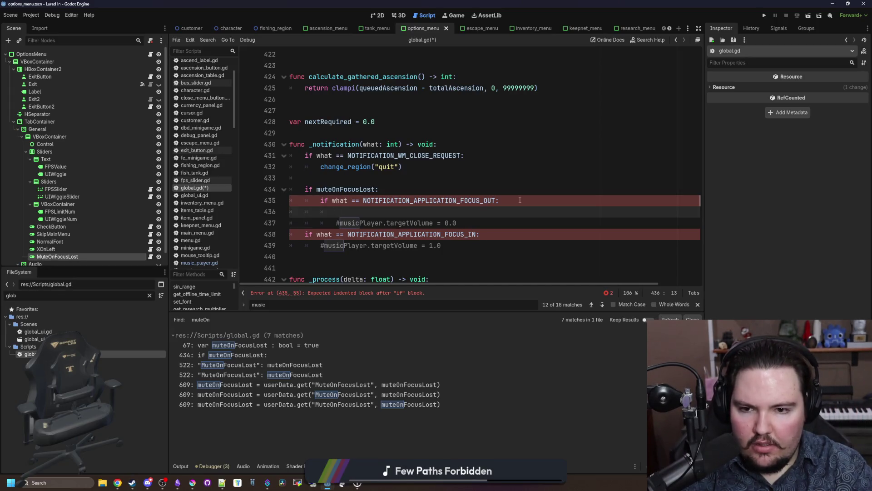
# - Set targetMasterVolume to 0.0 in the focus-out branch and 1.0 in the focus-in branch
pyautogui.write('targetM')
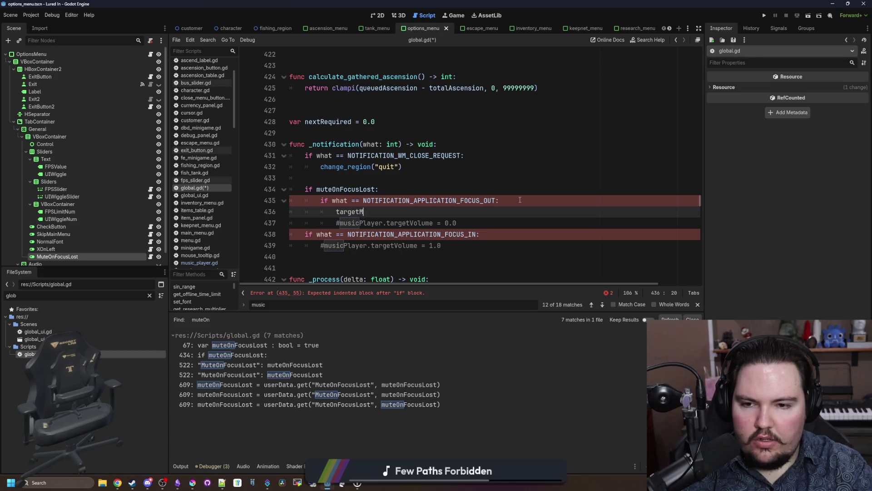
pyautogui.write('asterVolume = 1.0')
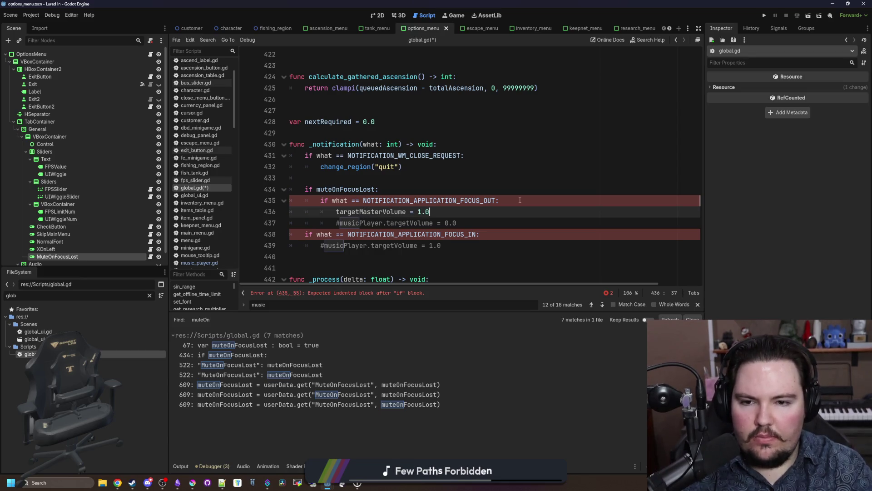
pyautogui.hotkey('ctrl', 'shift', 'Left')
pyautogui.hotkey('ctrl', 'shift', 'Left')
pyautogui.hotkey('ctrl', 'shift', 'Left')
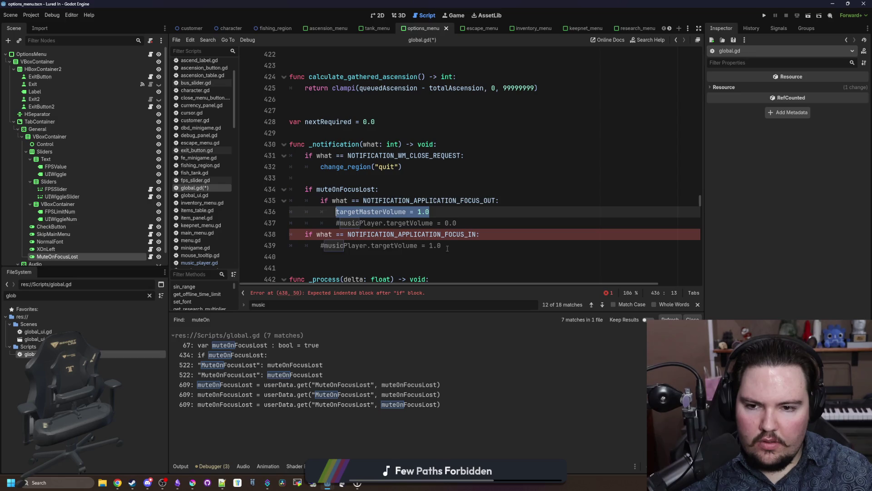
pyautogui.hotkey('ctrl', 'c')
pyautogui.click(447, 248)
pyautogui.press('Return')
pyautogui.hotkey('ctrl', 'v')
pyautogui.click(436, 215)
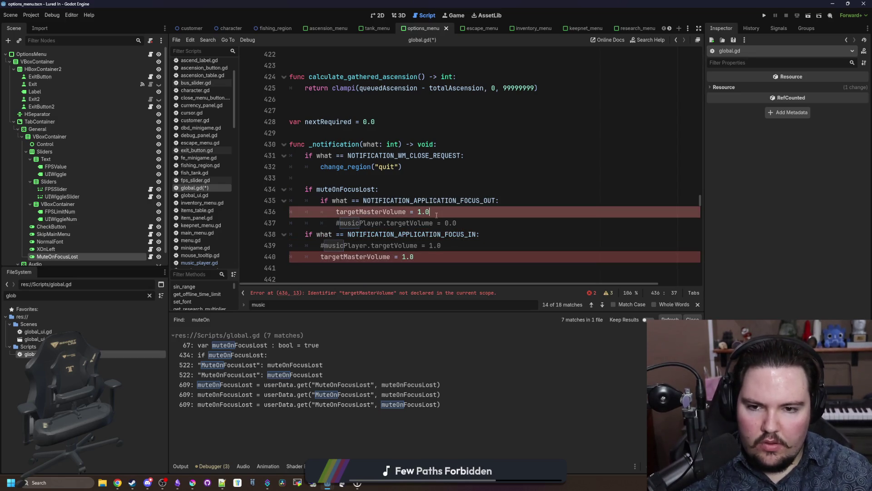
pyautogui.write('0.0')
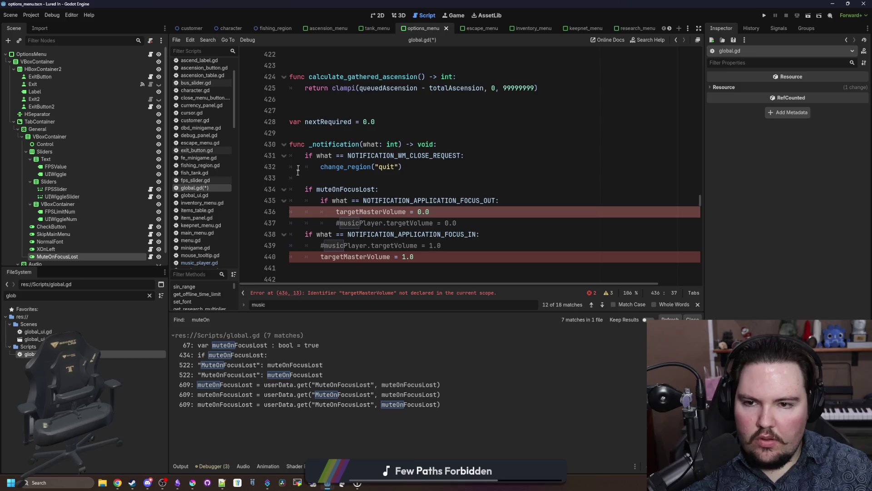
# - Declare var targetMasterVolume = 1.0 on a new line after nextRequired
pyautogui.doubleClick(365, 212)
pyautogui.hotkey('ctrl', 'c')
pyautogui.click(376, 122)
pyautogui.press('Return')
pyautogui.write('var')
pyautogui.hotkey('ctrl', 'v')
pyautogui.write('= 1.0')
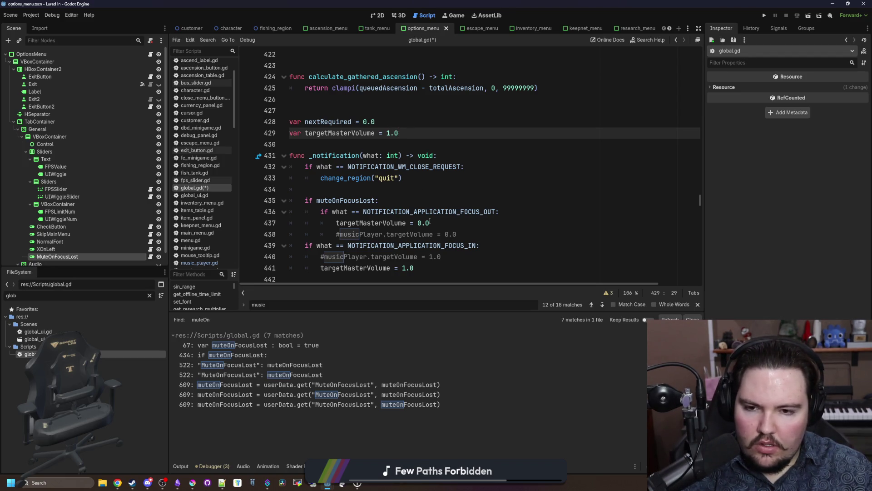
# - Remove the extra blank lines around the declarations and save global.gd
pyautogui.click(429, 267)
pyautogui.click(318, 189)
pyautogui.click(307, 149)
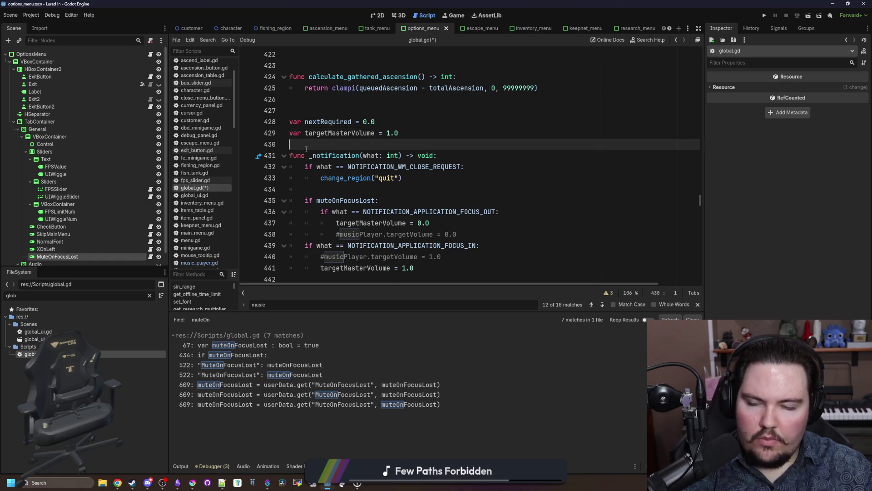
pyautogui.click(327, 111)
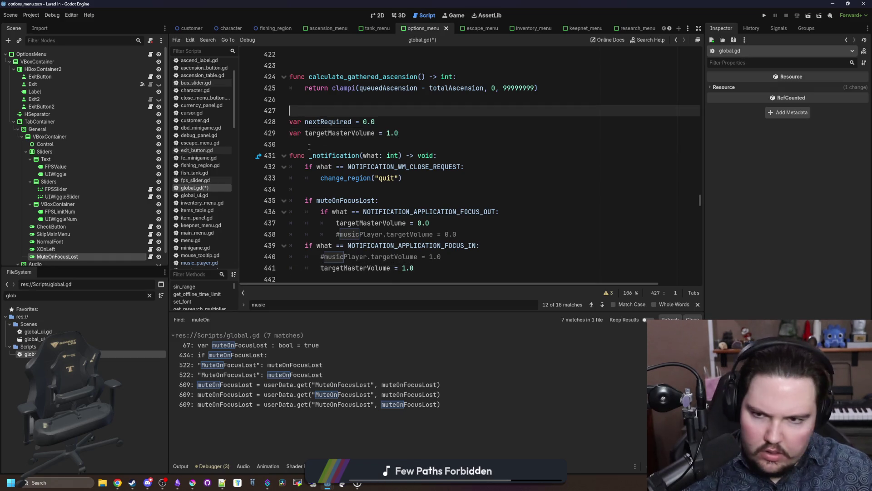
pyautogui.press('BackSpace')
pyautogui.click(329, 136)
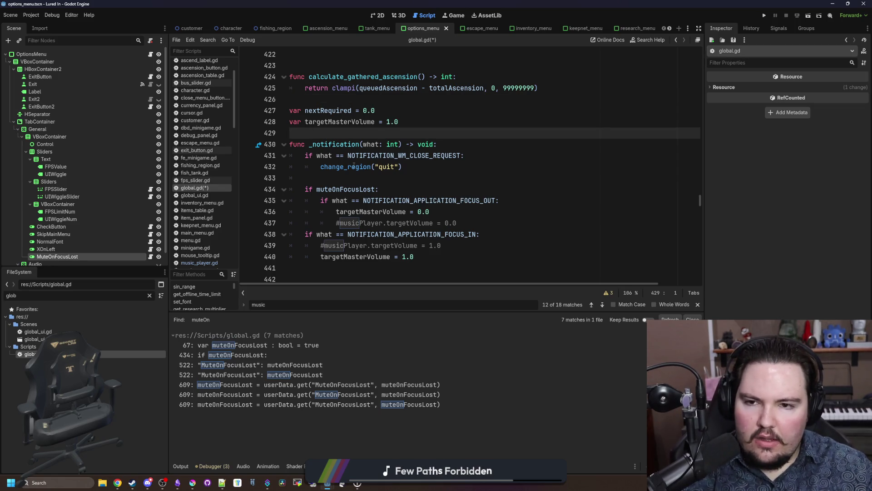
pyautogui.scroll(4, 363, 147)
pyautogui.hotkey('ctrl', 's')
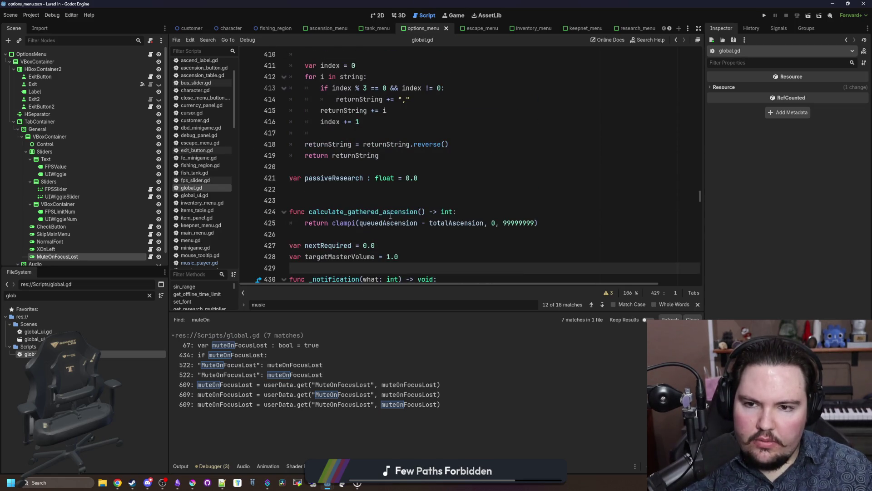
# - Move the two var declarations above calculate_gathered_ascension, tidy blank lines, and show the Audio bus mixer
pyautogui.hotkey('shift', 'Up')
pyautogui.hotkey('shift', 'Up')
pyautogui.hotkey('ctrl', 'x')
pyautogui.click(330, 189)
pyautogui.hotkey('ctrl', 'v')
pyautogui.press('Delete')
pyautogui.scroll(-2, 330, 217)
pyautogui.click(345, 200)
pyautogui.press('BackSpace')
pyautogui.scroll(-3, 384, 144)
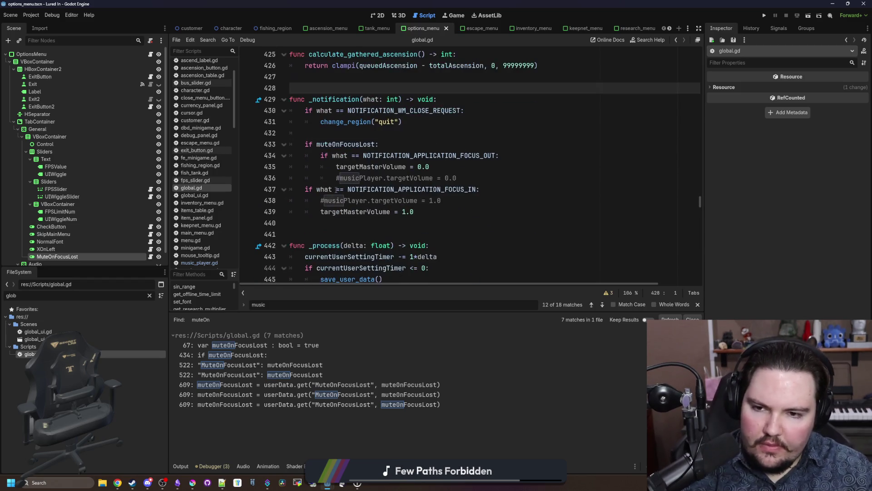
pyautogui.scroll(1, 384, 164)
pyautogui.click(384, 166)
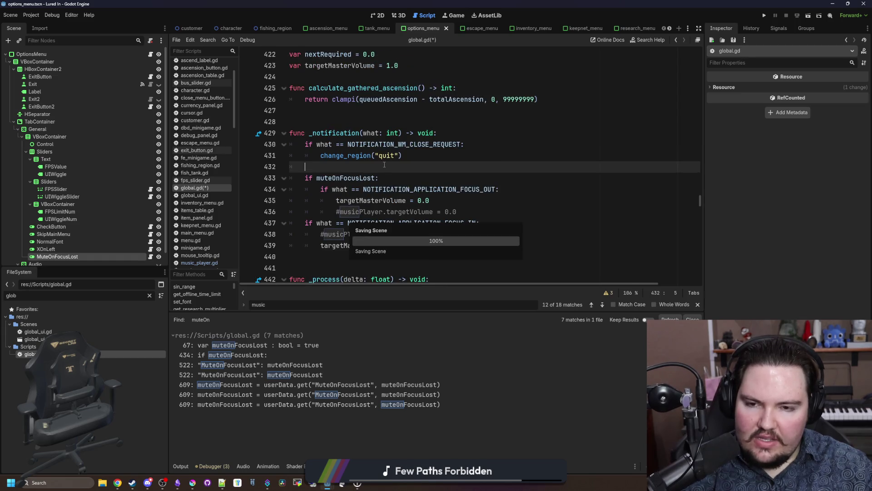
pyautogui.click(244, 466)
# - Add a new line reading AudioServer after targetMasterVolume = 1.0 in the focus-in branch
pyautogui.moveTo(177, 401)
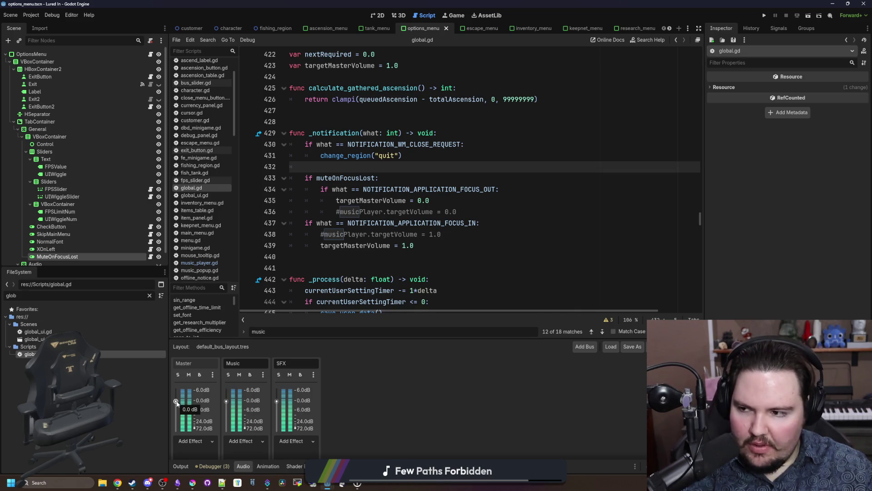
pyautogui.click(375, 259)
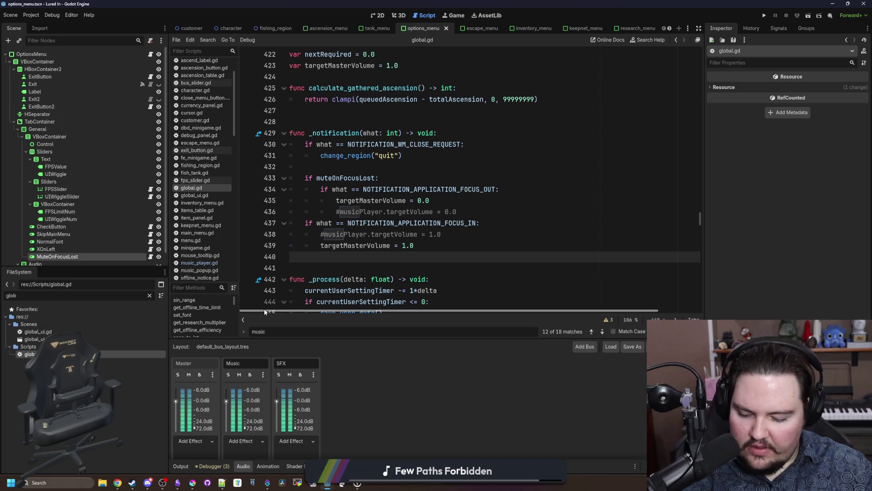
pyautogui.click(433, 249)
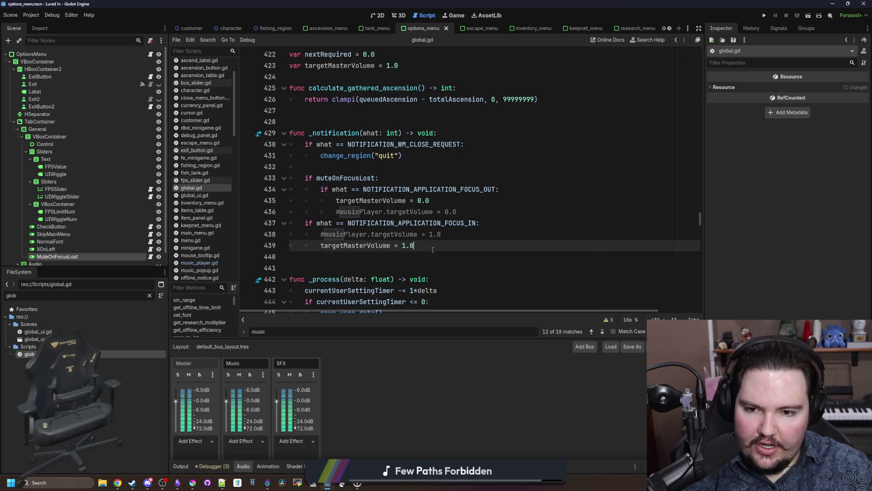
pyautogui.press('Return')
pyautogui.write('AudioServer')
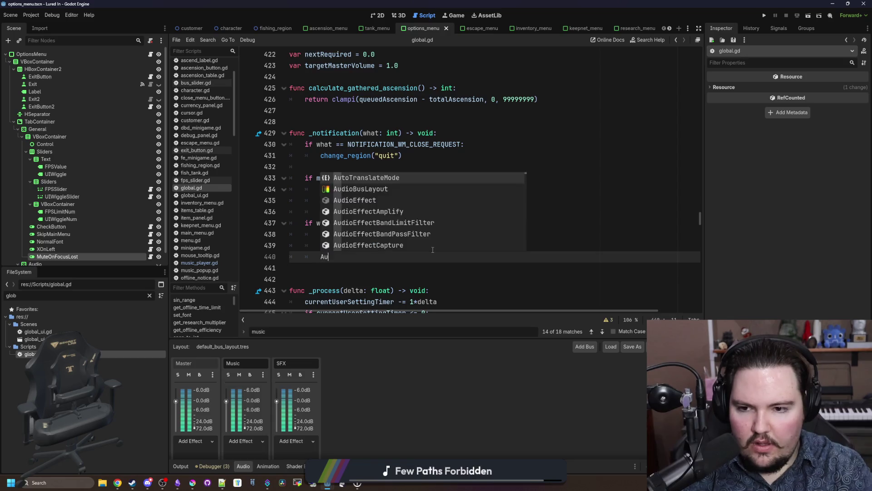
# - Open the AudioServer class reference and browse its properties, methods, signals and enumerations
pyautogui.keyDown('ctrl'); pyautogui.click(342, 257); pyautogui.keyUp('ctrl')
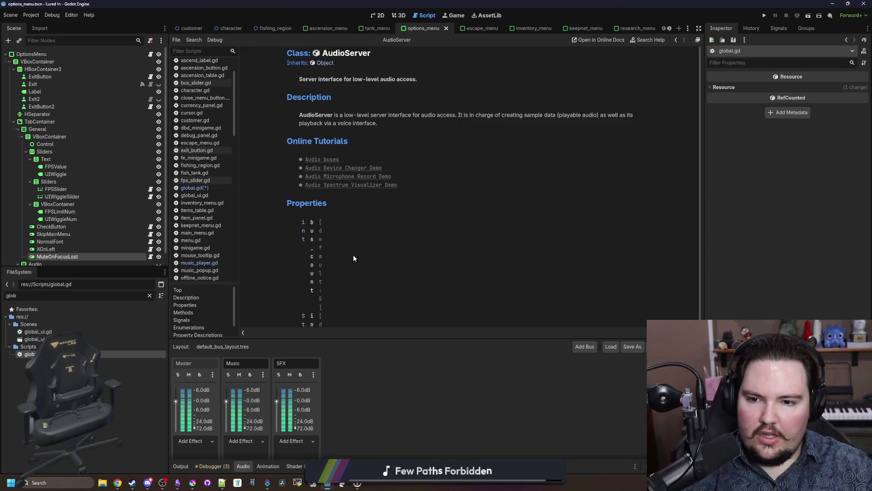
pyautogui.scroll(-3, 386, 179)
pyautogui.scroll(-6, 386, 180)
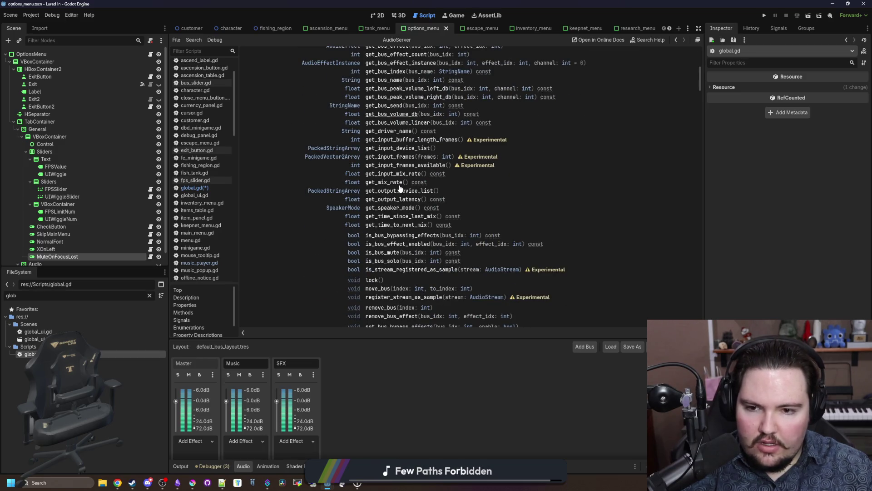
pyautogui.scroll(-5, 419, 251)
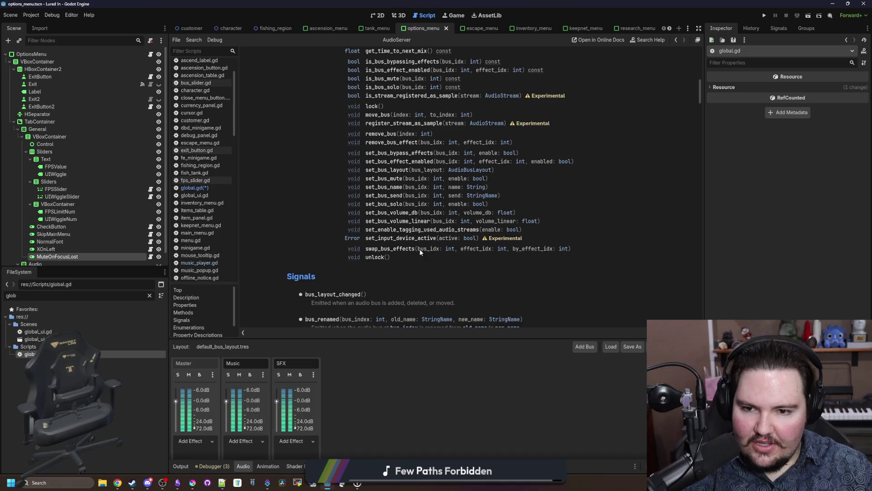
pyautogui.scroll(-6, 418, 249)
pyautogui.scroll(-7, 420, 252)
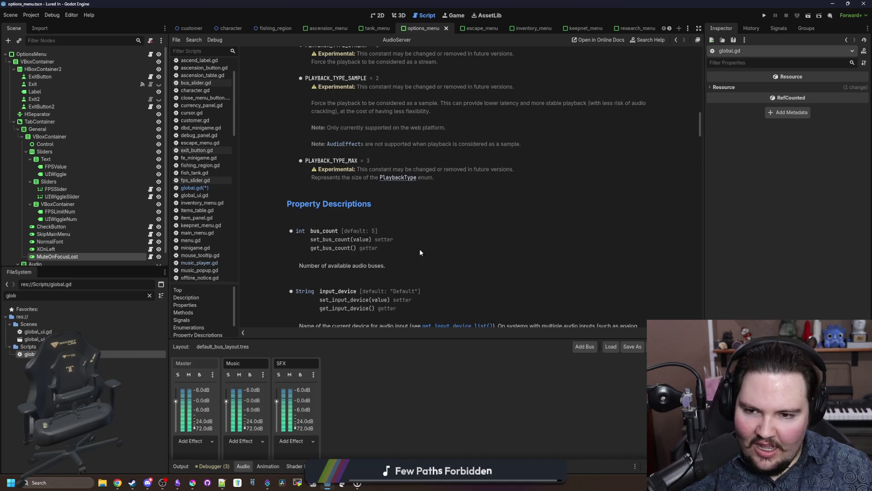
pyautogui.press('Home')
pyautogui.click(189, 440)
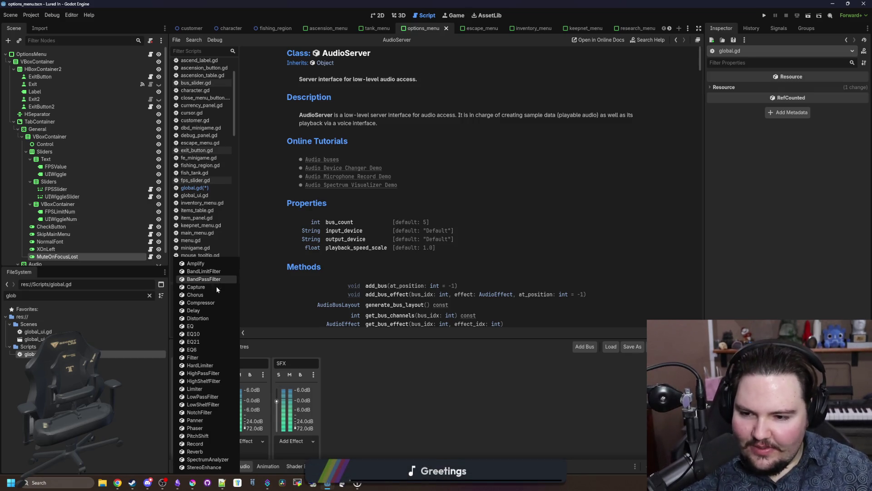
# - Try a Limiter on the Master bus with ceiling -20 dB, then delete it and return to global.gd
pyautogui.click(200, 389)
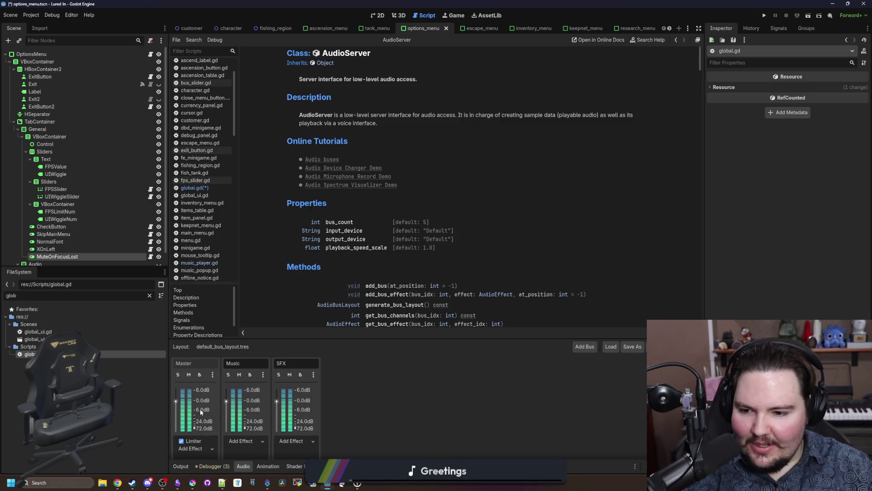
pyautogui.click(198, 442)
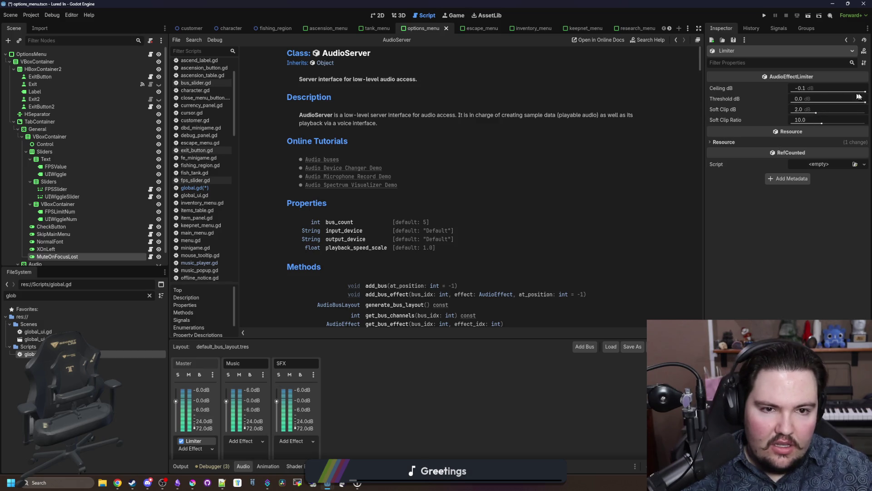
pyautogui.moveTo(857, 93); pyautogui.dragTo(760, 95)
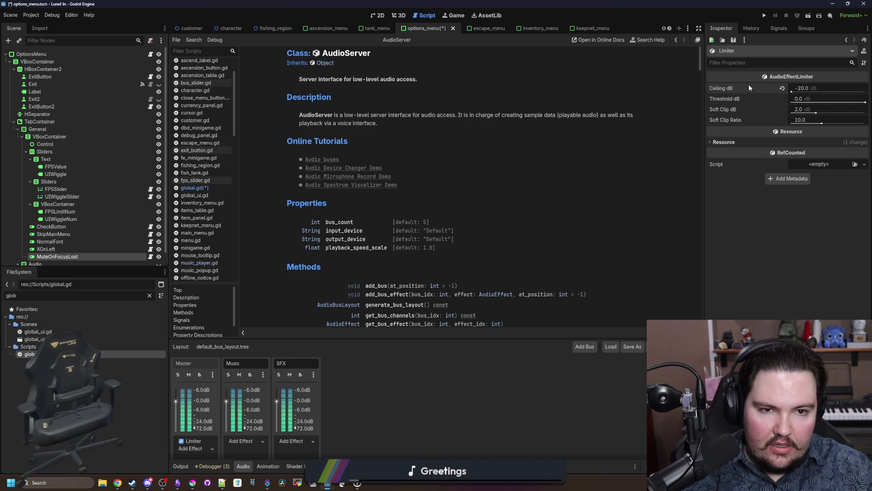
pyautogui.rightClick(195, 440)
pyautogui.click(206, 446)
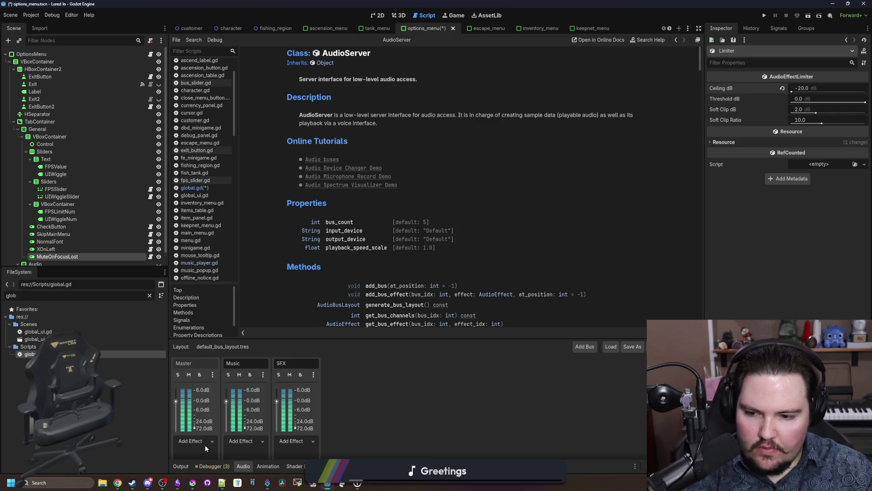
pyautogui.click(195, 187)
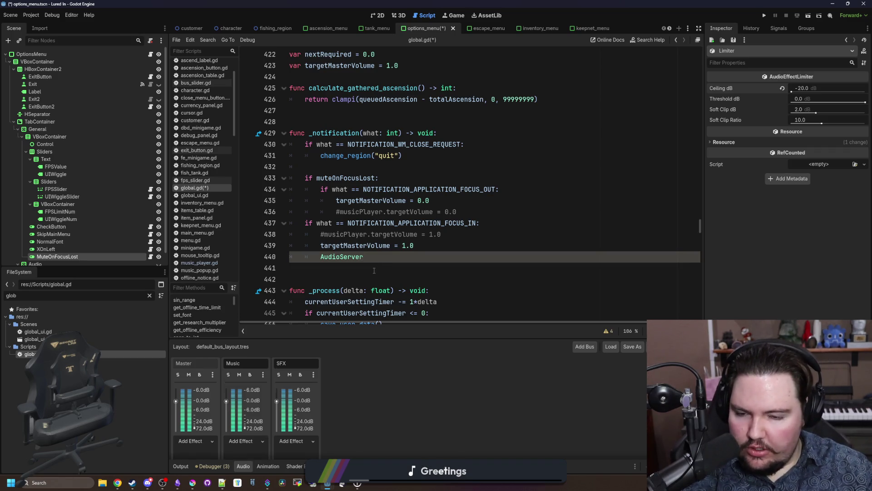
# - Delete the AudioServer line and add AudioServer.get_bus_index("Master") inside _process
pyautogui.tripleClick(379, 256)
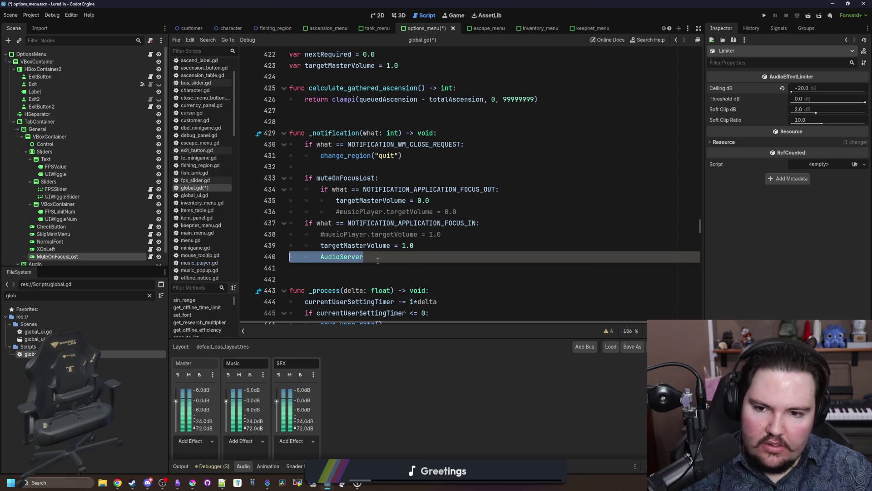
pyautogui.press('BackSpace')
pyautogui.hotkey('ctrl', 'f')
pyautogui.write('_process')
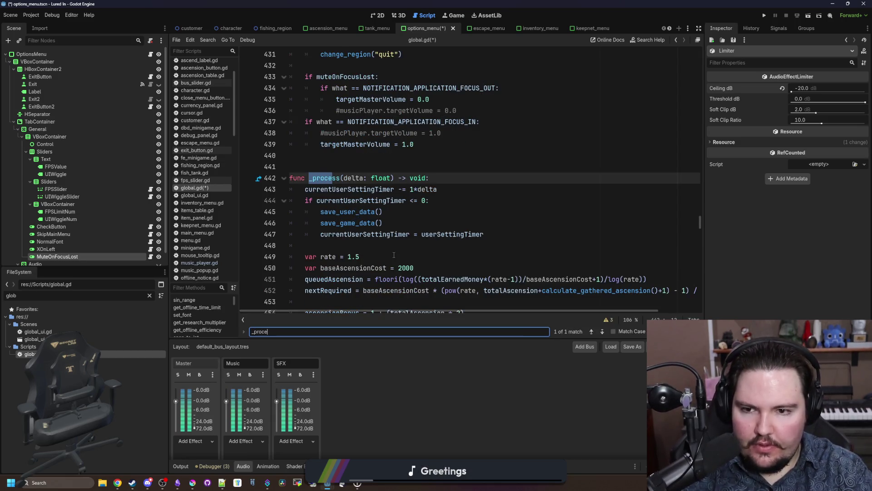
pyautogui.click(332, 223)
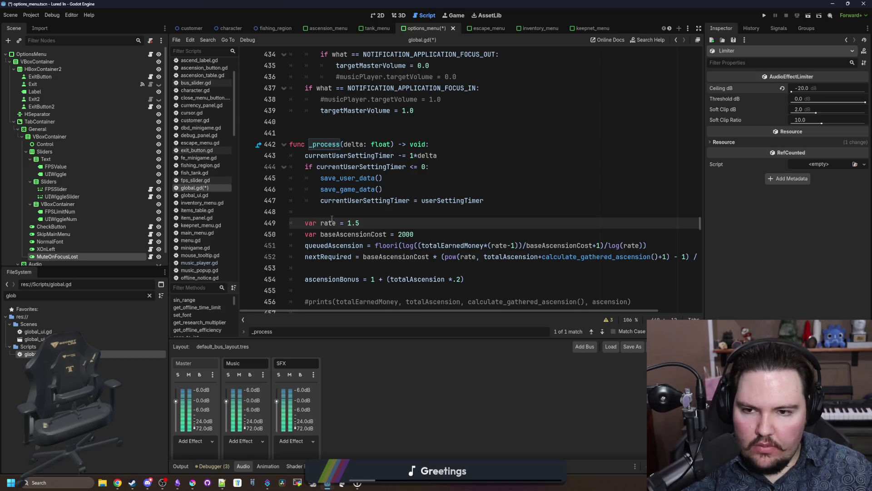
pyautogui.scroll(-3, 329, 204)
pyautogui.click(326, 190)
pyautogui.press('Return')
pyautogui.press('Return')
pyautogui.press('Up')
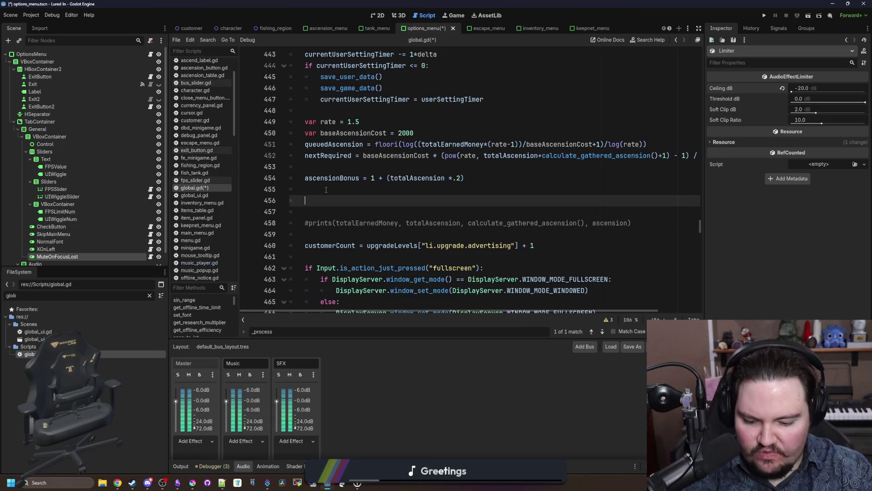
pyautogui.write('dioServer.get_')
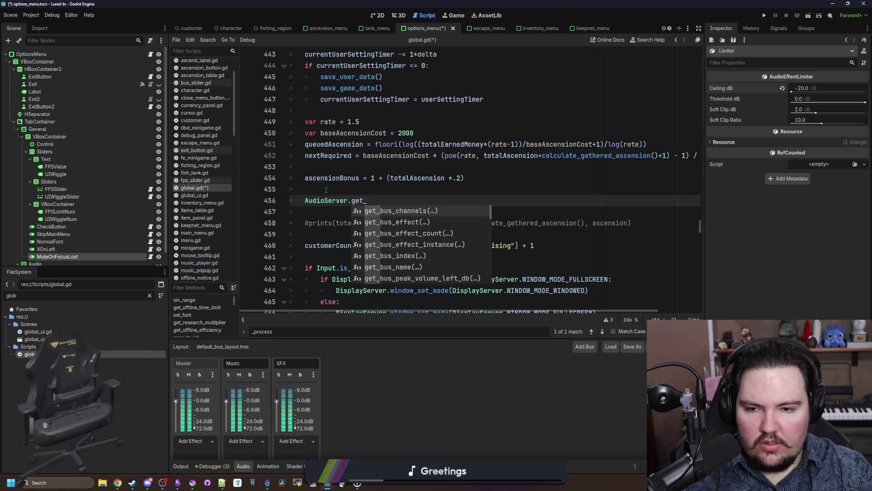
pyautogui.write('bus')
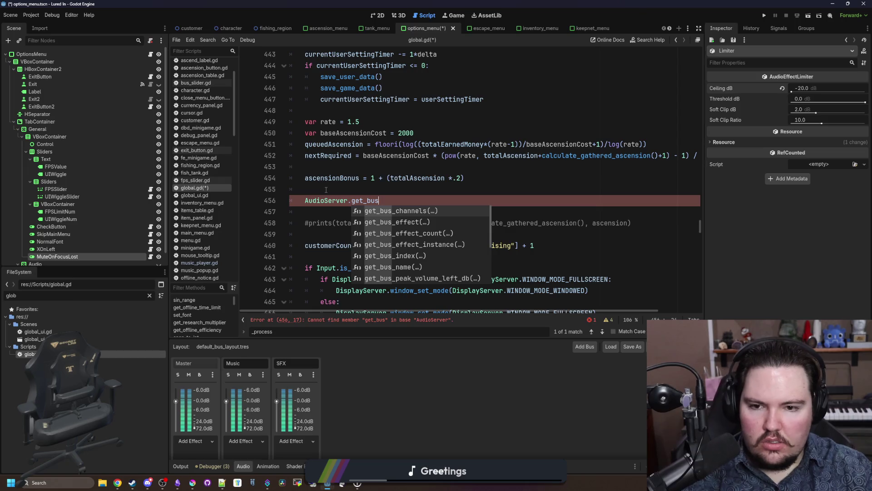
pyautogui.write('_i')
pyautogui.press('Return')
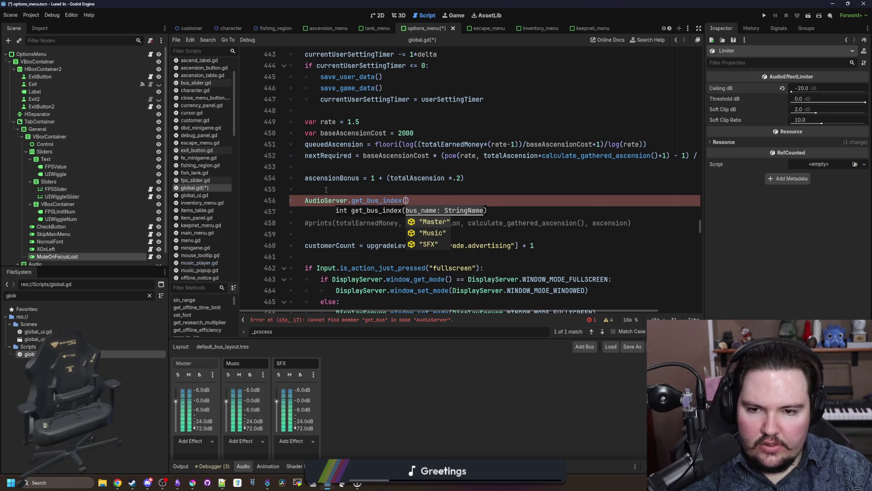
pyautogui.write('"Master')
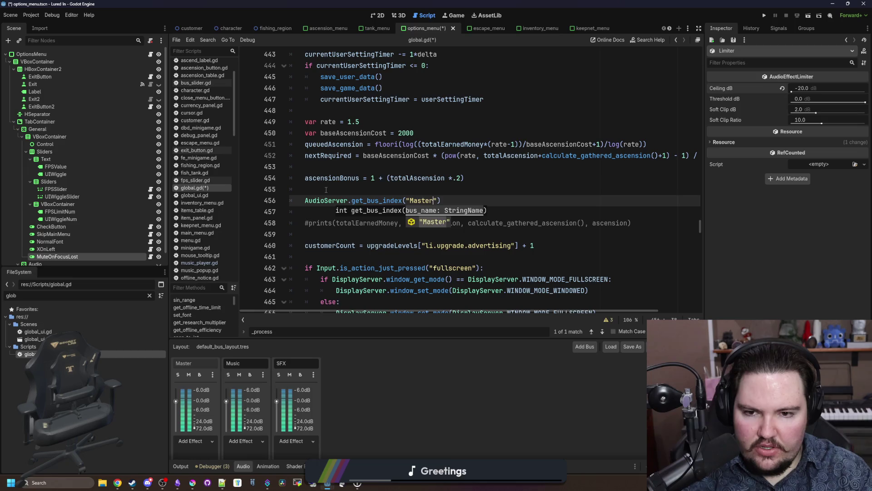
pyautogui.press('Return')
pyautogui.press('Return')
# - Start a new line calling AudioServer.set_bus_volume_linear
pyautogui.write('AudioServ')
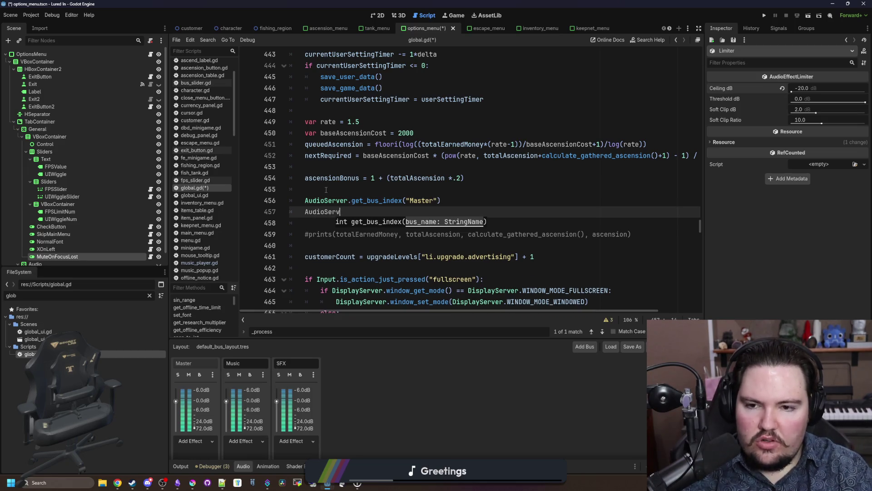
pyautogui.write('er.get_bus_')
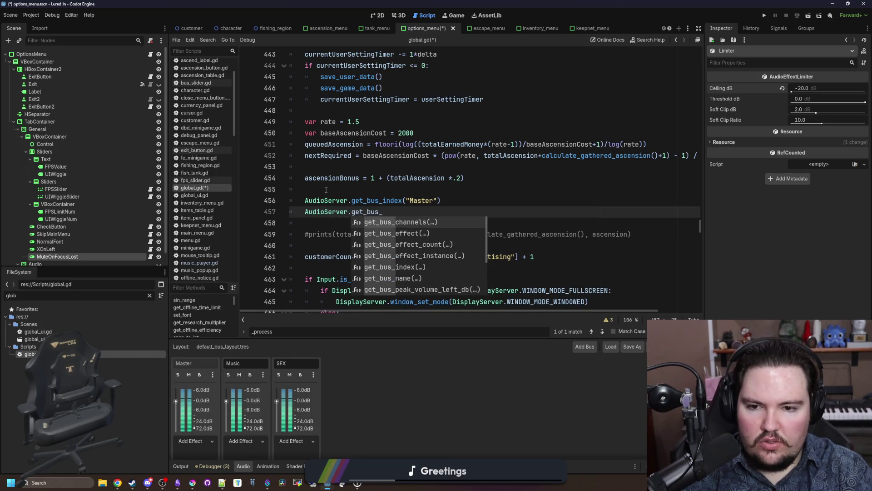
pyautogui.write('c')
pyautogui.press('BackSpace')
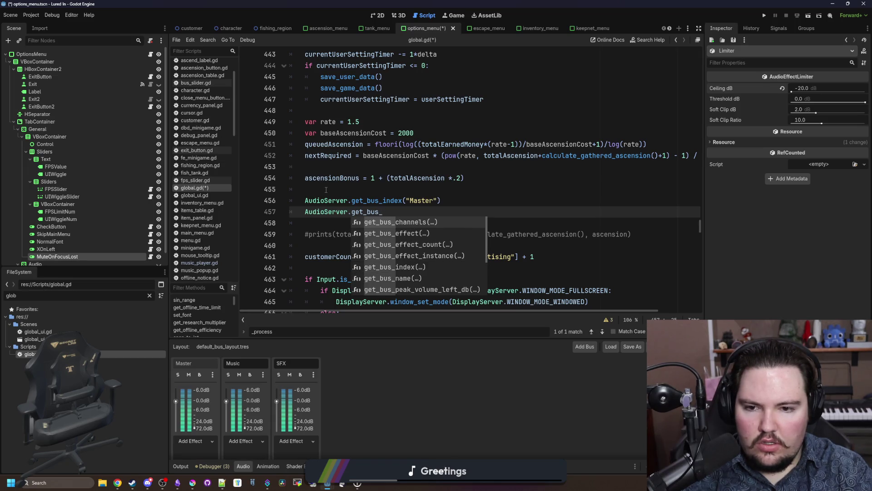
pyautogui.press('BackSpace')
pyautogui.press('BackSpace')
pyautogui.press('BackSpace')
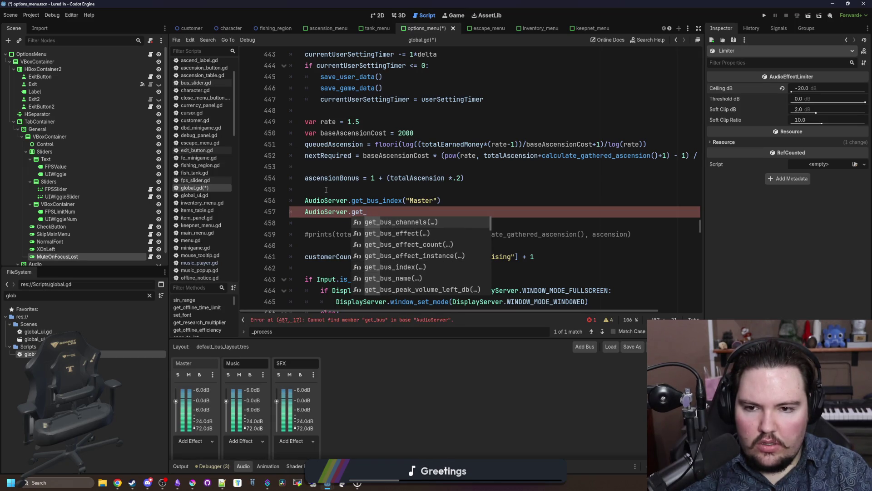
pyautogui.write('audi')
pyautogui.press('BackSpace')
pyautogui.press('BackSpace')
pyautogui.press('BackSpace')
pyautogui.write('bus')
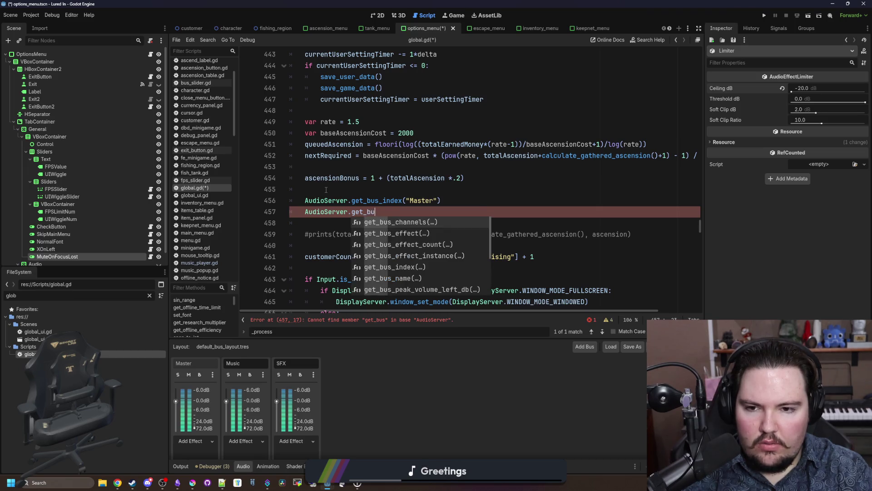
pyautogui.press('BackSpace')
pyautogui.press('BackSpace')
pyautogui.press('BackSpace')
pyautogui.write('set-')
pyautogui.press('BackSpace')
pyautogui.write('_bus')
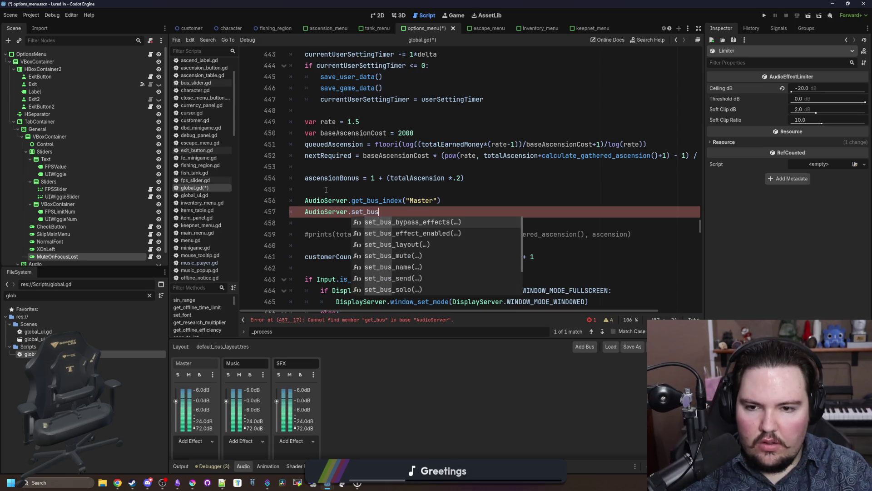
pyautogui.write('_)v')
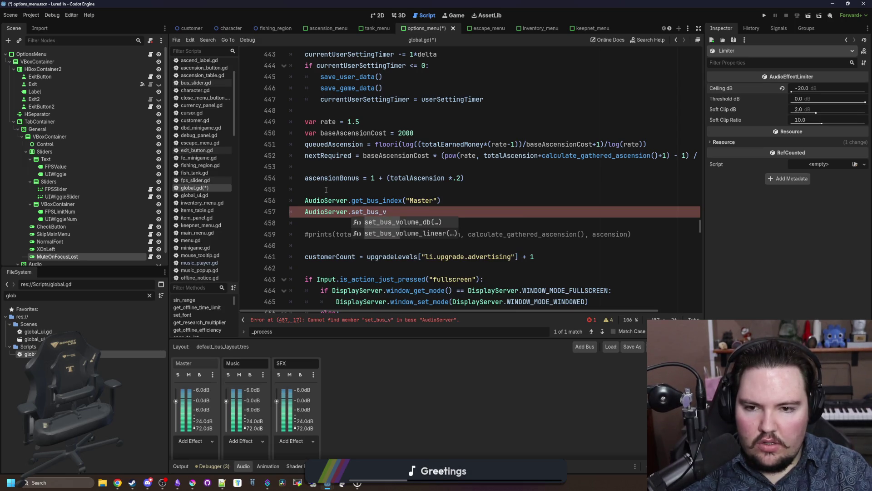
pyautogui.press('Down')
pyautogui.press('Return')
# - Pass get_bus_index("Master") and masterVolume as the set_bus_volume_linear arguments
pyautogui.press('Up')
pyautogui.press('End')
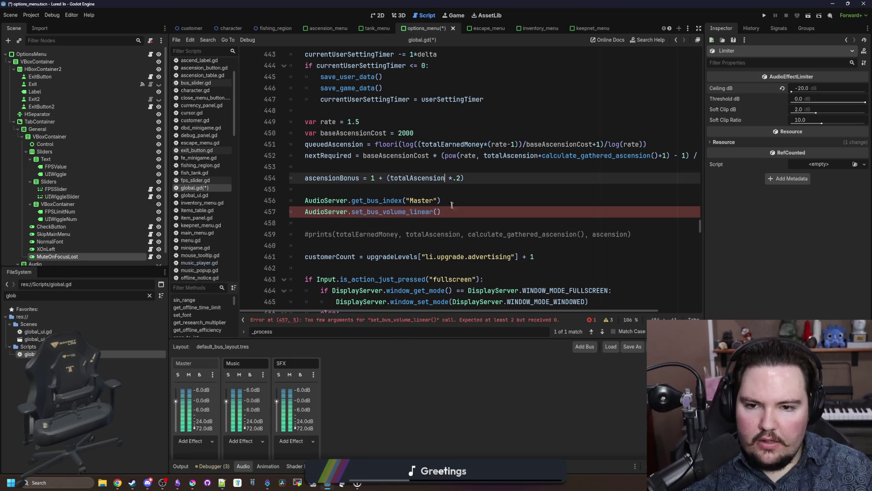
pyautogui.moveTo(441, 202); pyautogui.dragTo(304, 202)
pyautogui.hotkey('ctrl', 'c')
pyautogui.click(437, 212)
pyautogui.hotkey('ctrl', 'v')
pyautogui.keyDown('ctrl'); pyautogui.click(407, 212); pyautogui.keyUp('ctrl')
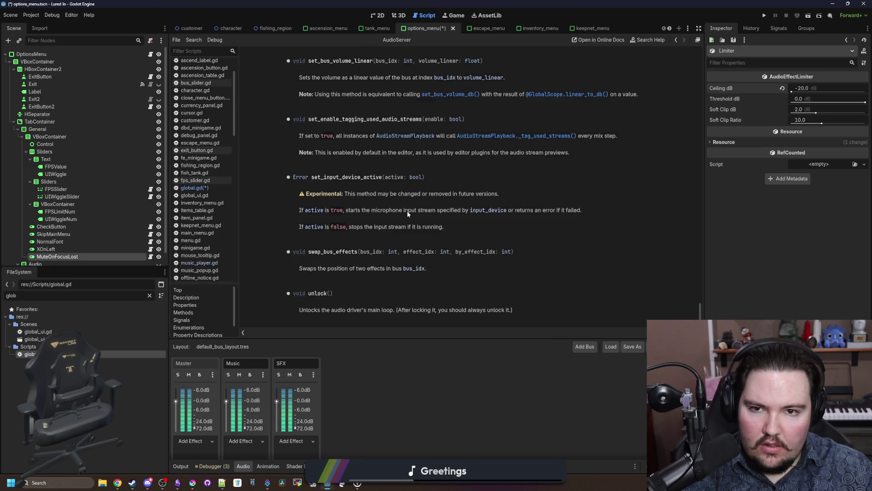
pyautogui.hotkey('alt', 'Left')
pyautogui.write(', ')
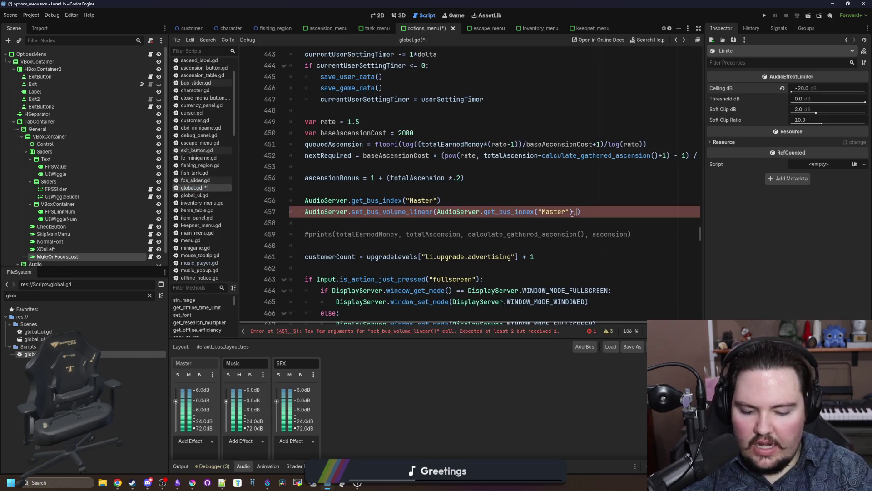
pyautogui.write('masterVolume ')
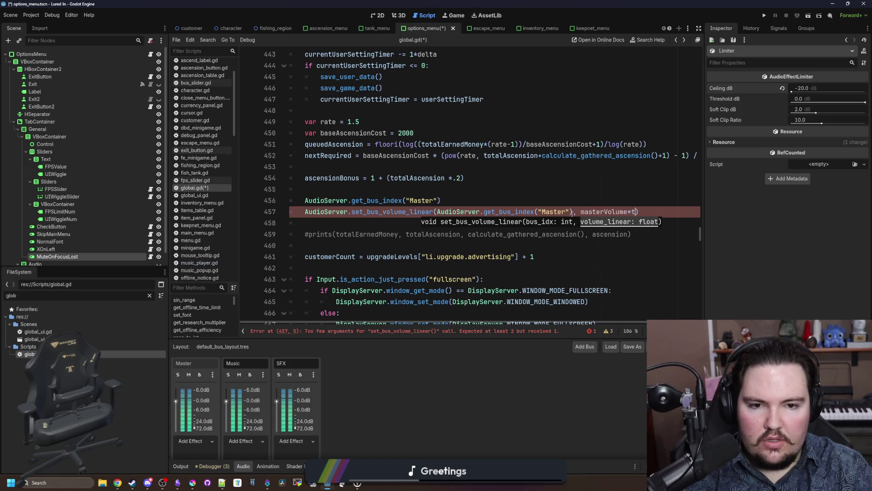
pyautogui.write('targetMasterVolume')
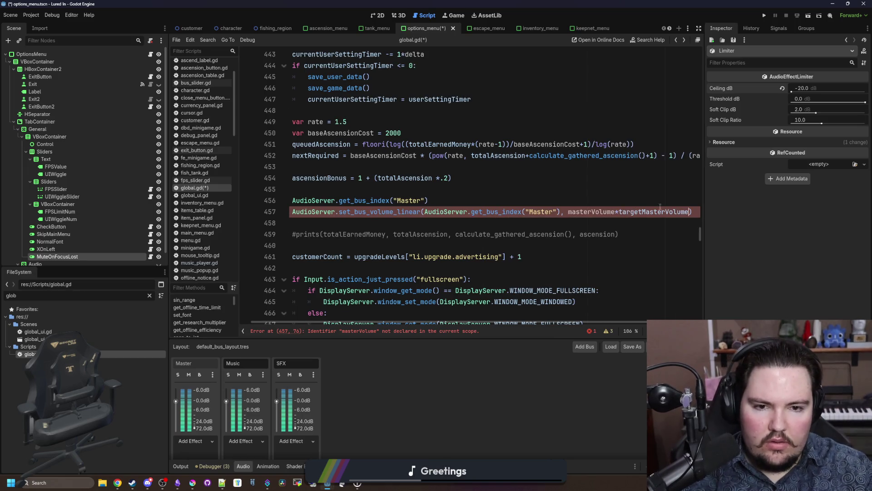
# - Rename targetMasterVolume to masterVolumeModifier in its declaration and both focus branches
pyautogui.keyDown('ctrl'); pyautogui.click(661, 212); pyautogui.keyUp('ctrl')
pyautogui.doubleClick(361, 179)
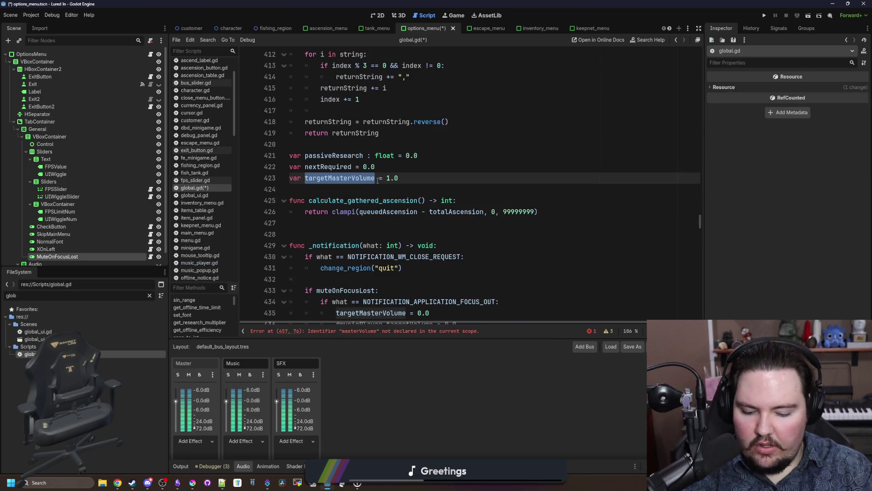
pyautogui.write('masterVolume')
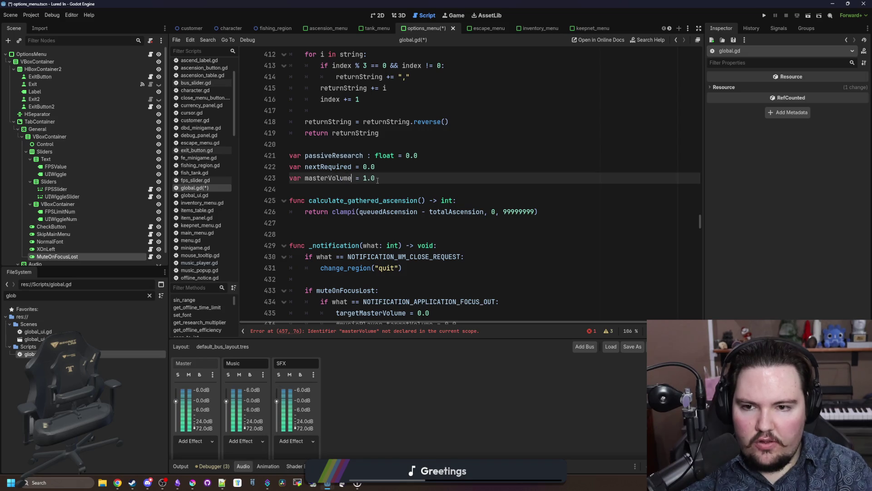
pyautogui.write('Modifier')
pyautogui.doubleClick(377, 179)
pyautogui.hotkey('ctrl', 'c')
pyautogui.scroll(-2, 377, 227)
pyautogui.doubleClick(364, 245)
pyautogui.hotkey('ctrl', 'v')
pyautogui.doubleClick(371, 291)
pyautogui.hotkey('ctrl', 'v')
pyautogui.click(418, 332)
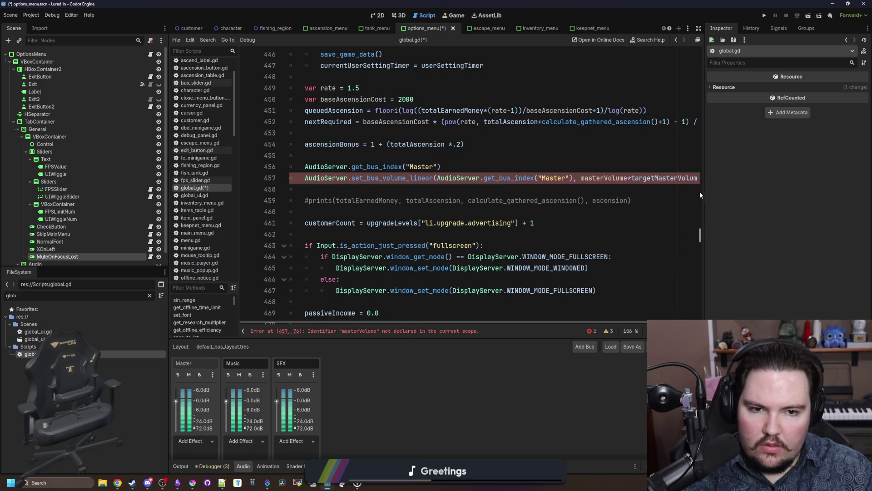
pyautogui.moveTo(702, 194); pyautogui.dragTo(795, 194)
pyautogui.scroll(1, 518, 195)
pyautogui.click(516, 190)
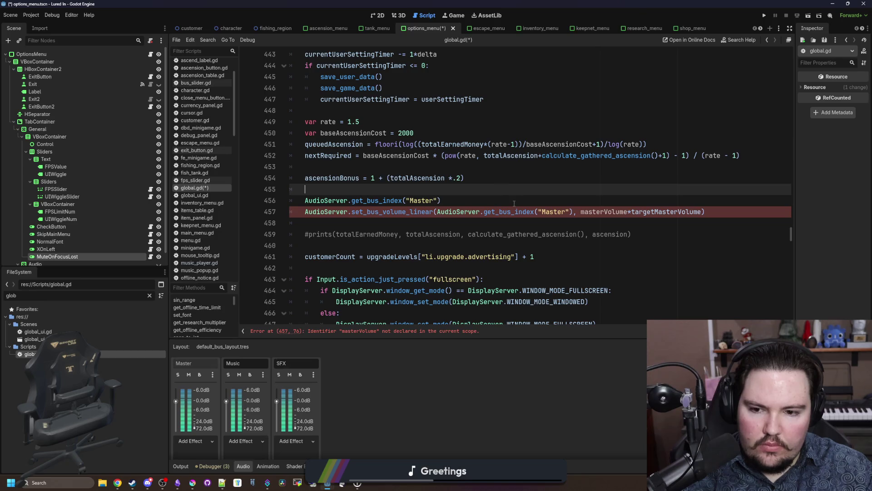
# - Declare var masterVolume = 1.0 below the masterVolumeModifier declaration
pyautogui.doubleClick(612, 212)
pyautogui.scroll(8, 499, 200)
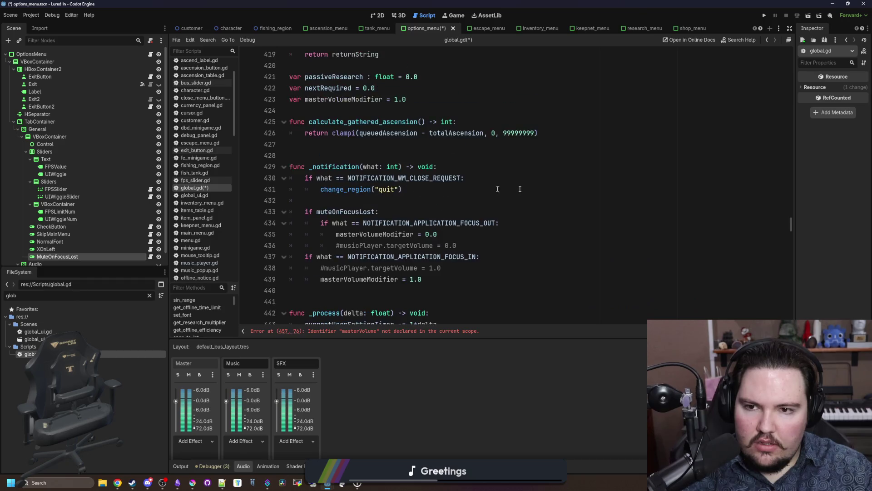
pyautogui.scroll(2, 474, 188)
pyautogui.click(434, 167)
pyautogui.press('Return')
pyautogui.write('var masterVolume = 1.0')
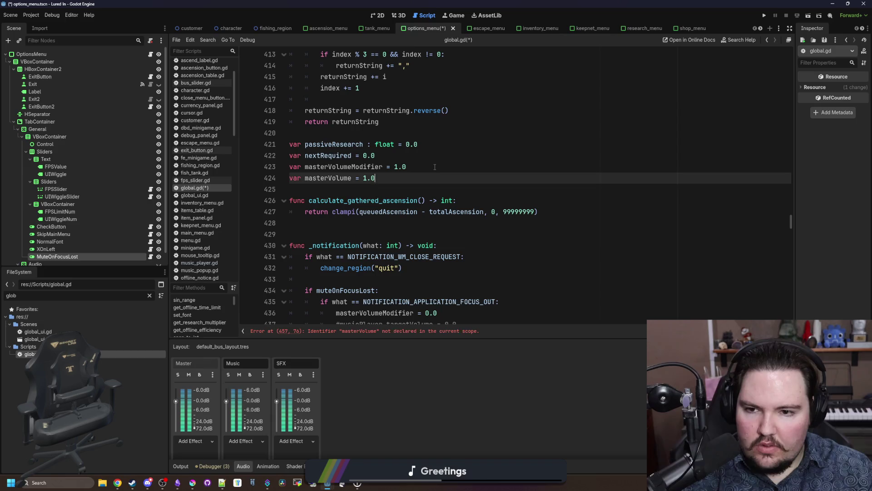
pyautogui.doubleClick(327, 177)
pyautogui.scroll(-10, 448, 213)
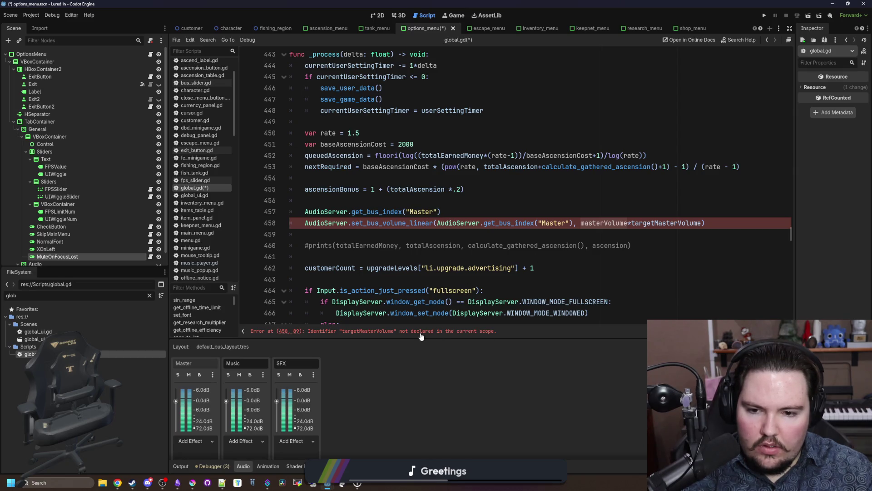
pyautogui.keyDown('ctrl'); pyautogui.click(594, 223); pyautogui.keyUp('ctrl')
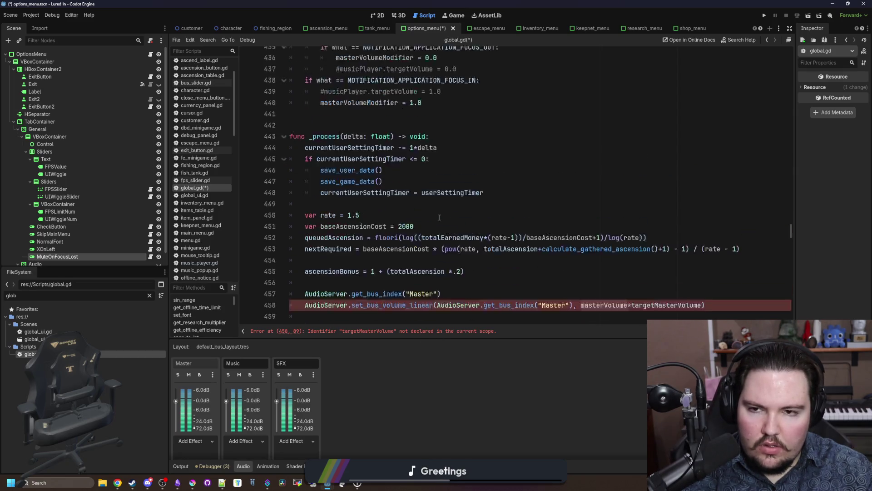
pyautogui.press('Down')
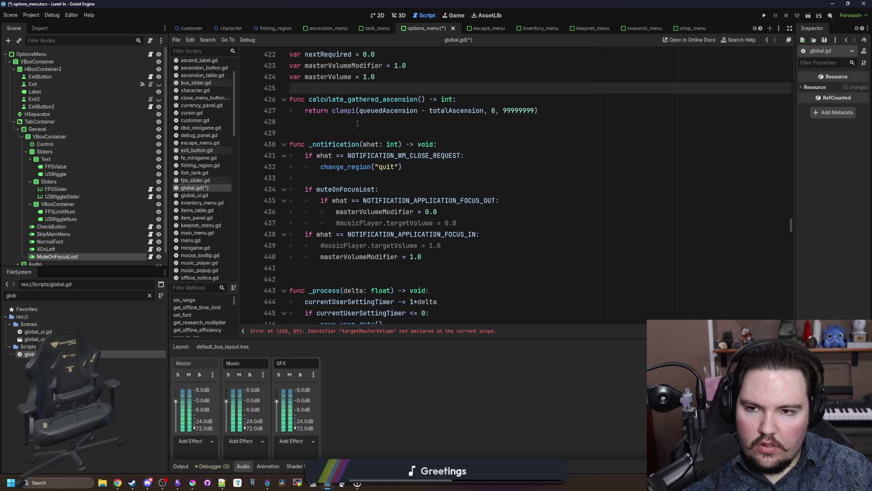
pyautogui.scroll(-9, 364, 136)
pyautogui.scroll(2, 409, 213)
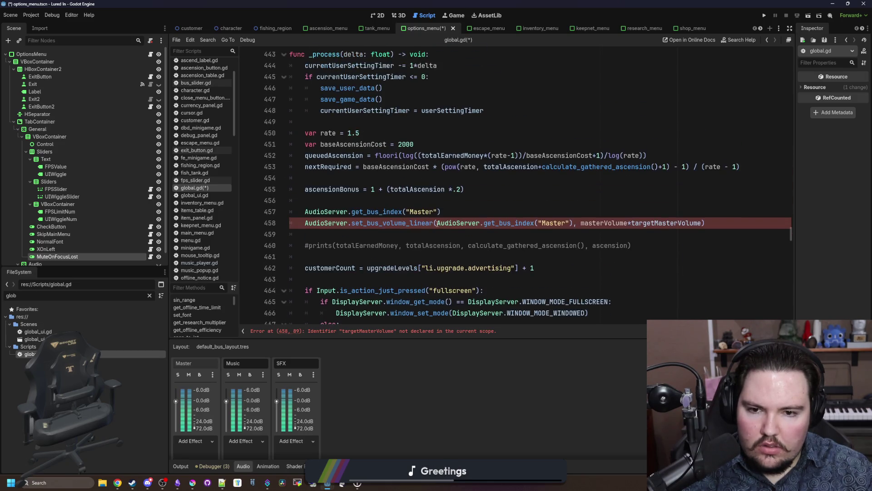
pyautogui.keyDown('ctrl'); pyautogui.click(593, 223); pyautogui.keyUp('ctrl')
# - Replace the leftover targetMasterVolume in the volume setter with masterVolumeModifier and save global.gd
pyautogui.scroll(-5, 356, 199)
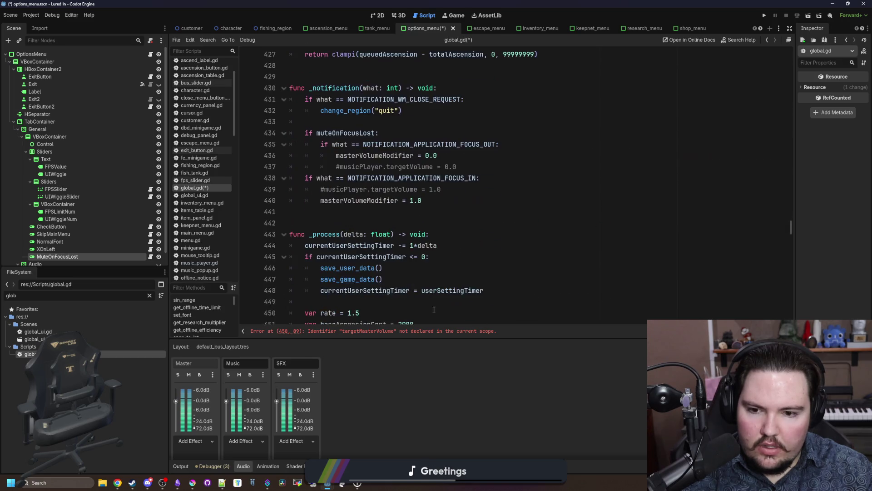
pyautogui.click(431, 332)
pyautogui.scroll(6, 658, 200)
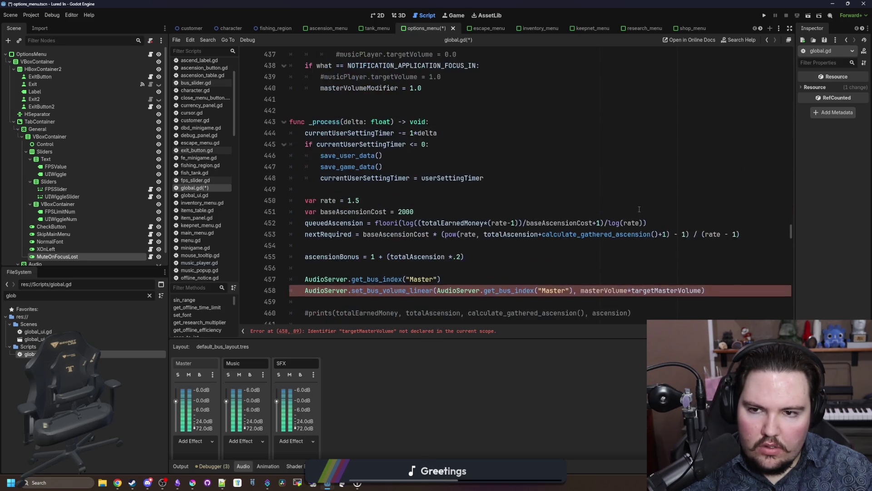
pyautogui.doubleClick(357, 191)
pyautogui.hotkey('ctrl', 'c')
pyautogui.scroll(-4, 624, 236)
pyautogui.doubleClick(672, 256)
pyautogui.hotkey('ctrl', 'v')
pyautogui.click(625, 236)
pyautogui.click(625, 245)
pyautogui.hotkey('ctrl', 's')
# - Filter the FileSystem for 'options' and open options_menu.tscn
pyautogui.click(150, 295)
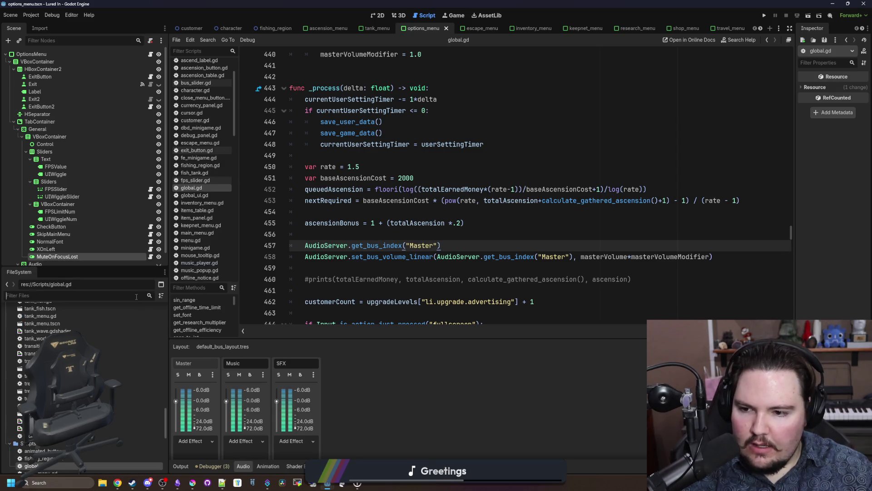
pyautogui.write('audio')
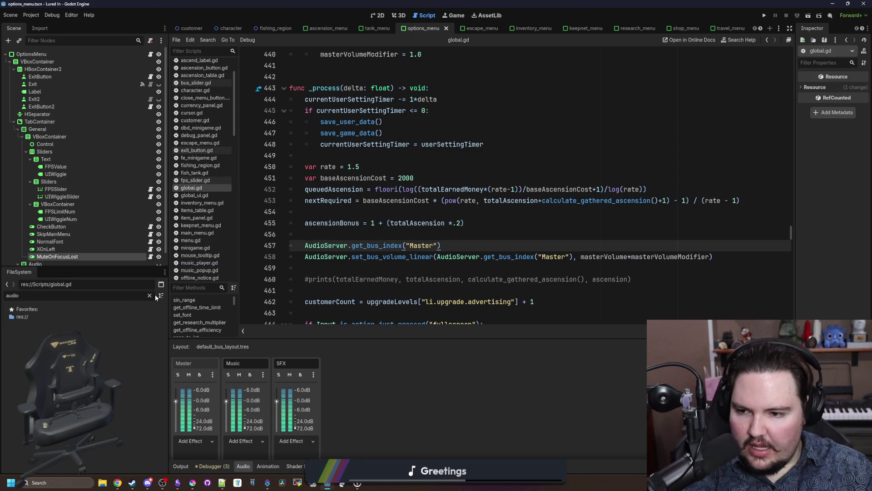
pyautogui.click(150, 296)
pyautogui.write('options')
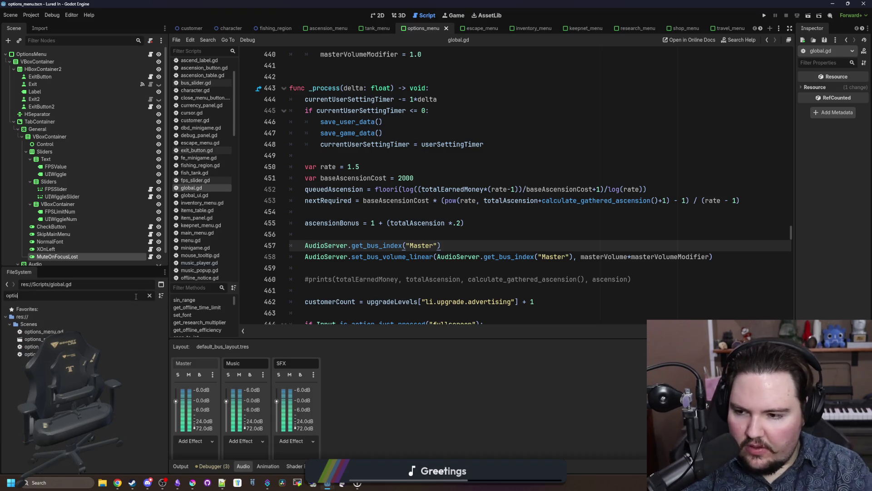
pyautogui.click(36, 340)
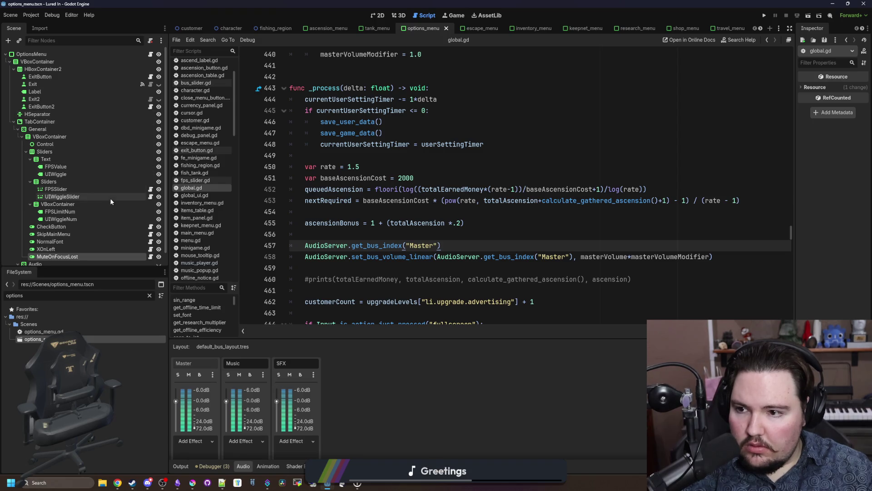
# - Expand the Audio sliders and open MasterSlider's bus_slider.gd script
pyautogui.scroll(-1, 79, 173)
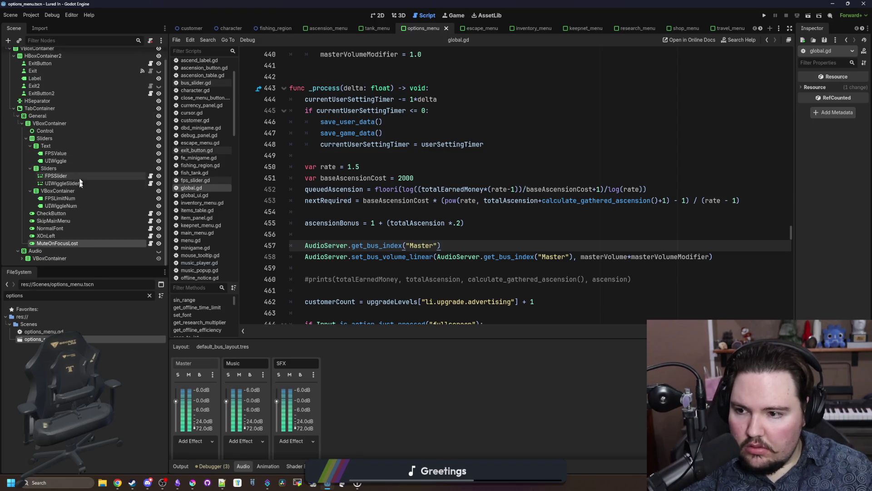
pyautogui.click(22, 258)
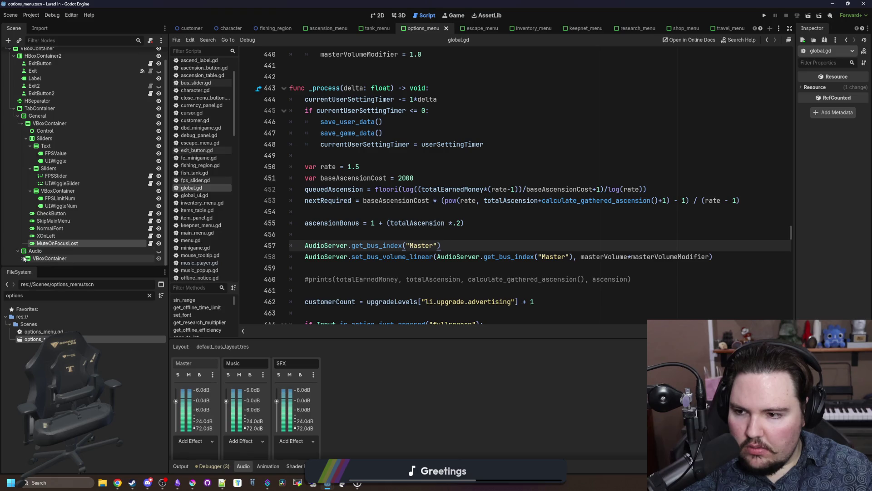
pyautogui.scroll(-6, 54, 241)
pyautogui.click(86, 230)
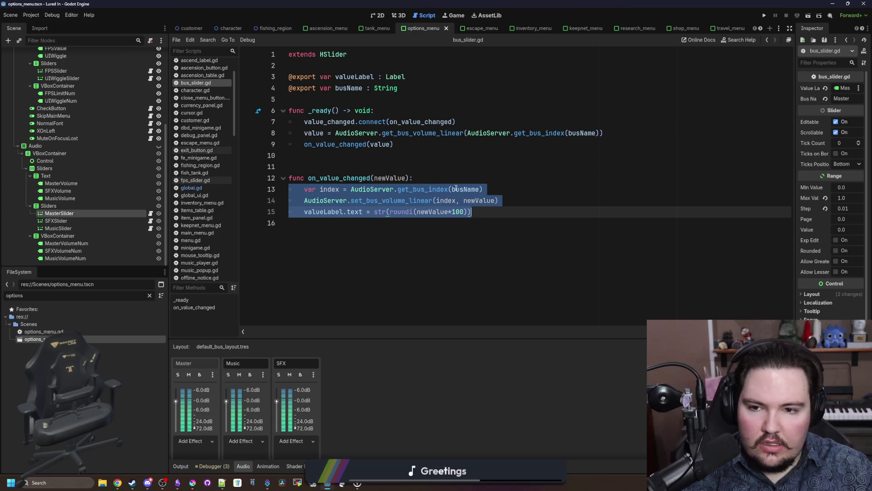
# - Add a trial AudioServer.set_bus_mute() call on line 16 inside bus_slider.gd's on_value_changed
pyautogui.click(425, 174)
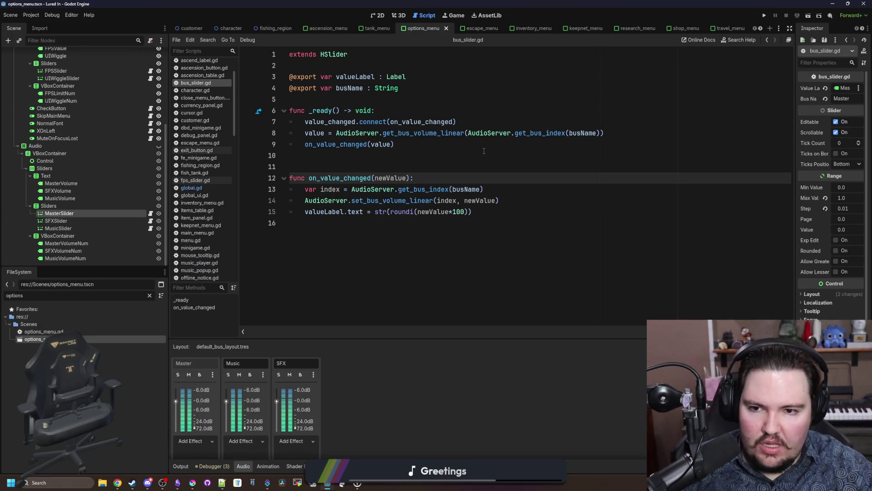
pyautogui.click(384, 155)
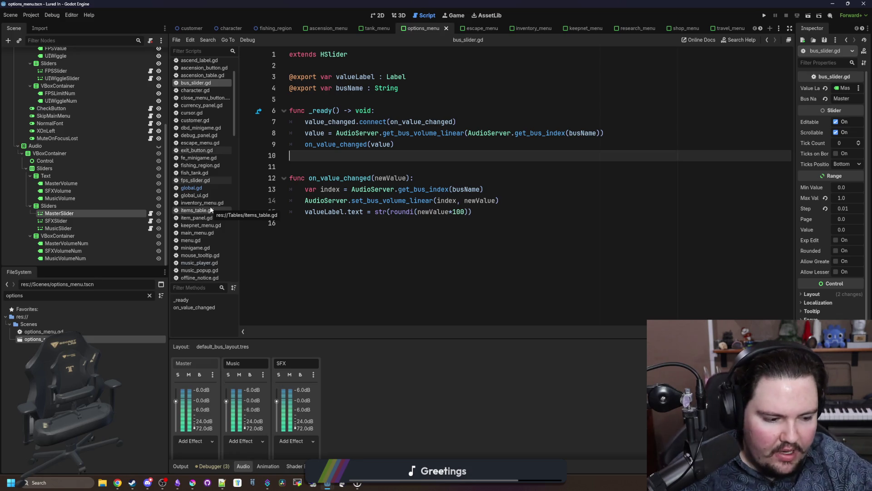
pyautogui.scroll(-2, 211, 209)
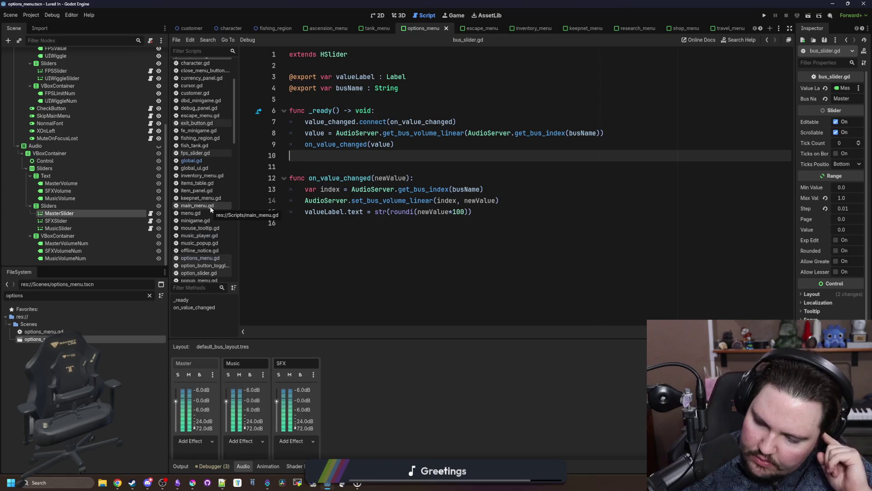
pyautogui.click(441, 247)
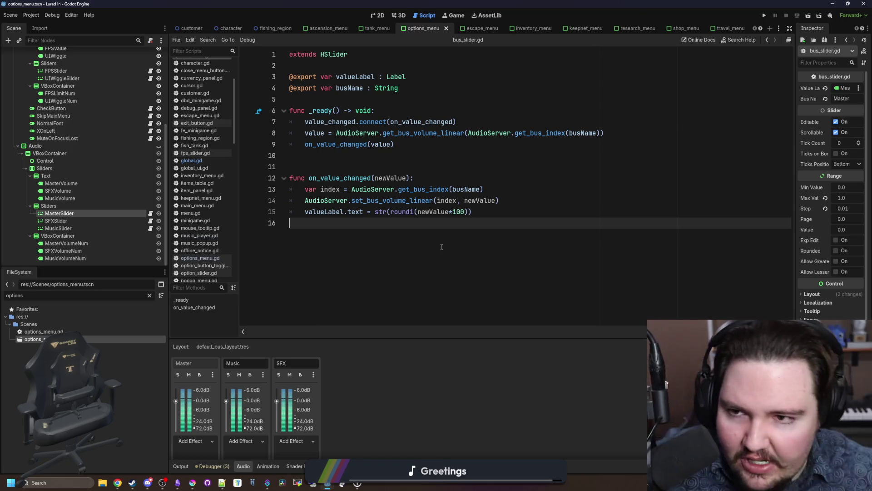
pyautogui.press('Tab')
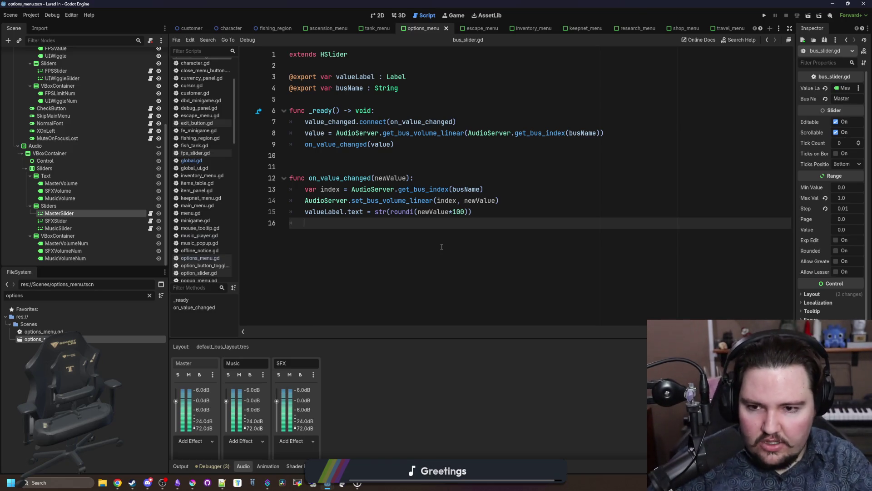
pyautogui.write('r.mute')
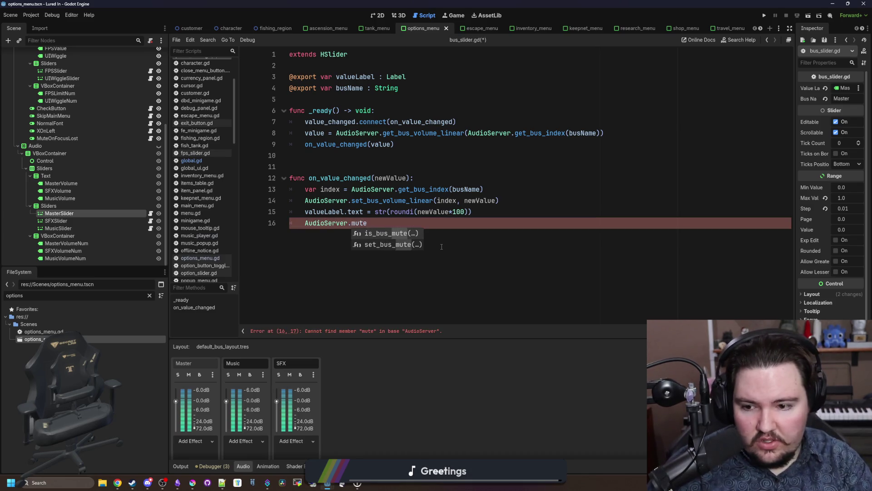
pyautogui.press('Down')
pyautogui.press('Return')
# - Delete the trial mute call and switch to global.gd
pyautogui.moveTo(427, 225)
pyautogui.mouseDown()
pyautogui.moveTo(318, 212)
pyautogui.moveTo(305, 223)
pyautogui.mouseUp()
pyautogui.press('BackSpace')
pyautogui.press('BackSpace')
pyautogui.press('BackSpace')
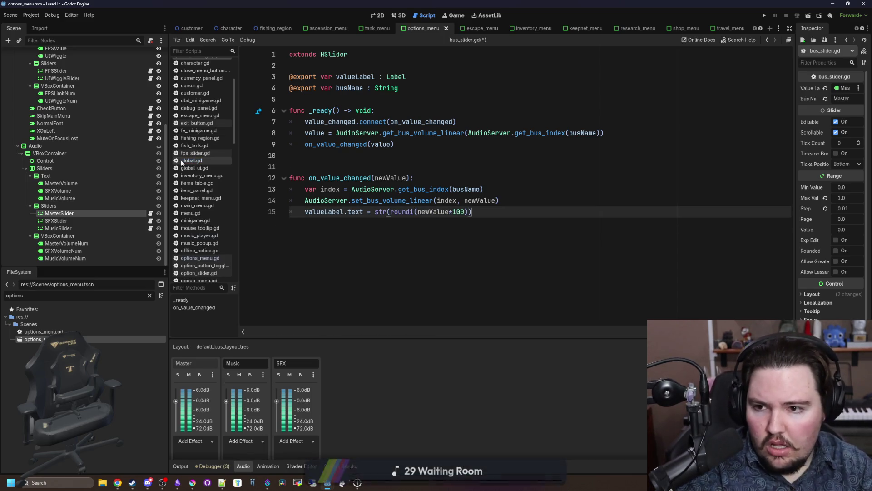
pyautogui.click(187, 160)
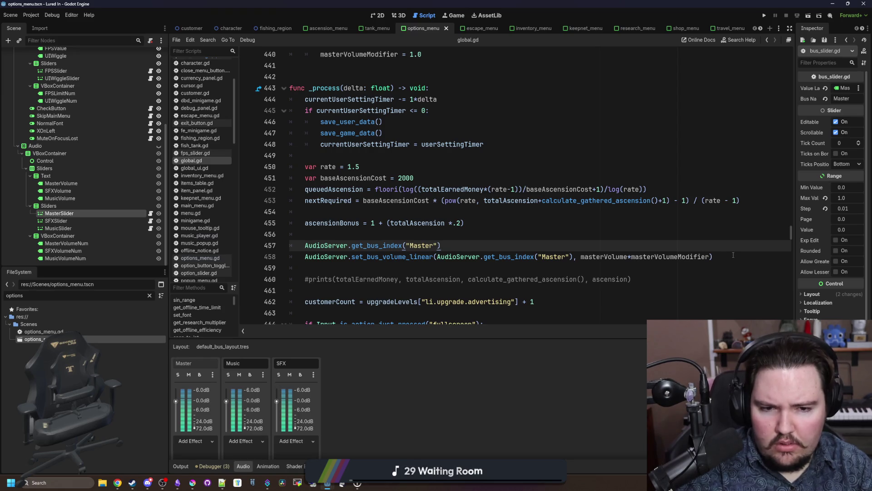
# - Delete the master volume lines 457–458 from global.gd
pyautogui.moveTo(733, 255); pyautogui.dragTo(296, 234)
pyautogui.press('BackSpace')
pyautogui.press('BackSpace')
pyautogui.scroll(4, 315, 217)
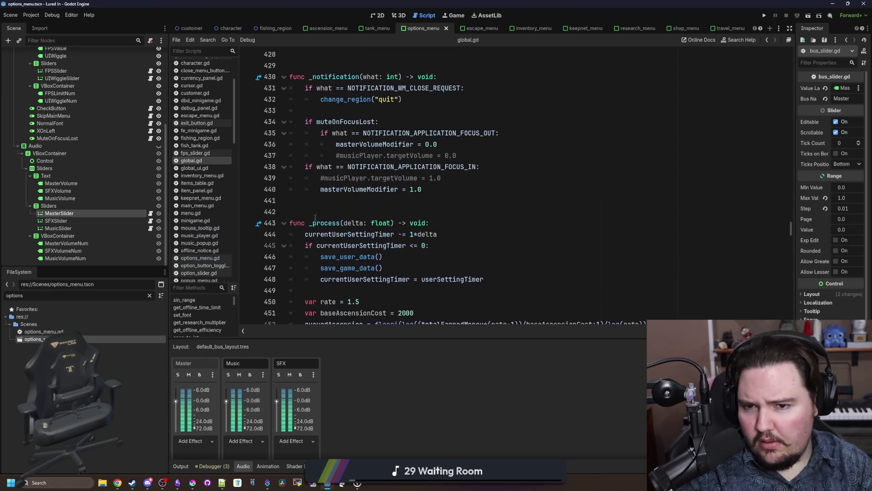
pyautogui.scroll(2, 383, 207)
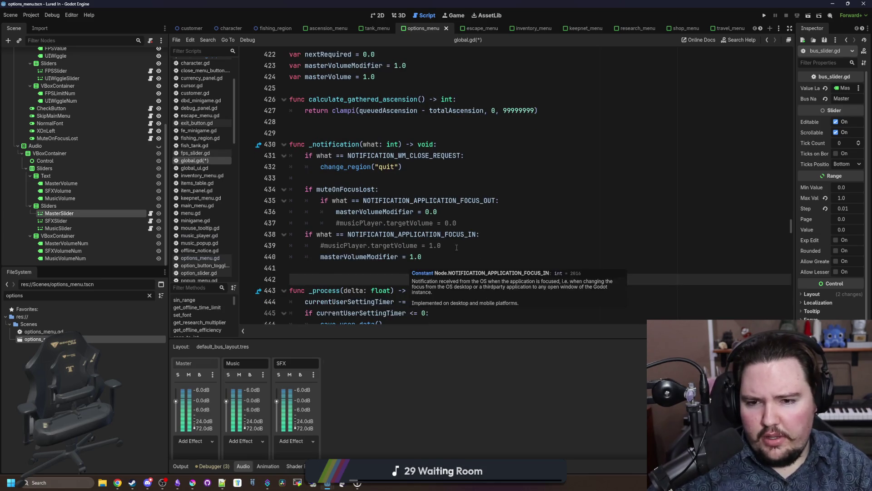
# - Add AudioServer.set_bus_mute() calls to the focus-out and focus-in handlers
pyautogui.click(448, 246)
pyautogui.click(453, 212)
pyautogui.click(529, 196)
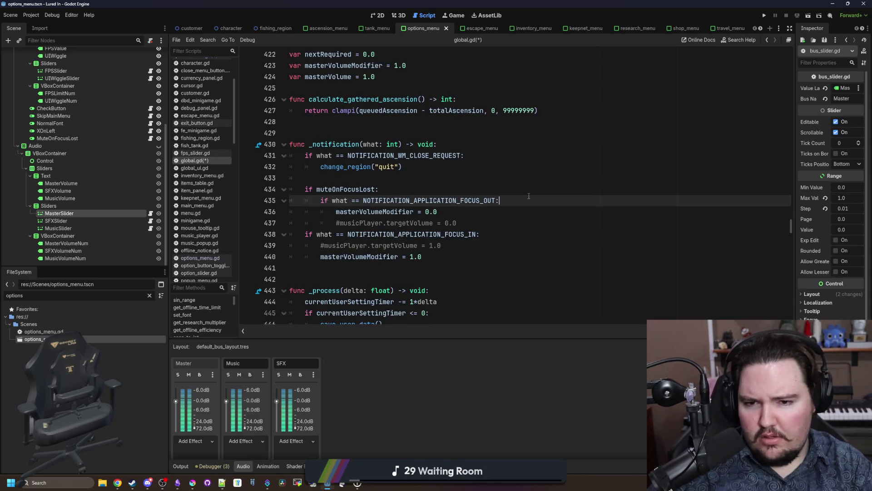
pyautogui.press('Return')
pyautogui.write('AudioServer.set_bus_mute()')
pyautogui.moveTo(442, 257); pyautogui.dragTo(320, 258)
pyautogui.hotkey('ctrl', 'v')
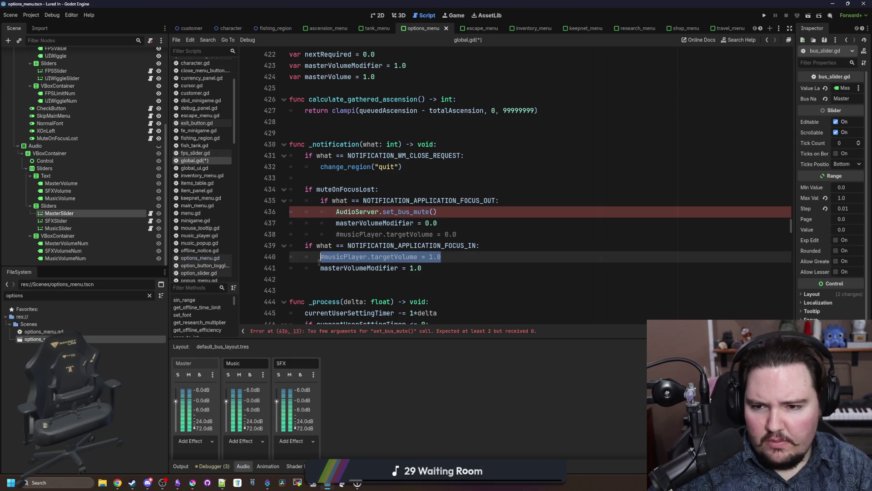
# - Remove both masterVolumeModifier lines, the leftover musicPlayer comment and the masterVolume variables
pyautogui.moveTo(422, 268); pyautogui.dragTo(293, 273)
pyautogui.press('BackSpace')
pyautogui.press('BackSpace')
pyautogui.moveTo(437, 222); pyautogui.dragTo(290, 225)
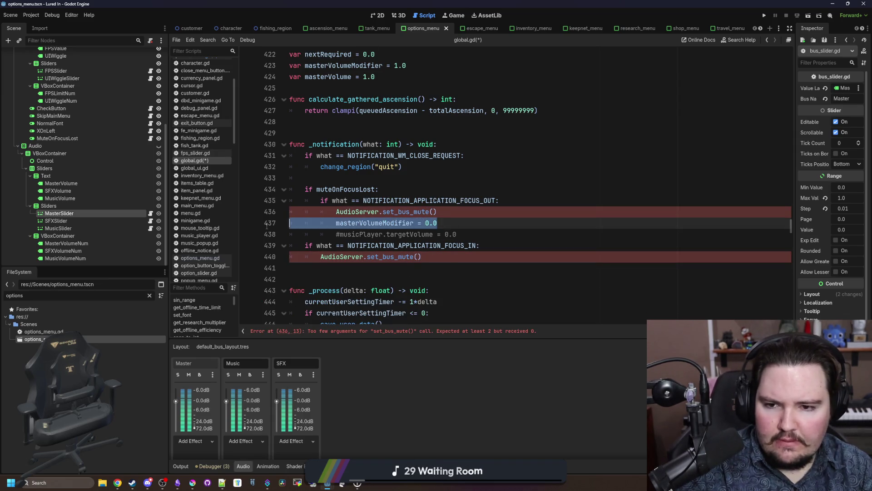
pyautogui.press('BackSpace')
pyautogui.press('BackSpace')
pyautogui.moveTo(457, 223); pyautogui.dragTo(273, 227)
pyautogui.press('BackSpace')
pyautogui.press('BackSpace')
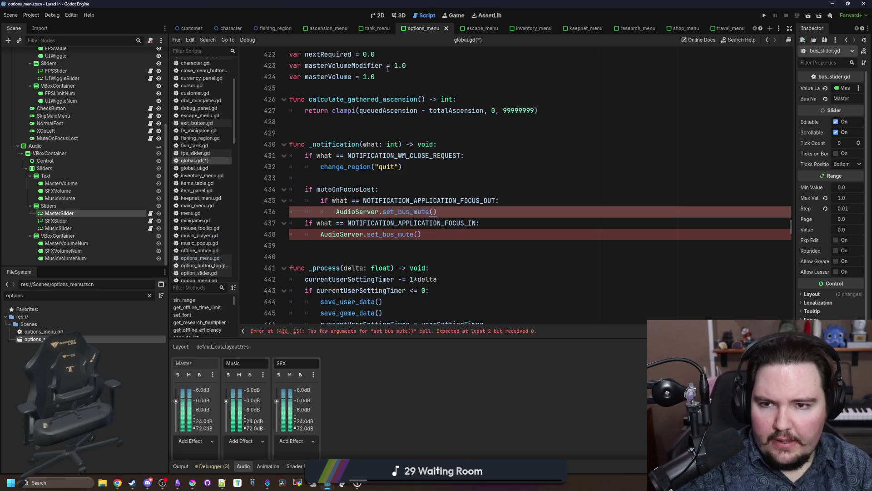
pyautogui.scroll(2, 381, 100)
pyautogui.moveTo(377, 144)
pyautogui.mouseDown()
pyautogui.moveTo(291, 144)
pyautogui.moveTo(290, 133)
pyautogui.mouseUp()
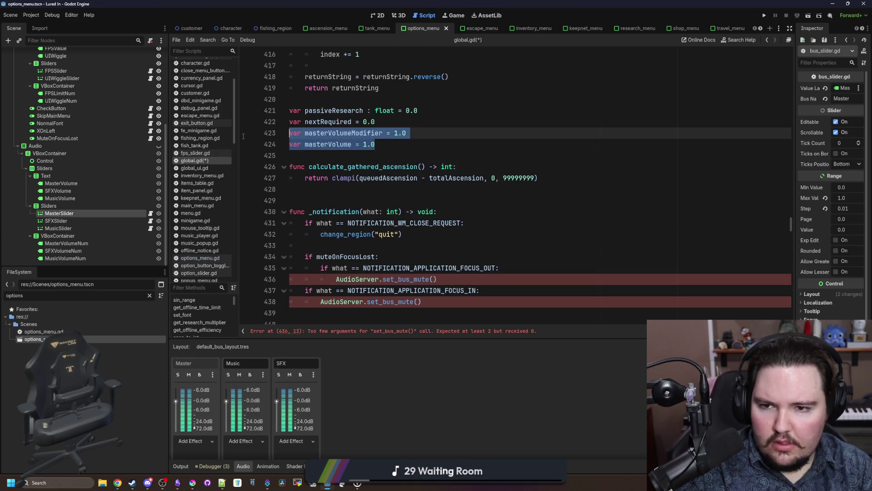
pyautogui.press('BackSpace')
pyautogui.press('BackSpace')
# - Separate the two handlers with a blank line and look up set_bus_mute in the AudioServer docs
pyautogui.scroll(-2, 408, 205)
pyautogui.doubleClick(413, 189)
pyautogui.press('End')
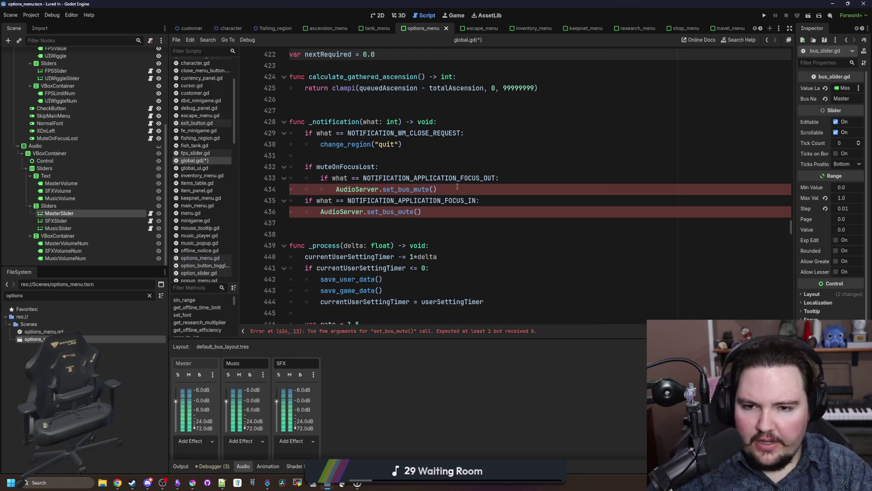
pyautogui.press('Return')
pyautogui.keyDown('ctrl'); pyautogui.click(413, 190); pyautogui.keyUp('ctrl')
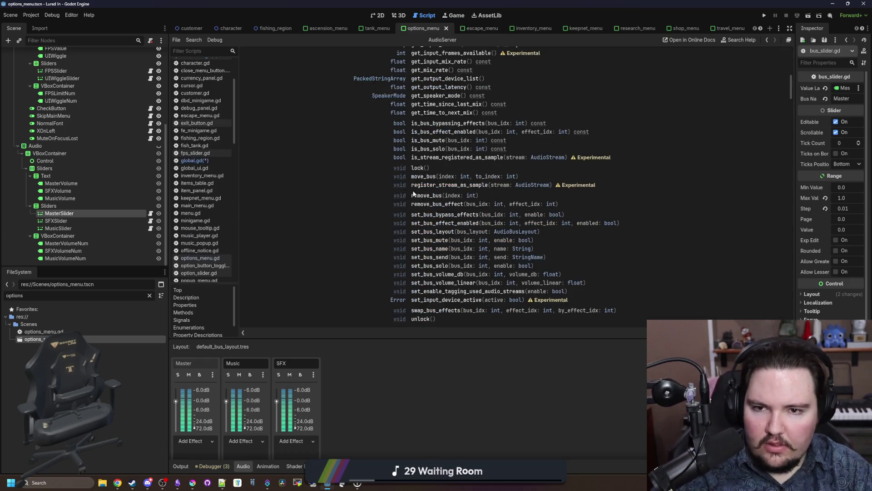
# - Check the set_bus_mute docs and fill the focus-out call with get_bus_index("Master")
pyautogui.scroll(5, 377, 167)
pyautogui.hotkey('alt', 'Left')
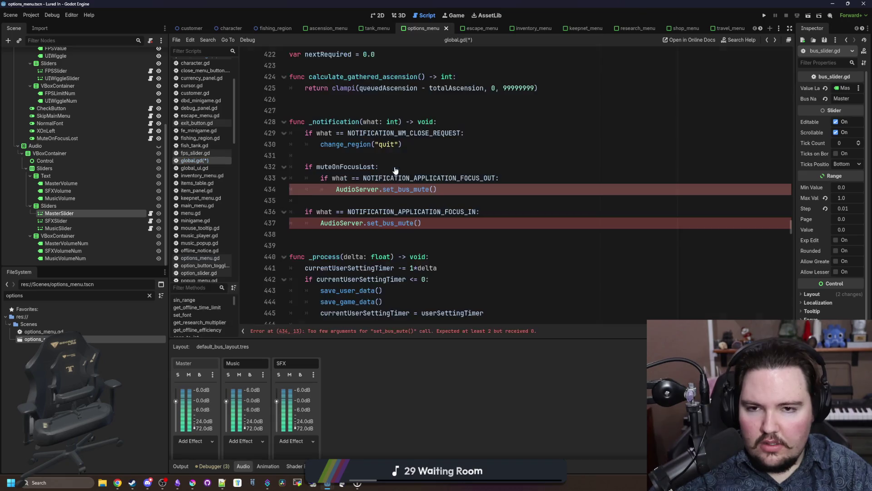
pyautogui.keyDown('ctrl'); pyautogui.click(407, 189); pyautogui.keyUp('ctrl')
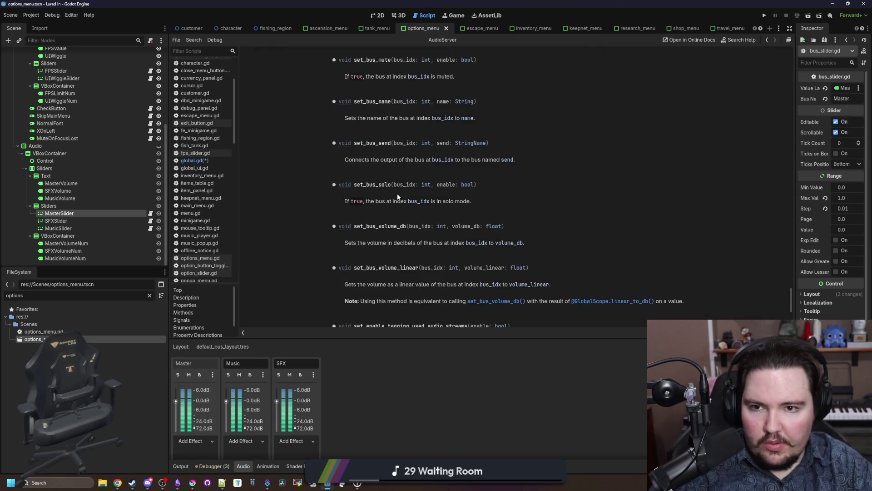
pyautogui.hotkey('alt', 'Left')
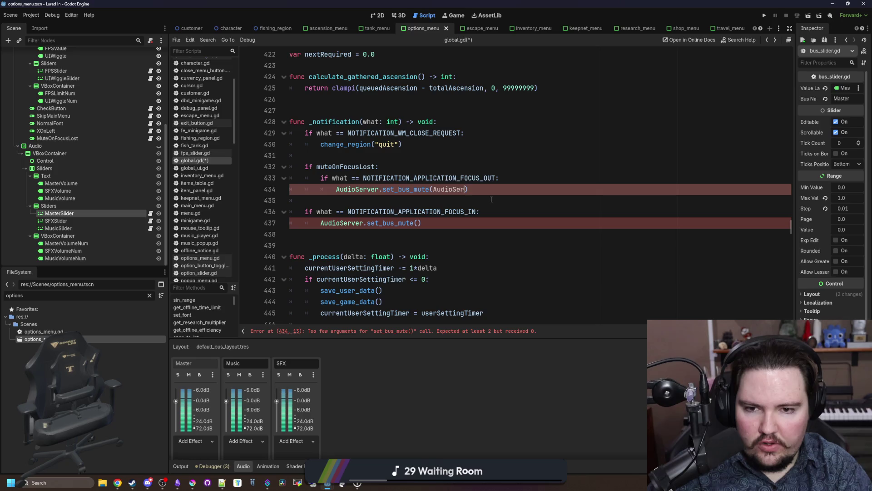
pyautogui.write('ver.get_bus')
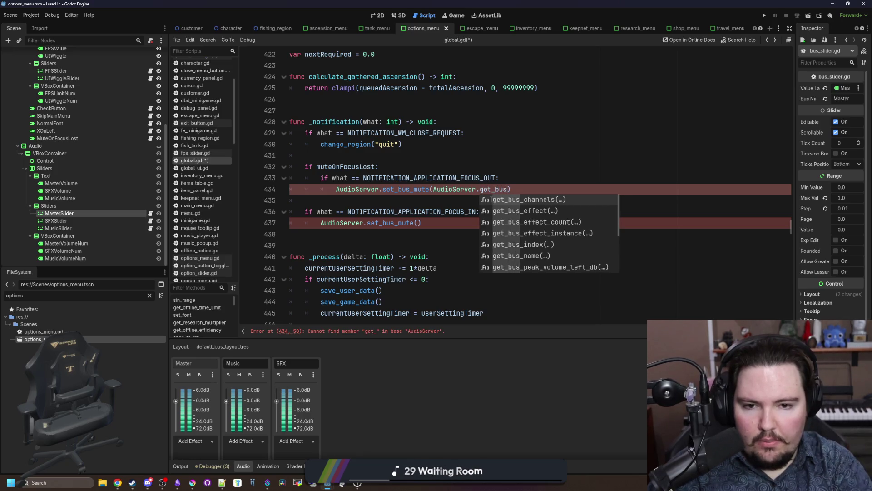
pyautogui.press('Down')
pyautogui.press('Down')
pyautogui.press('Down')
pyautogui.press('Return')
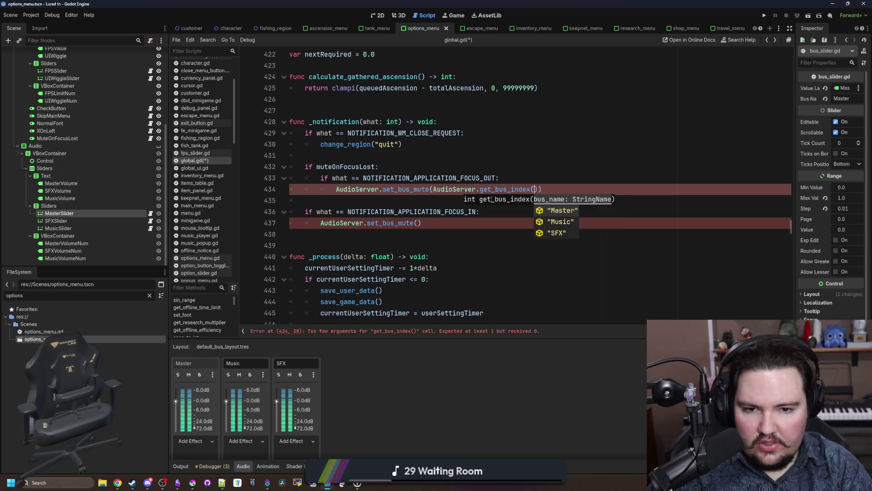
pyautogui.press('Return')
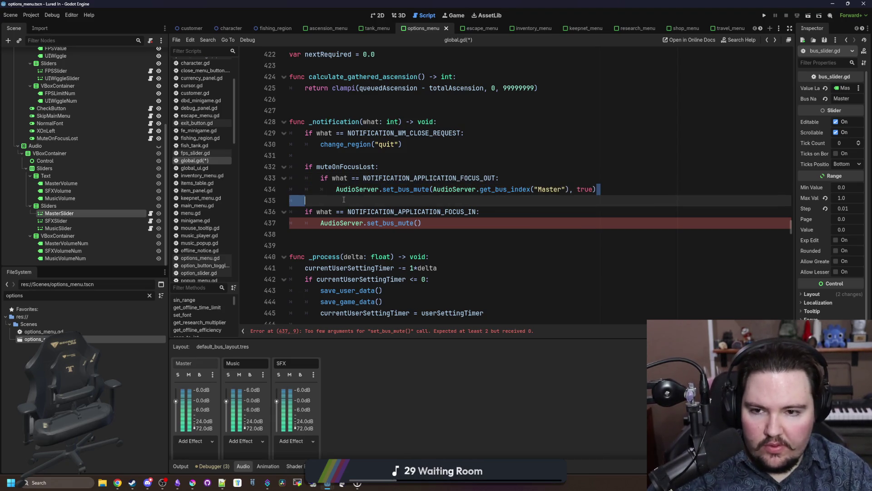
# - Copy the mute call into the focus-in handler with false to unmute Master
pyautogui.moveTo(596, 189); pyautogui.dragTo(336, 190)
pyautogui.hotkey('ctrl', 'c')
pyautogui.moveTo(441, 223); pyautogui.dragTo(317, 222)
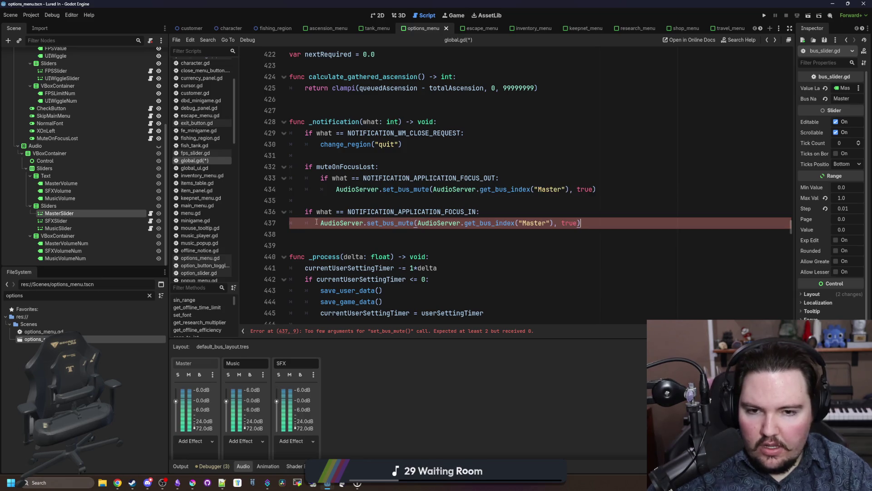
pyautogui.hotkey('ctrl', 'v')
pyautogui.press('BackSpace')
pyautogui.press('BackSpace')
pyautogui.press('BackSpace')
pyautogui.press('BackSpace')
pyautogui.write('false')
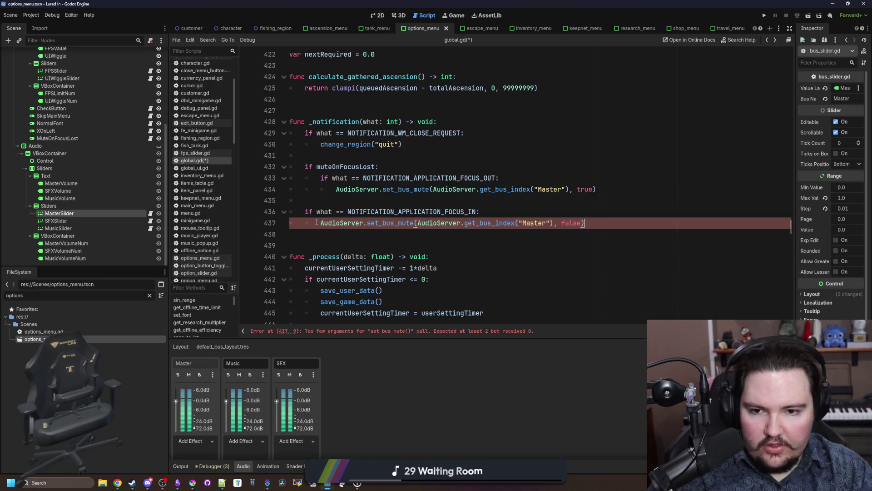
# - Save global.gd and run the project
pyautogui.press('Up')
pyautogui.press('Up')
pyautogui.hotkey('ctrl', 's')
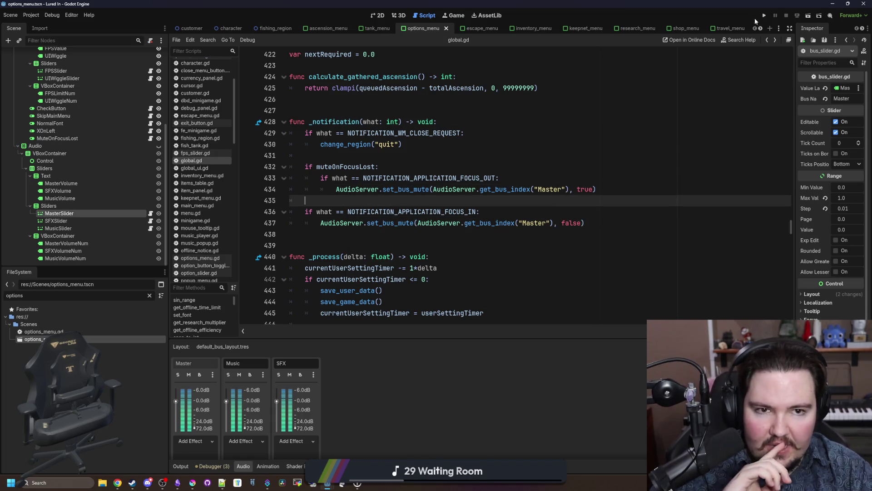
pyautogui.click(763, 17)
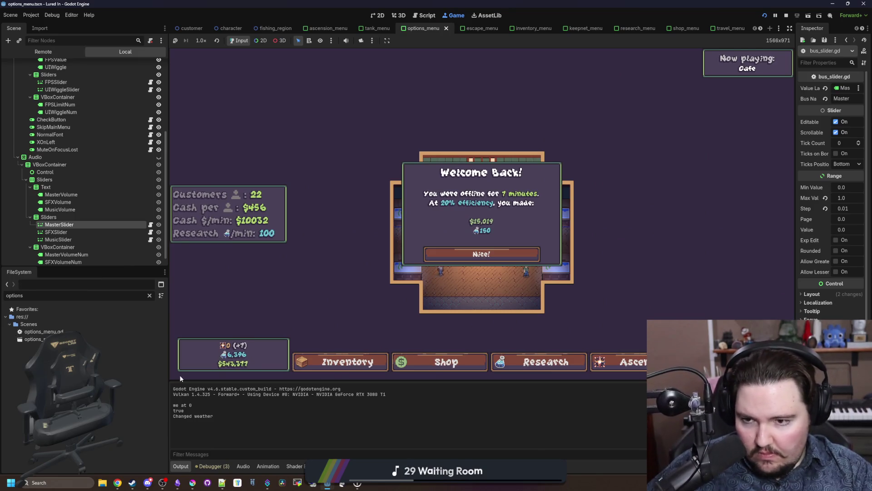
# - Dismiss the earnings message, inspect Options' Audio and General pages in-game, then stop the game
pyautogui.click(481, 254)
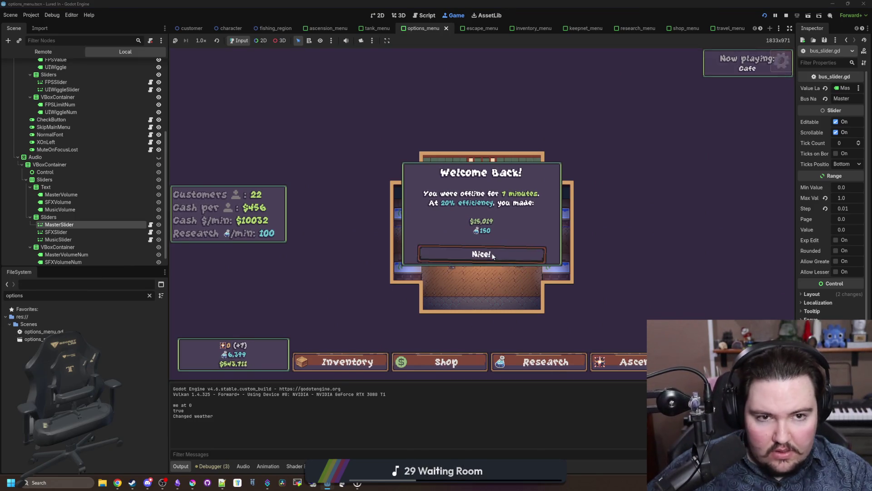
pyautogui.click(781, 60)
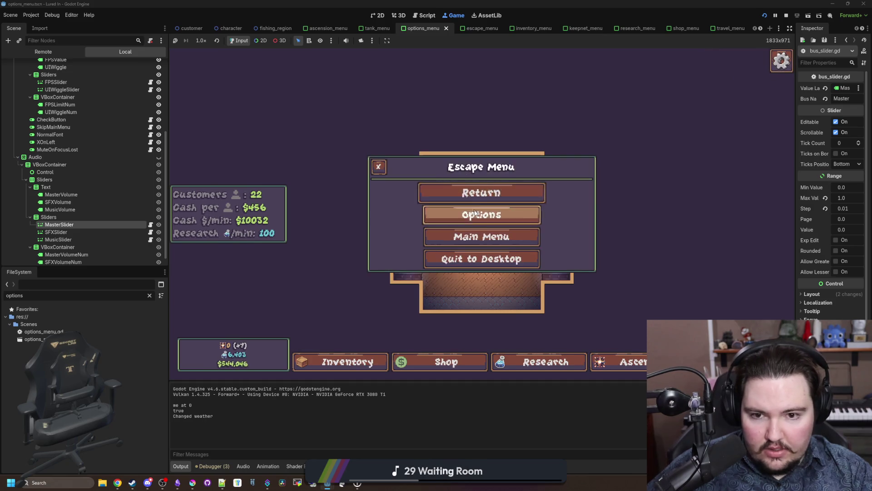
pyautogui.click(468, 212)
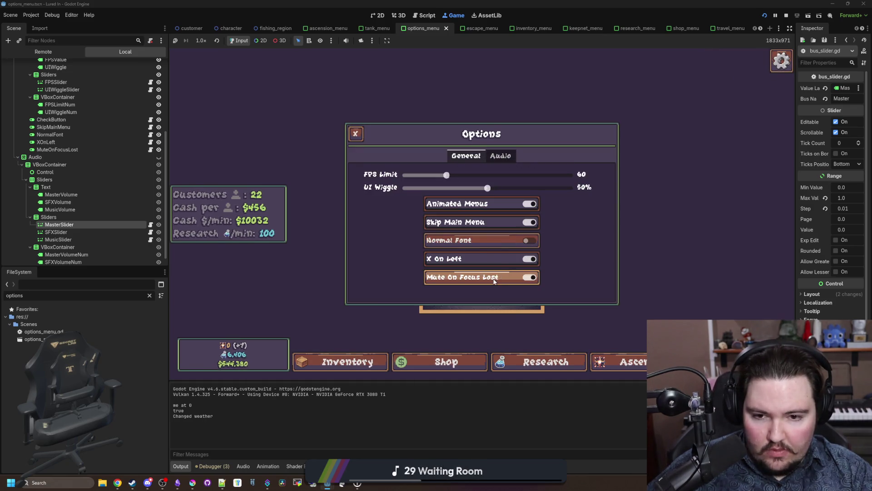
pyautogui.click(501, 156)
pyautogui.click(466, 156)
pyautogui.press('F8')
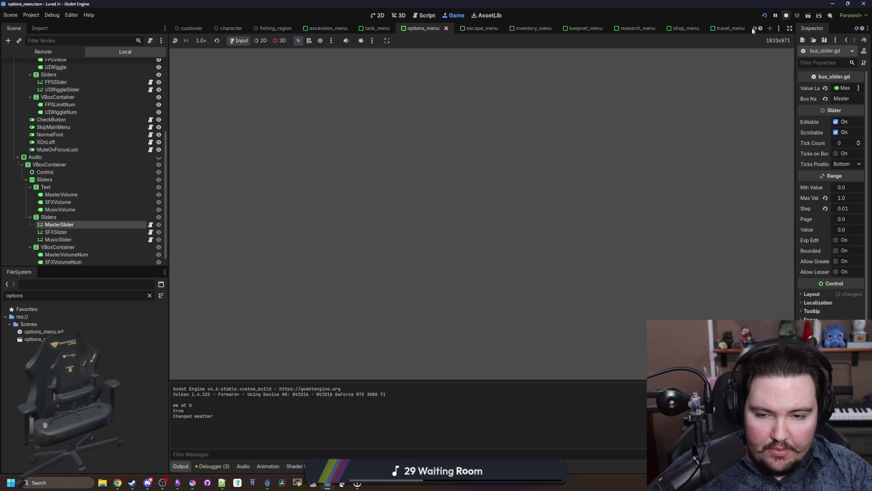
pyautogui.moveTo(422, 224)
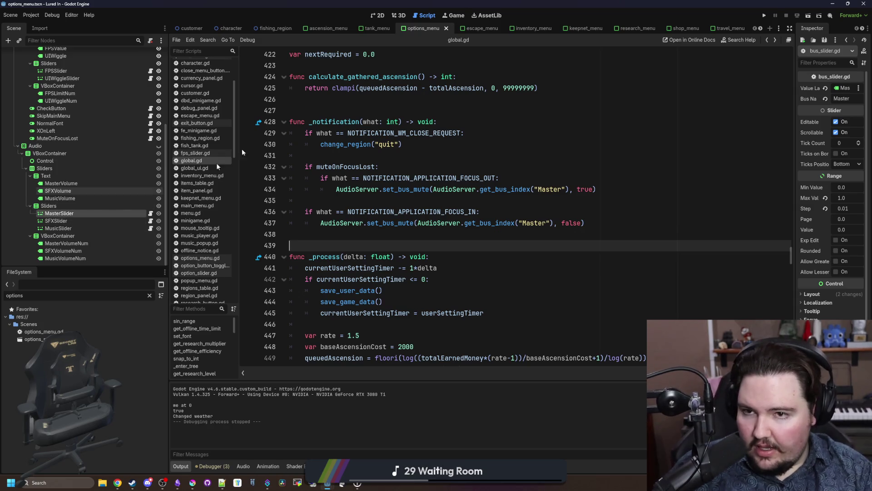
# - Drag the MuteOnFocusLost node into the Audio settings group and save the options menu scene
pyautogui.click(498, 96)
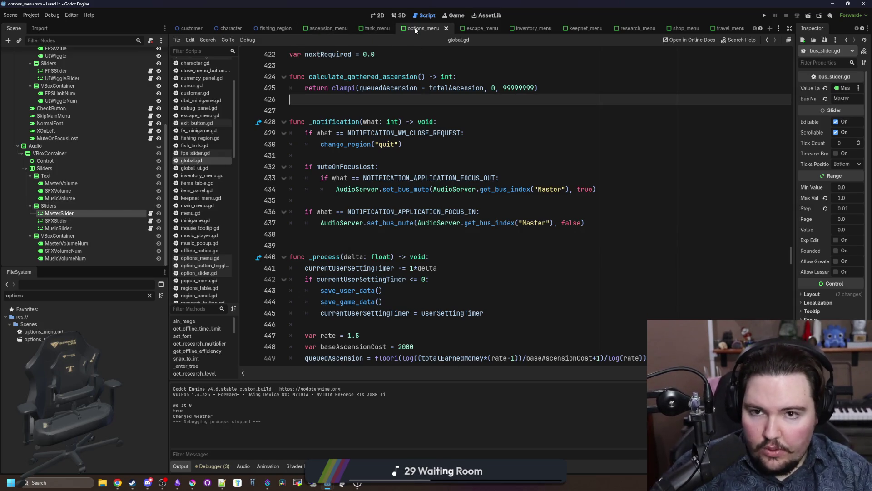
pyautogui.click(68, 138)
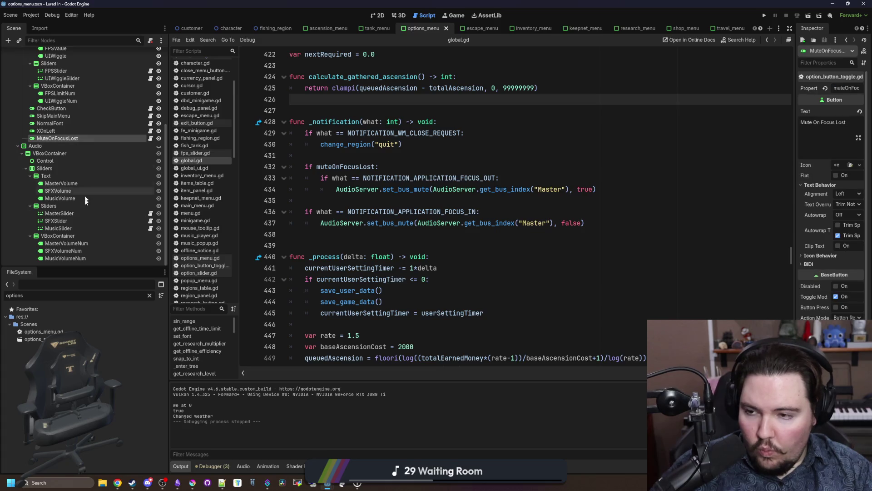
pyautogui.scroll(3, 61, 222)
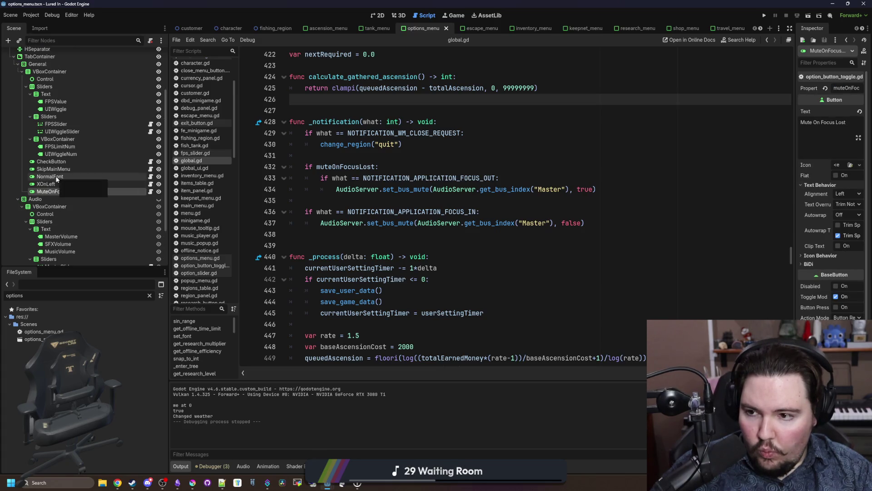
pyautogui.scroll(-3, 69, 190)
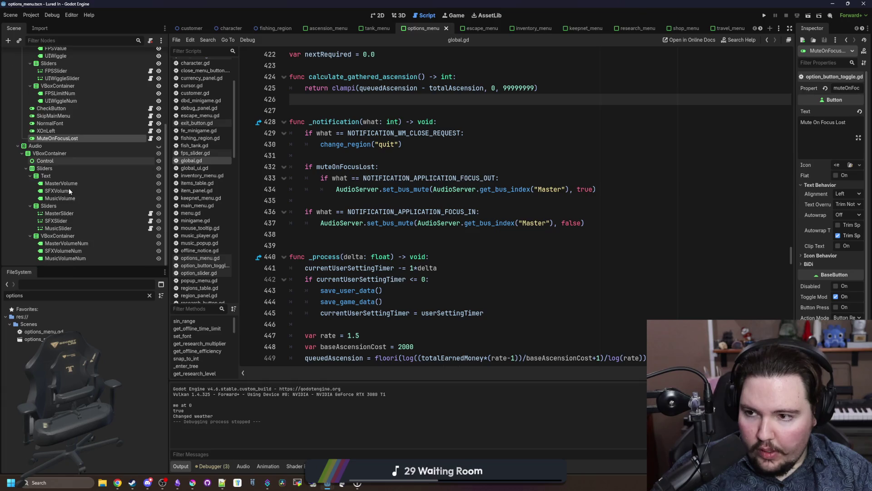
pyautogui.scroll(3, 70, 187)
pyautogui.scroll(2, 72, 146)
pyautogui.scroll(-4, 72, 145)
pyautogui.moveTo(56, 139); pyautogui.dragTo(74, 169)
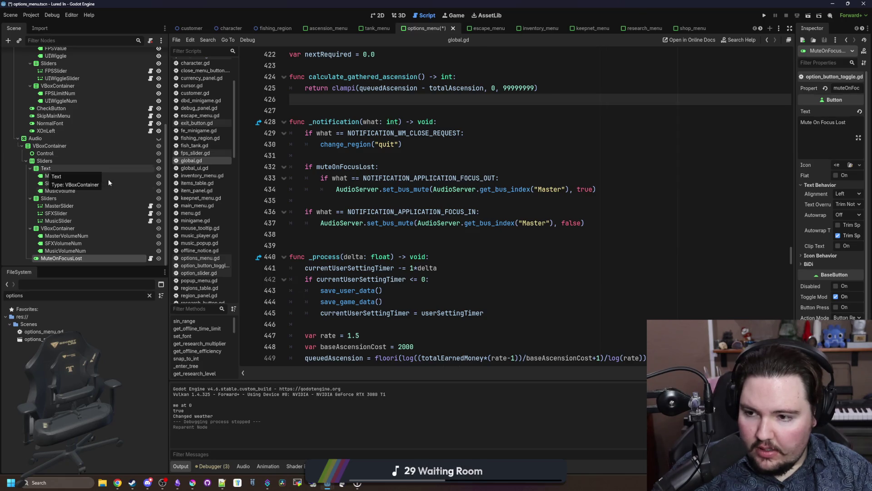
pyautogui.click(373, 15)
pyautogui.hotkey('ctrl', 's')
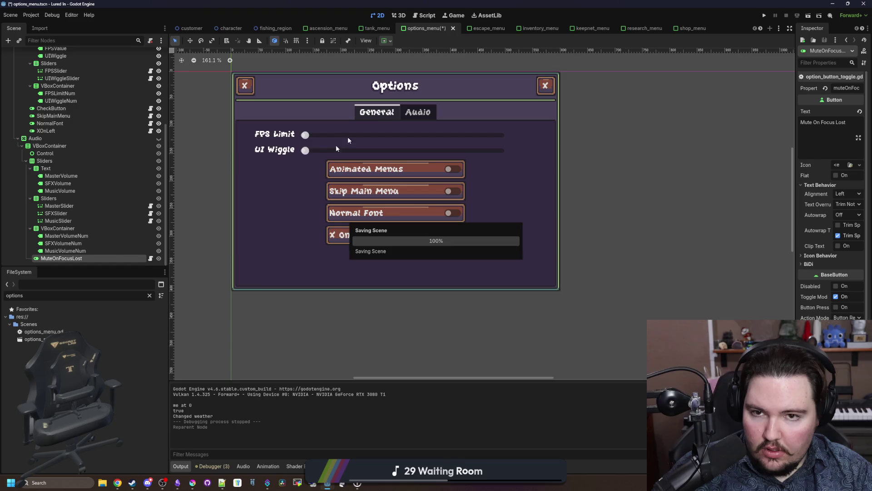
# - Show the Audio page, place MuteOnFocusLost below the volume sliders, then reveal General again
pyautogui.click(158, 138)
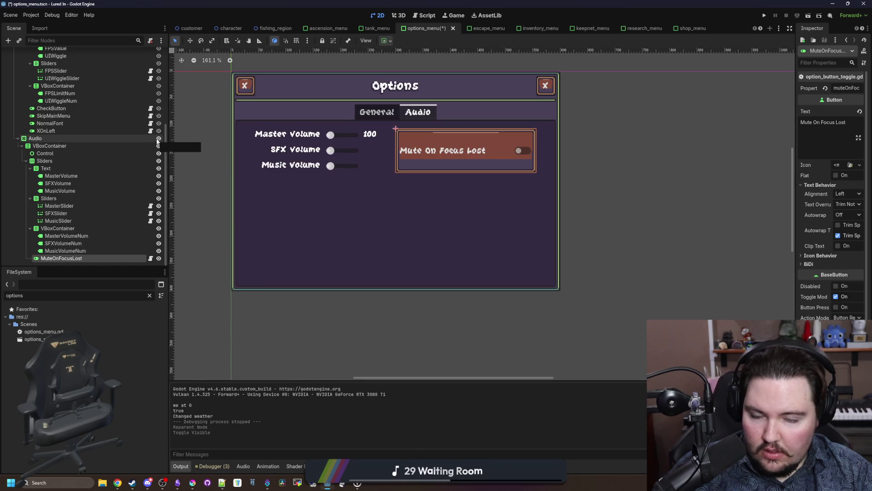
pyautogui.moveTo(59, 258)
pyautogui.mouseDown()
pyautogui.moveTo(55, 142)
pyautogui.moveTo(56, 149)
pyautogui.mouseUp()
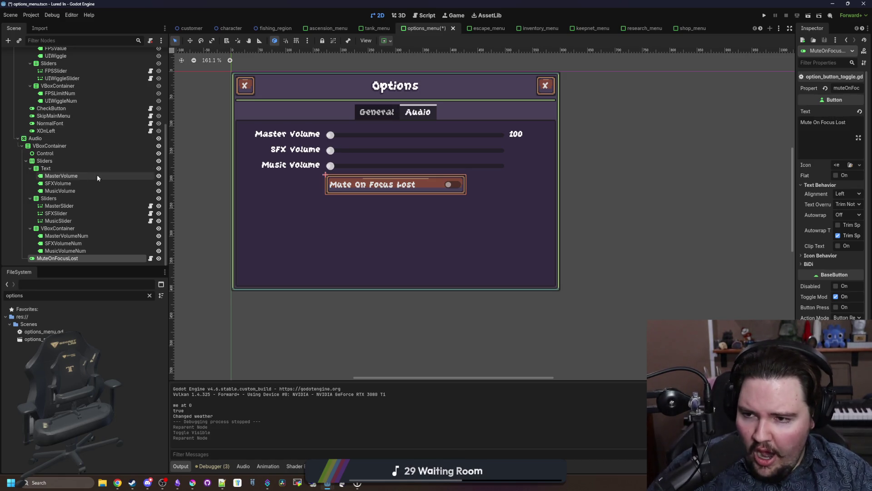
pyautogui.scroll(5, 119, 132)
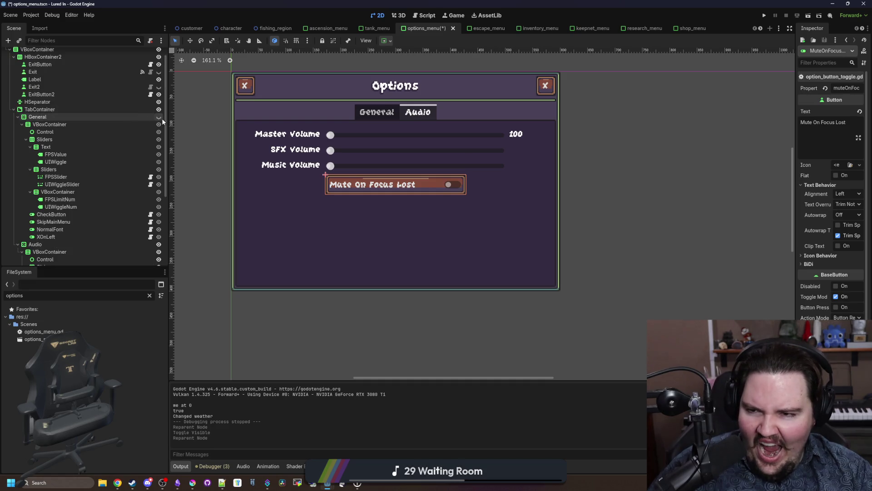
pyautogui.click(159, 117)
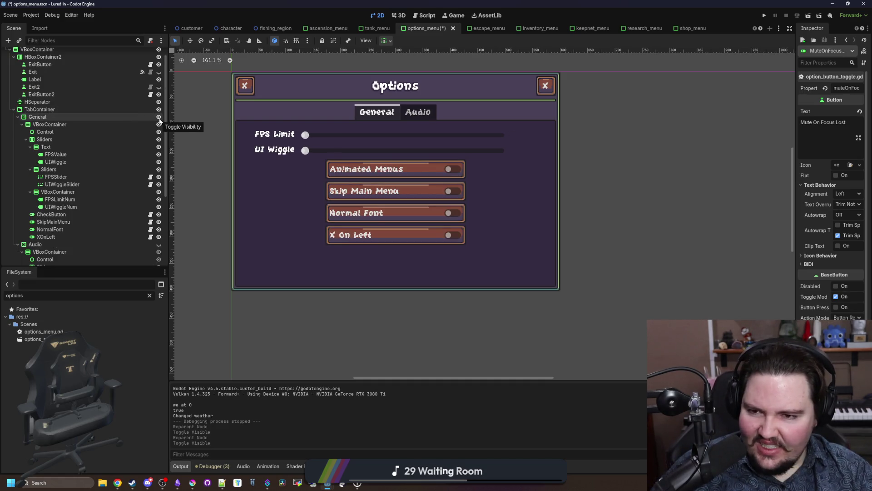
pyautogui.scroll(-5, 118, 172)
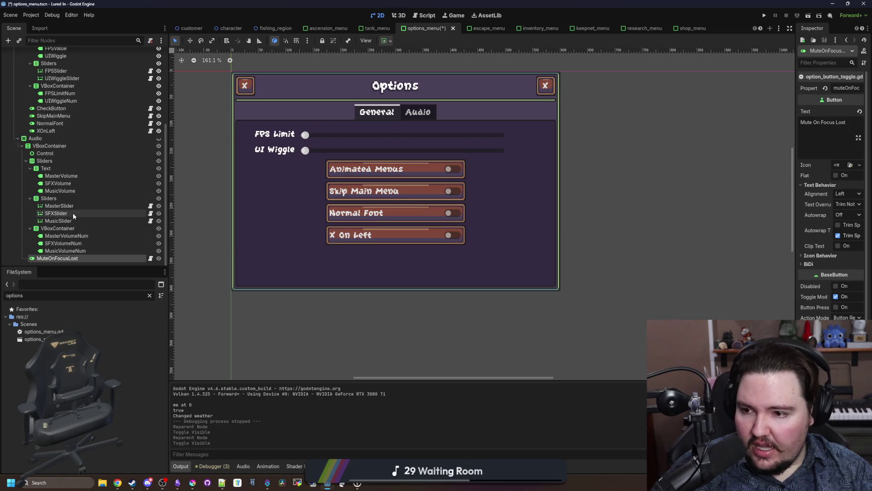
pyautogui.rightClick(68, 223)
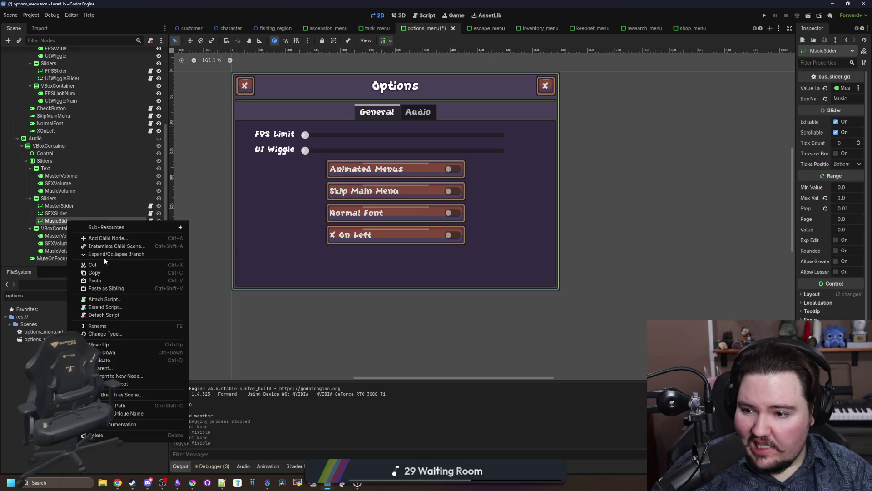
# - Duplicate MusicSlider and name the copy UISlider
pyautogui.click(105, 361)
pyautogui.press('F2')
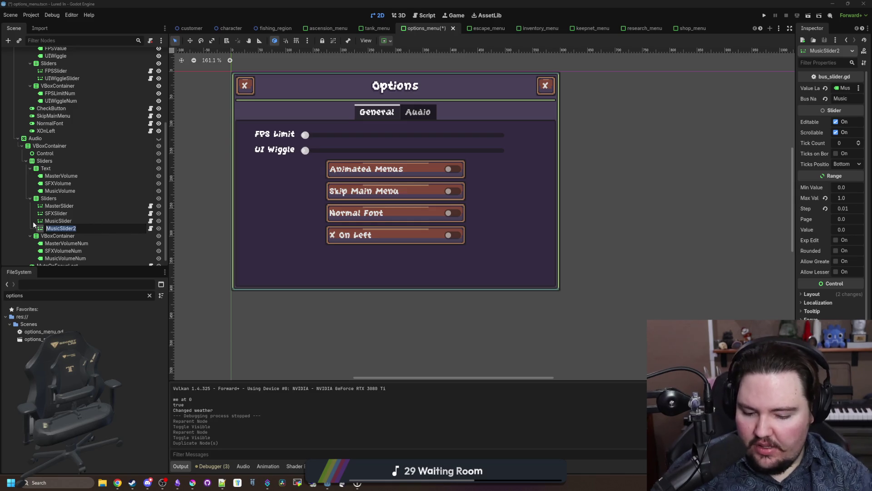
pyautogui.write('UISlider')
pyautogui.press('Return')
# - Duplicate the MusicVolume label and name the copy UIVolume
pyautogui.click(69, 182)
pyautogui.rightClick(66, 182)
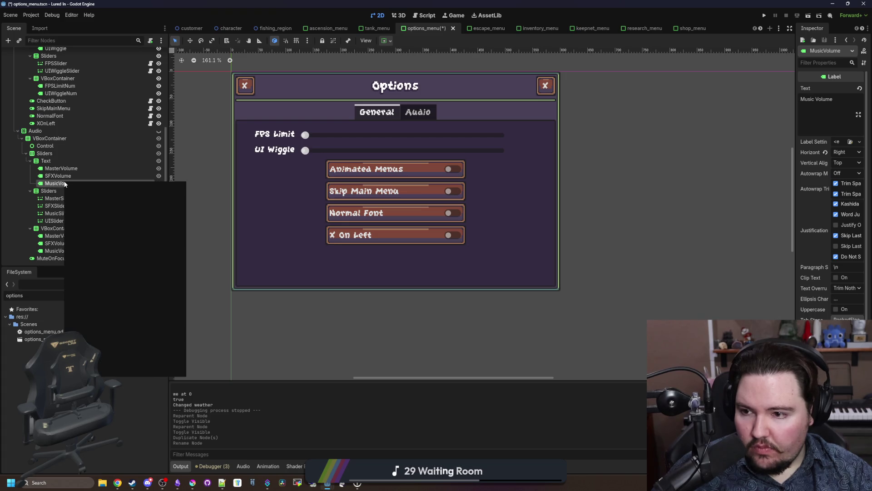
pyautogui.click(96, 294)
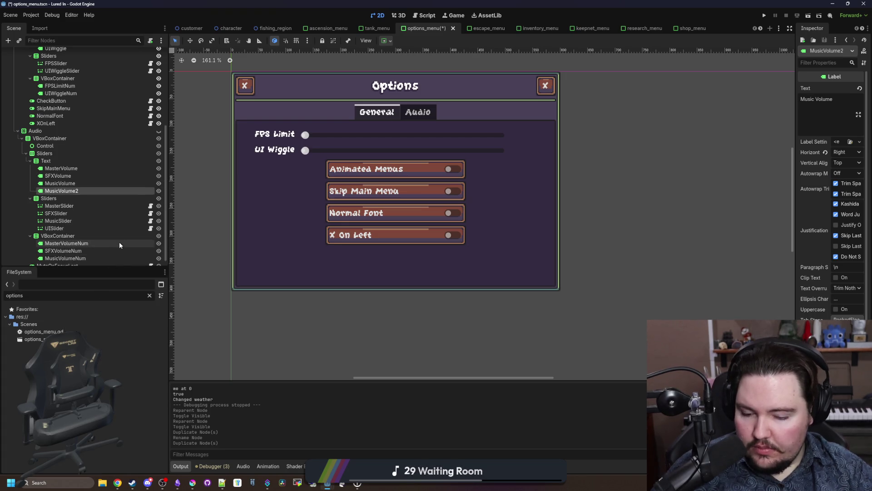
pyautogui.doubleClick(98, 190)
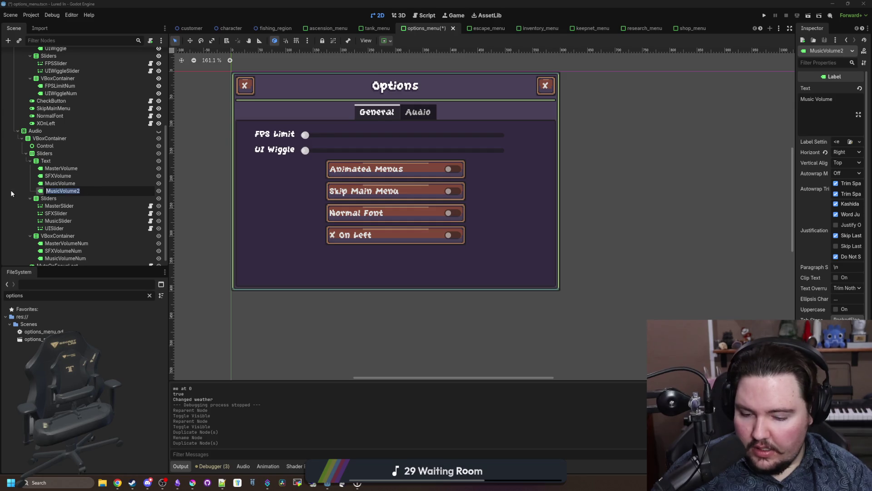
pyautogui.write('UIVolume')
pyautogui.press('Return')
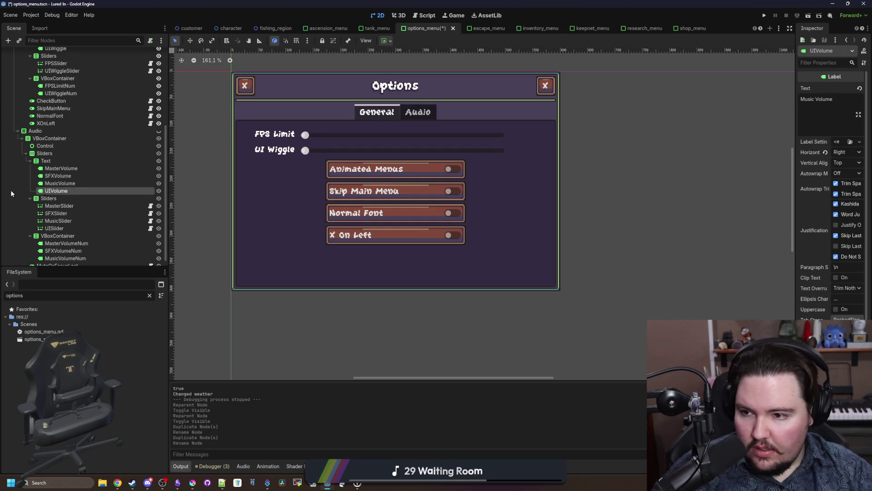
# - Duplicate MusicVolumeNum and set the UIVolume label text to 'UI Volume'
pyautogui.scroll(-1, 75, 241)
pyautogui.rightClick(78, 250)
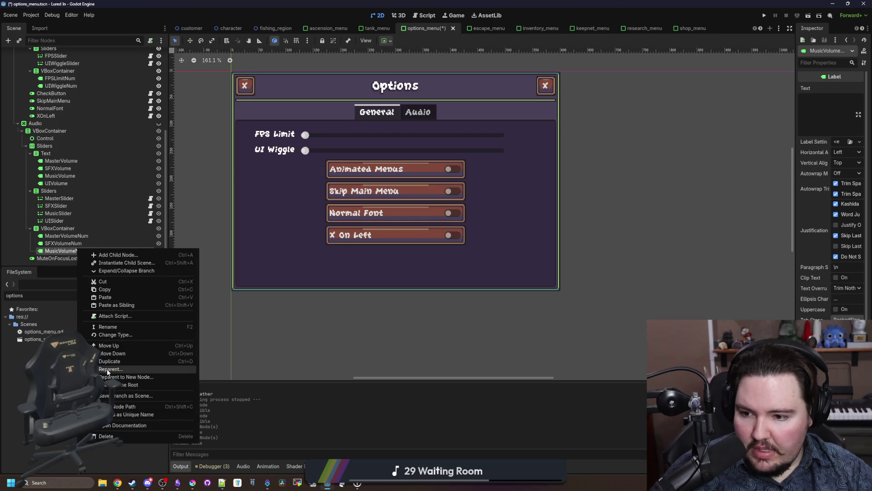
pyautogui.click(98, 360)
pyautogui.doubleClick(76, 258)
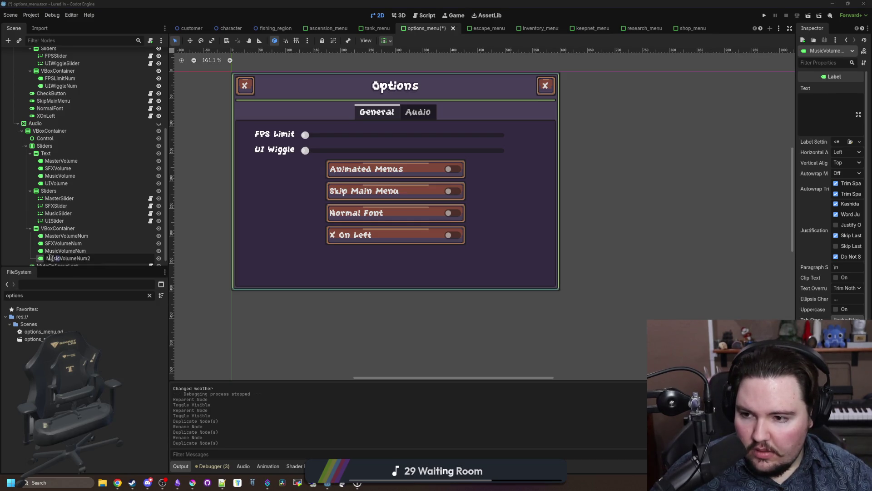
pyautogui.write('UI')
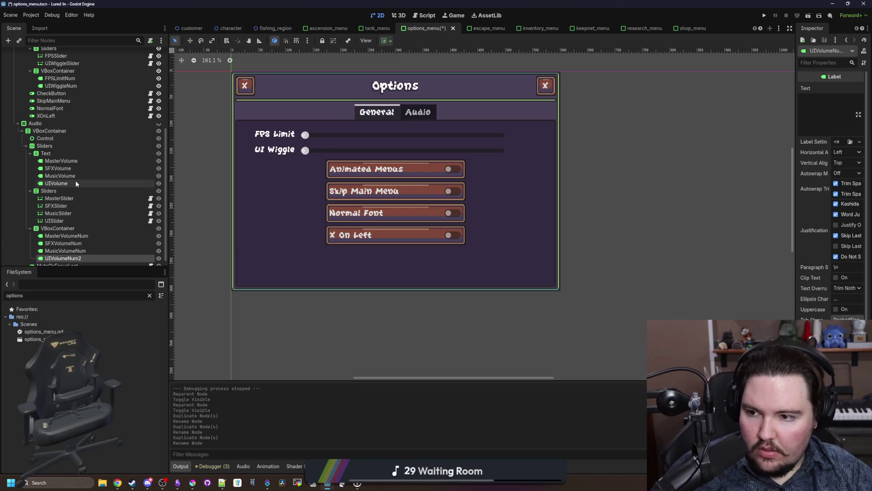
pyautogui.click(75, 183)
pyautogui.write('UI Volume')
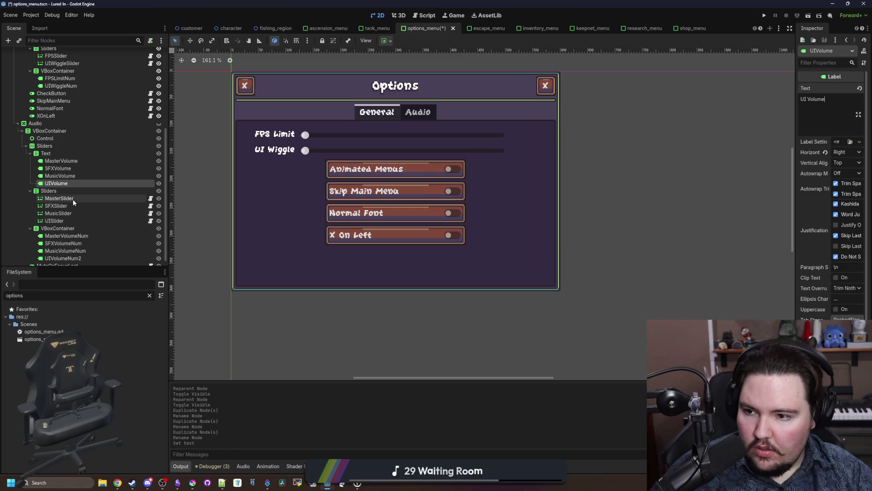
# - Set UISlider's bus name to UI
pyautogui.click(66, 218)
pyautogui.moveTo(794, 109); pyautogui.dragTo(685, 94)
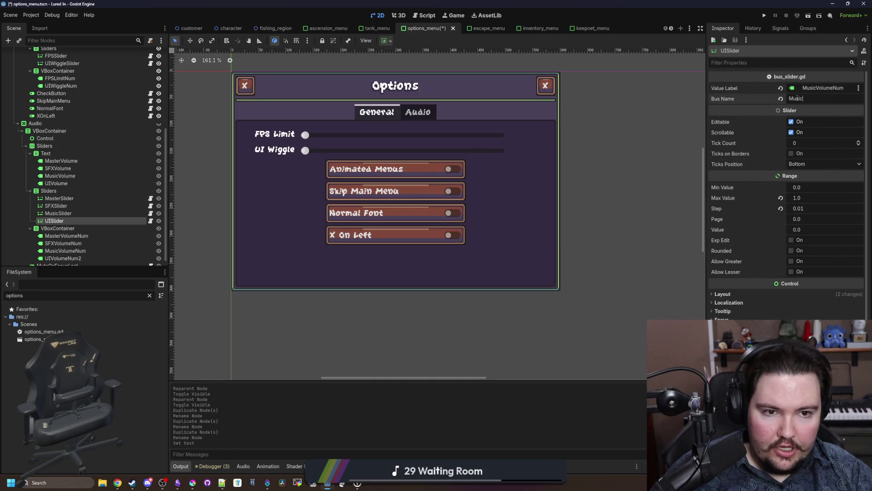
pyautogui.write('UI')
pyautogui.press('Return')
pyautogui.scroll(-1, 104, 243)
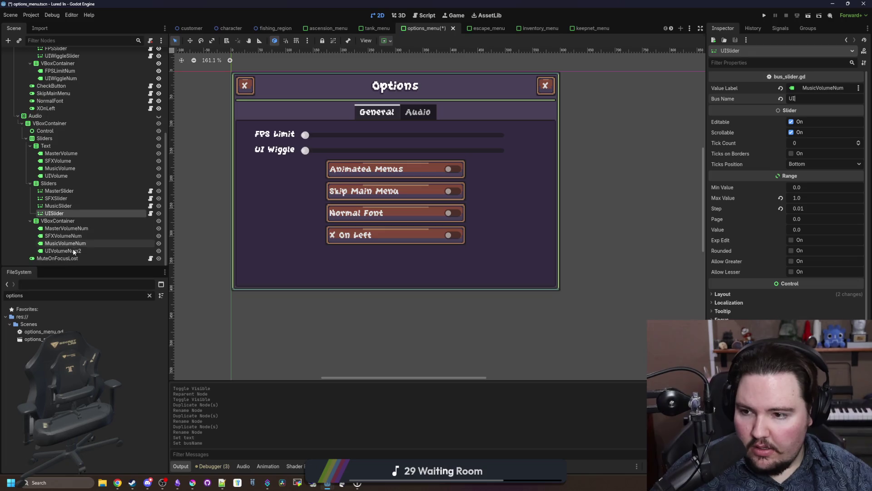
# - Rename UIVolumeNum2 to UIVolumeNum, link it as UISlider's Value Label, and save
pyautogui.click(63, 252)
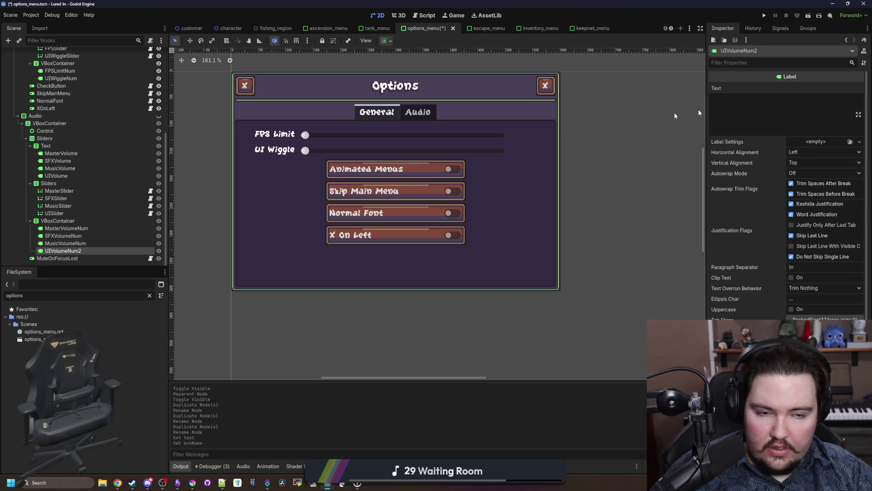
pyautogui.click(68, 214)
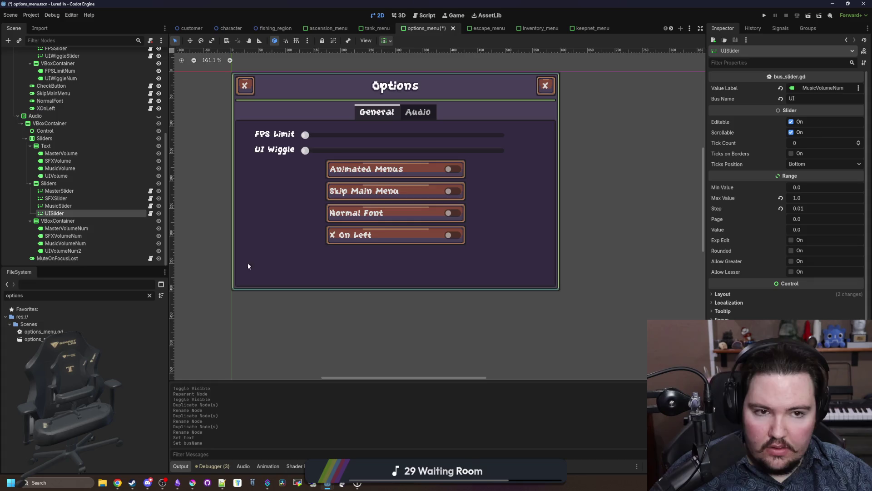
pyautogui.moveTo(75, 251); pyautogui.dragTo(641, 145)
pyautogui.moveTo(818, 95); pyautogui.dragTo(818, 89)
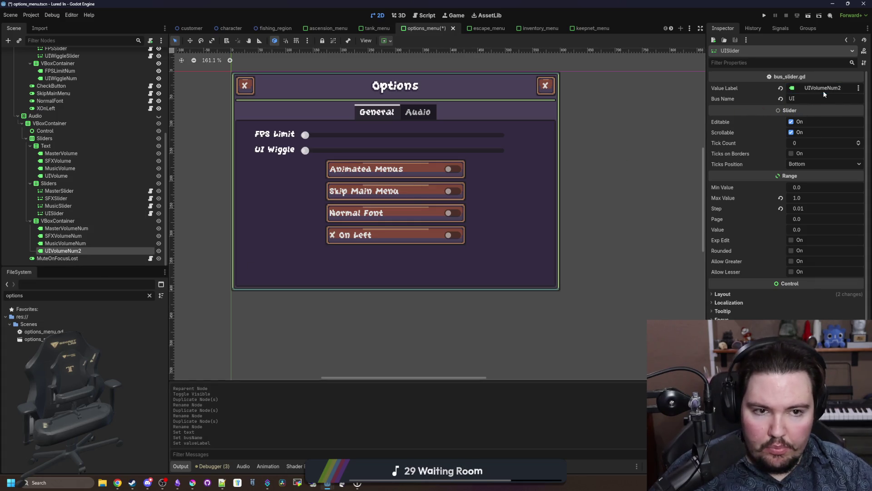
pyautogui.doubleClick(73, 251)
pyautogui.press('BackSpace')
pyautogui.press('Return')
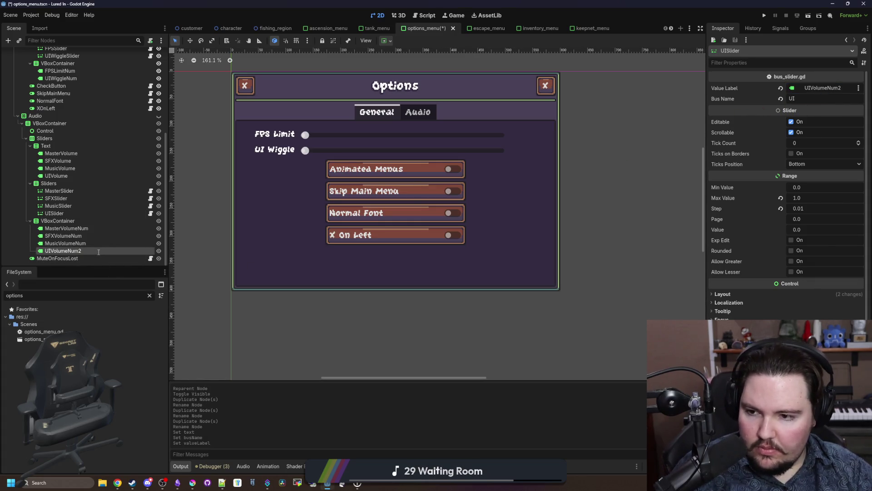
pyautogui.click(69, 244)
pyautogui.click(54, 214)
pyautogui.moveTo(77, 251)
pyautogui.mouseDown()
pyautogui.moveTo(105, 252)
pyautogui.moveTo(822, 89)
pyautogui.mouseUp()
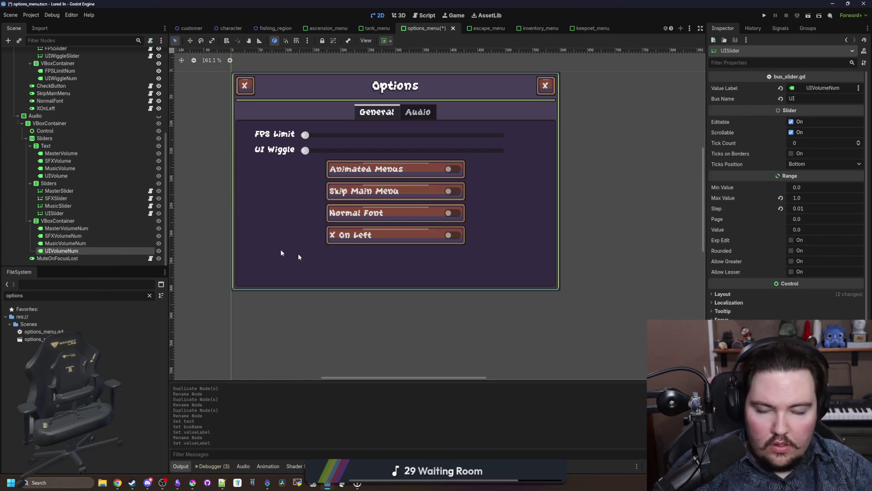
pyautogui.hotkey('ctrl', 's')
pyautogui.click(151, 214)
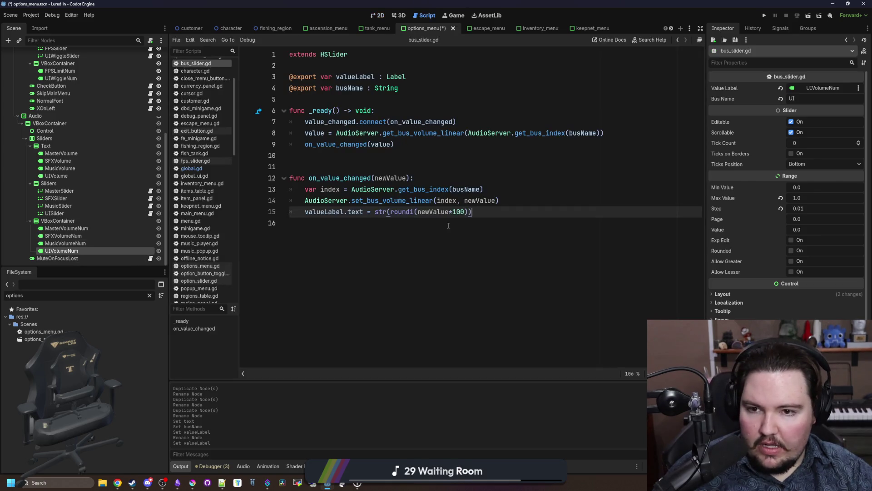
# - Add a fourth audio bus named UI after SFX, save, and reopen global.gd
pyautogui.click(244, 466)
pyautogui.click(587, 347)
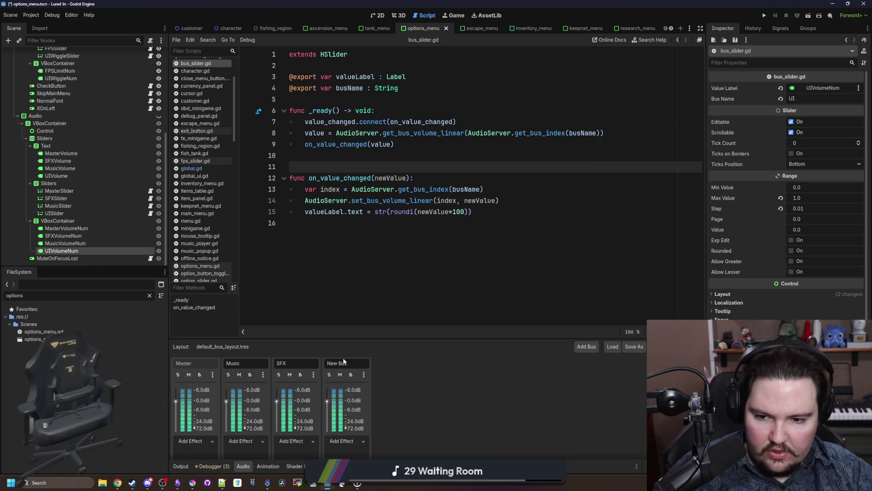
pyautogui.write('UI')
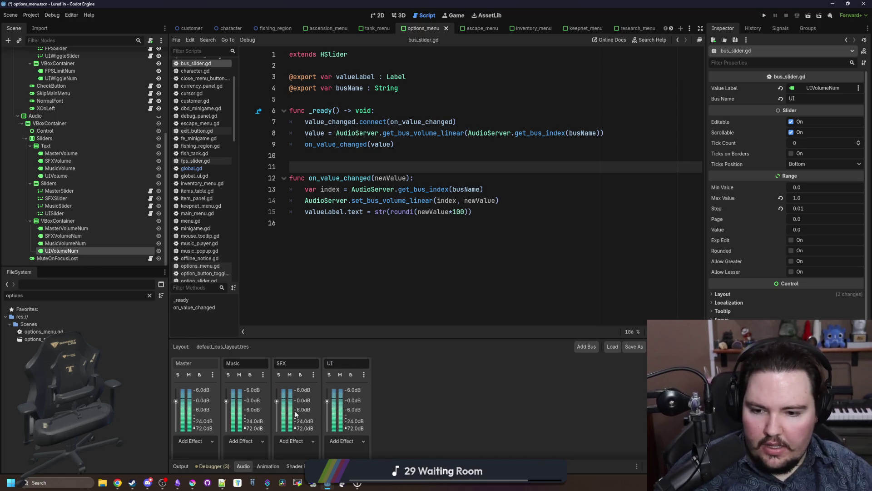
pyautogui.click(353, 439)
pyautogui.click(467, 414)
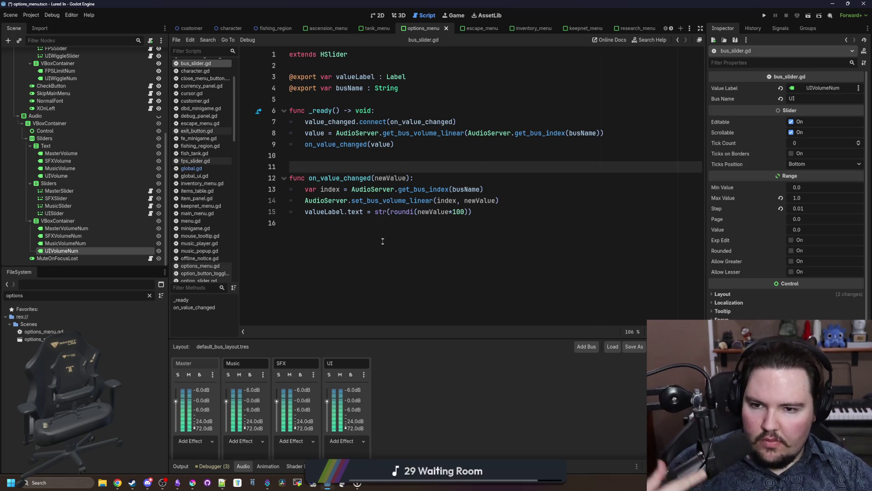
pyautogui.hotkey('ctrl', 's')
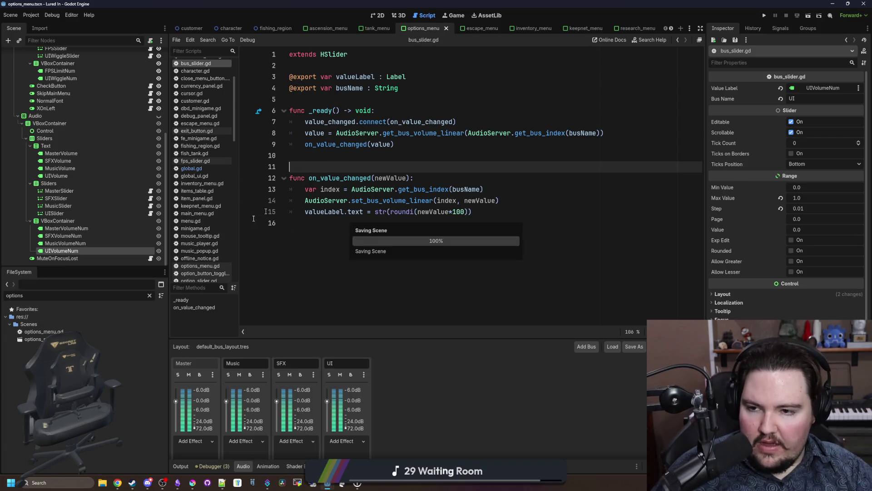
pyautogui.click(191, 168)
pyautogui.click(399, 202)
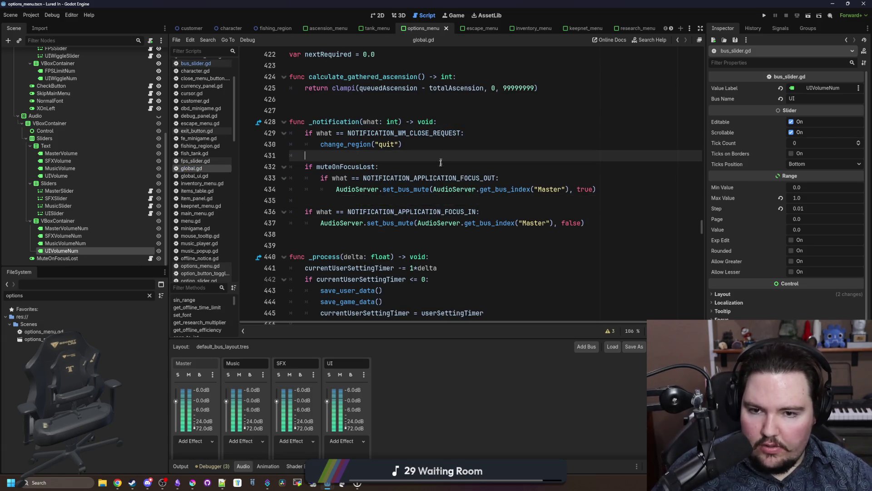
# - Search global.gd for the hover sound player's code
pyautogui.scroll(4, 454, 195)
pyautogui.click(525, 190)
pyautogui.hotkey('ctrl', 'f')
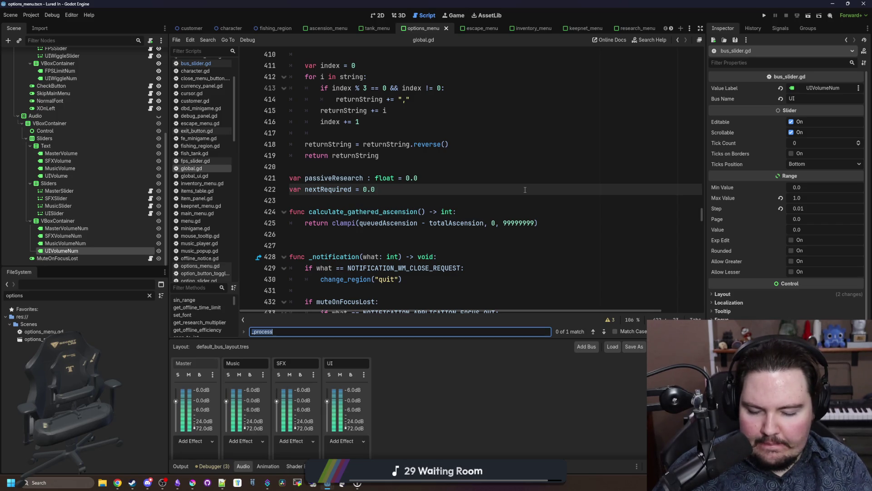
pyautogui.write('hover')
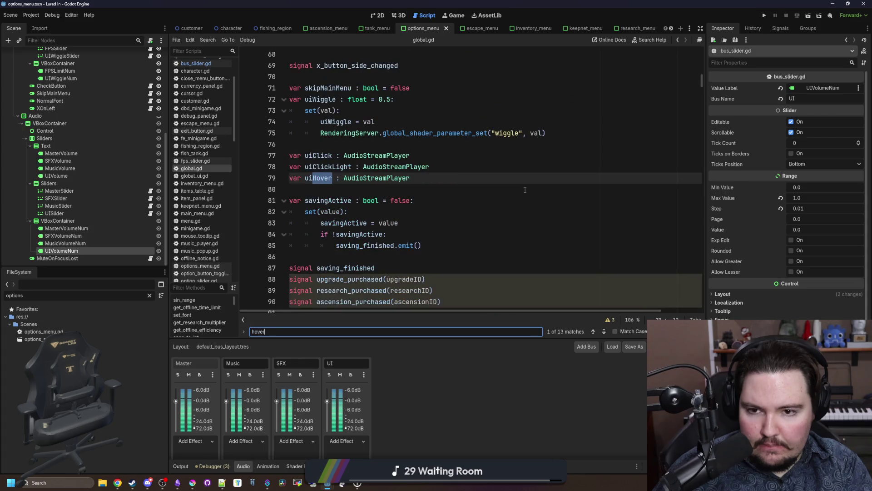
pyautogui.click(373, 194)
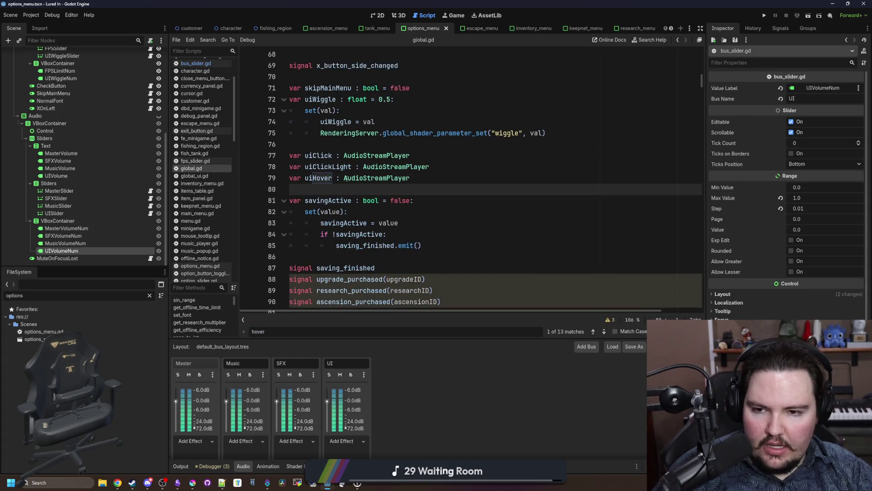
pyautogui.hotkey('ctrl', 'f')
pyautogui.press('Return')
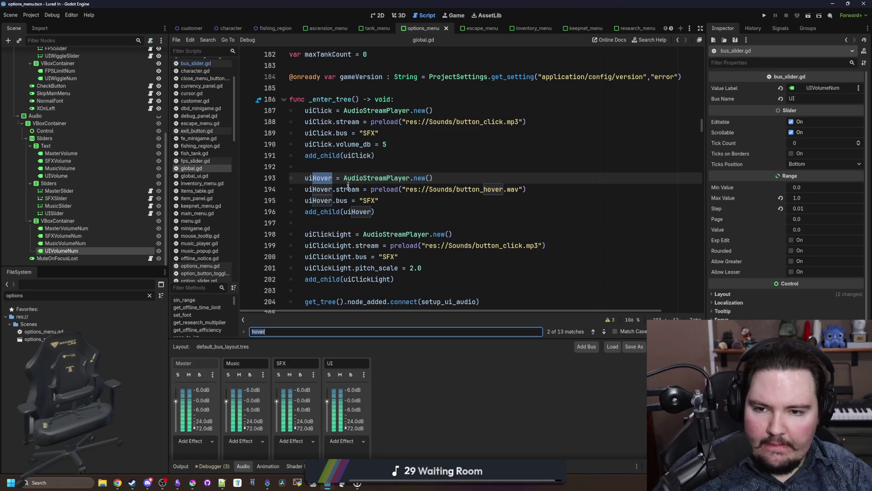
# - Change the uiHover, uiClick and uiClickLight bus from "SFX" to "UI"
pyautogui.doubleClick(369, 201)
pyautogui.write('UI')
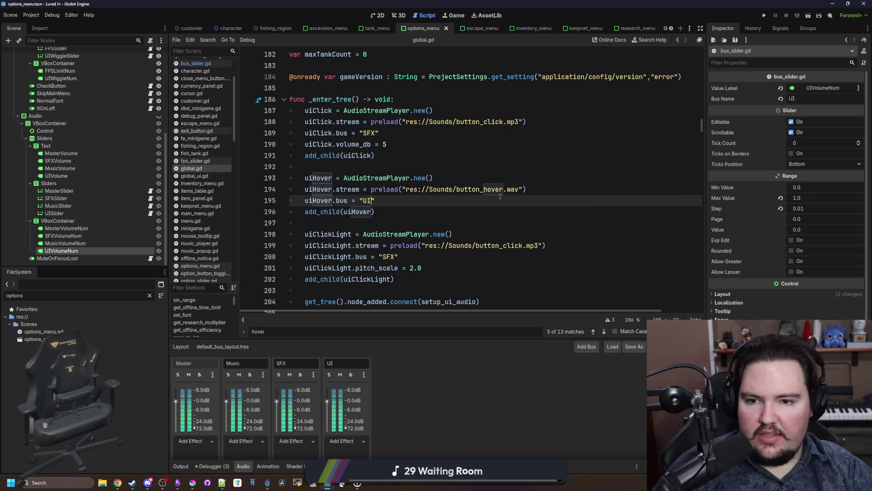
pyautogui.doubleClick(370, 133)
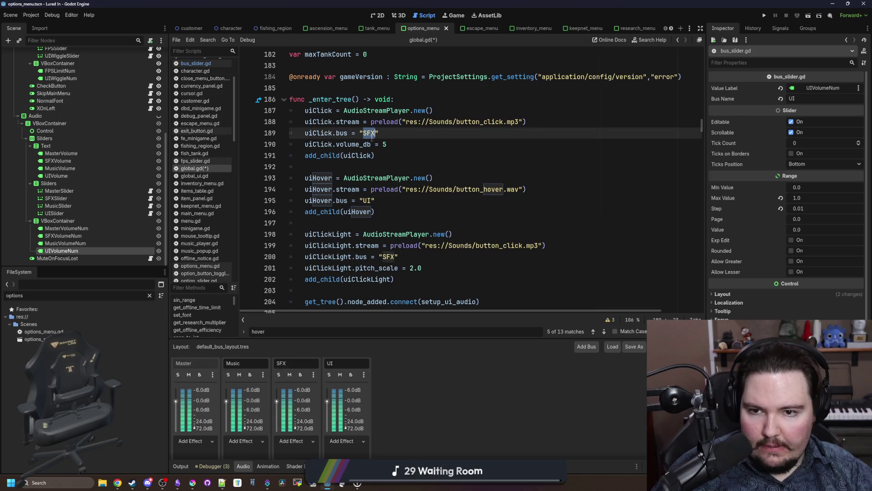
pyautogui.write('UI')
pyautogui.scroll(-3, 377, 150)
pyautogui.doubleClick(389, 189)
pyautogui.write('UI')
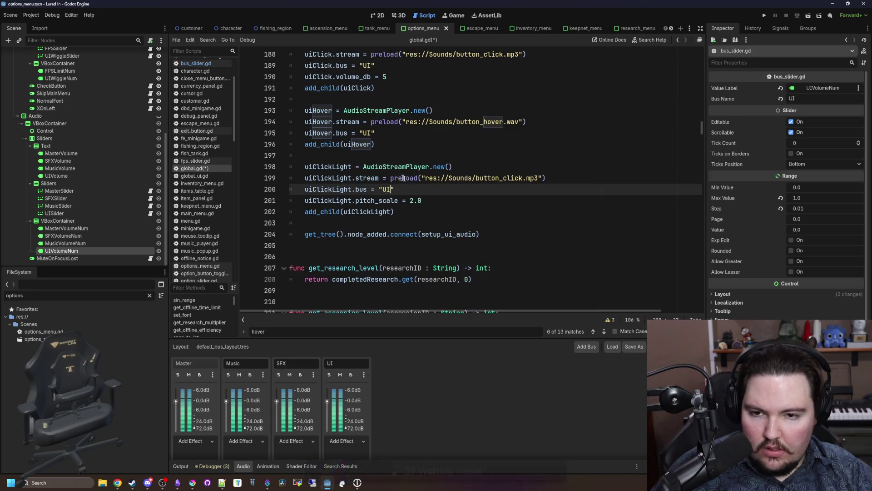
pyautogui.scroll(3, 384, 173)
pyautogui.scroll(-3, 384, 173)
pyautogui.scroll(1, 384, 173)
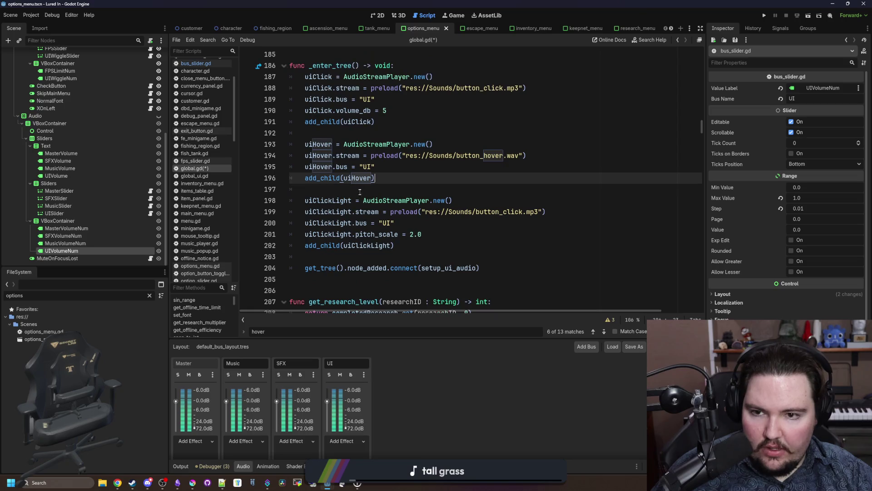
# - Save global.gd and run the project
pyautogui.click(378, 191)
pyautogui.hotkey('ctrl', 's')
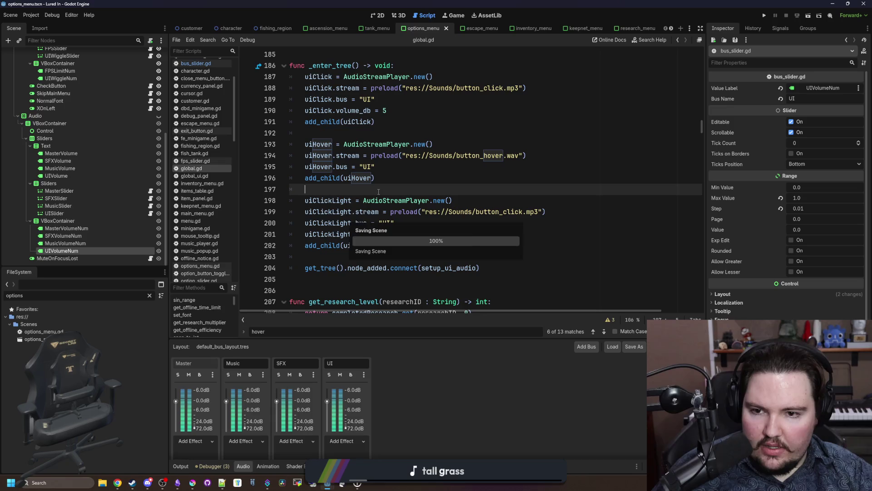
pyautogui.click(764, 16)
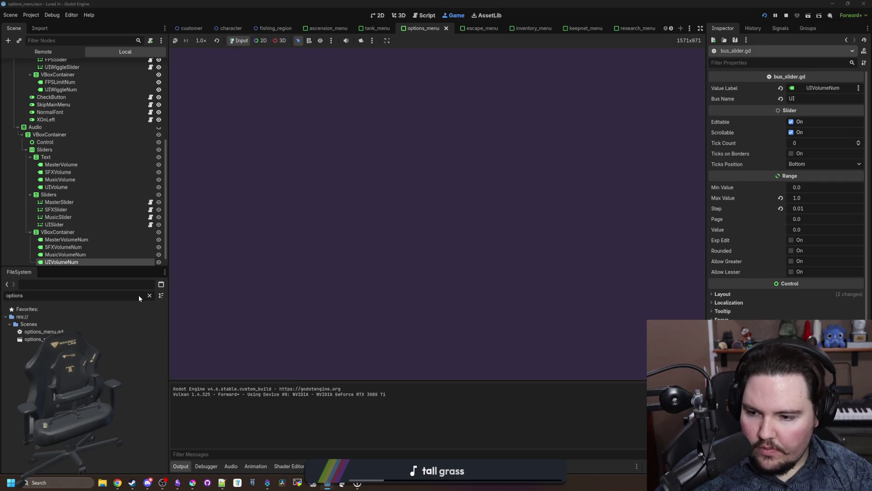
# - Filter the FileSystem for 'glob' and open global.gd
pyautogui.doubleClick(138, 296)
pyautogui.write('glob')
pyautogui.doubleClick(29, 354)
pyautogui.click(508, 278)
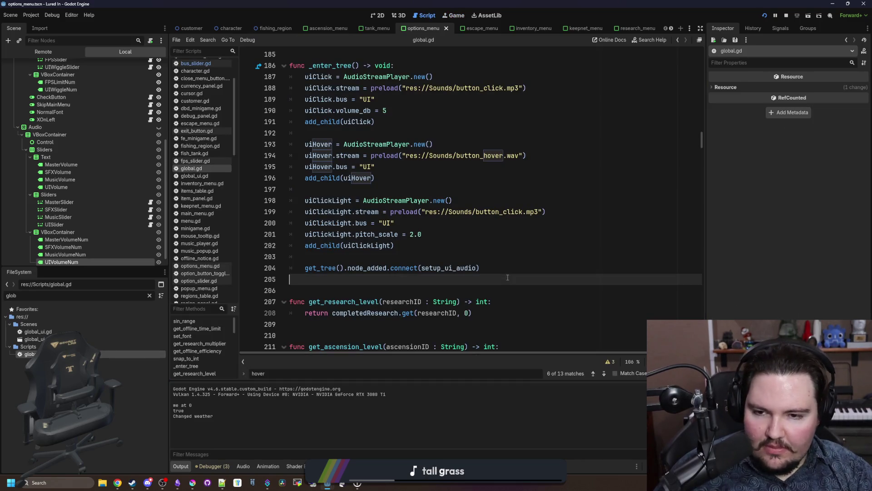
pyautogui.scroll(-4, 458, 263)
pyautogui.click(443, 202)
# - Search for 'save_user' to reach the userData dictionary in save_user_data
pyautogui.hotkey('ctrl', 'f')
pyautogui.scroll(-20, 442, 203)
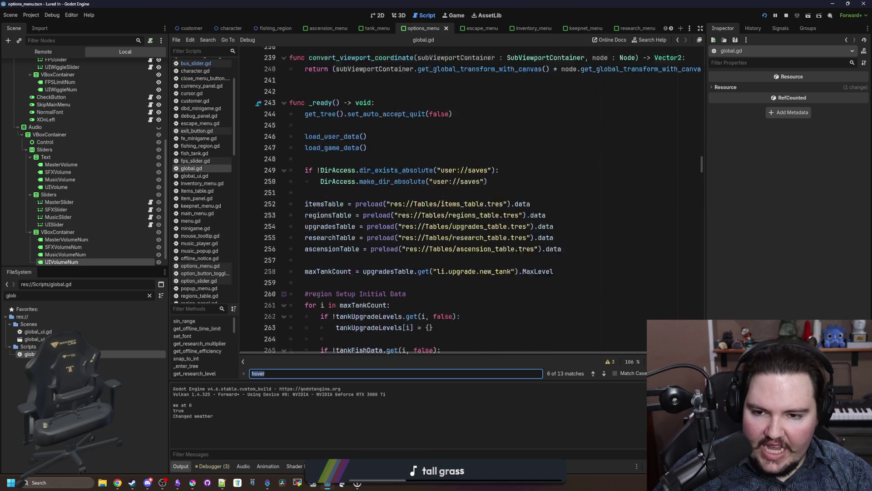
pyautogui.write('save_user')
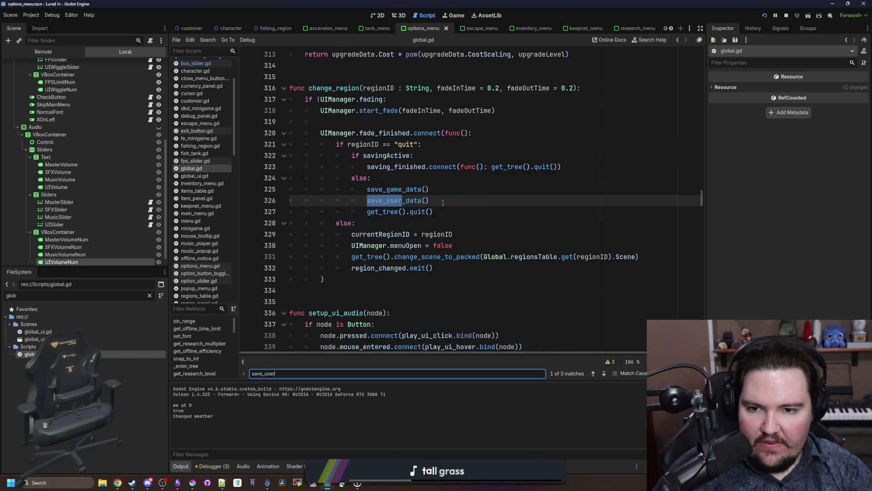
pyautogui.keyDown('ctrl'); pyautogui.click(427, 201); pyautogui.keyUp('ctrl')
pyautogui.scroll(-6, 484, 245)
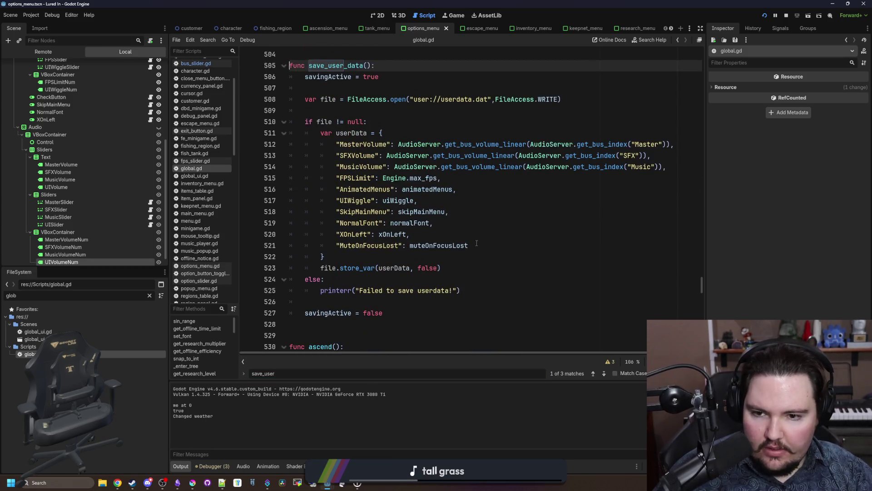
pyautogui.click(484, 245)
# - Duplicate the MusicVolume entry into a "UIVolume" entry reading the UI bus's linear volume
pyautogui.click(675, 167)
pyautogui.press('Return')
pyautogui.press('Return')
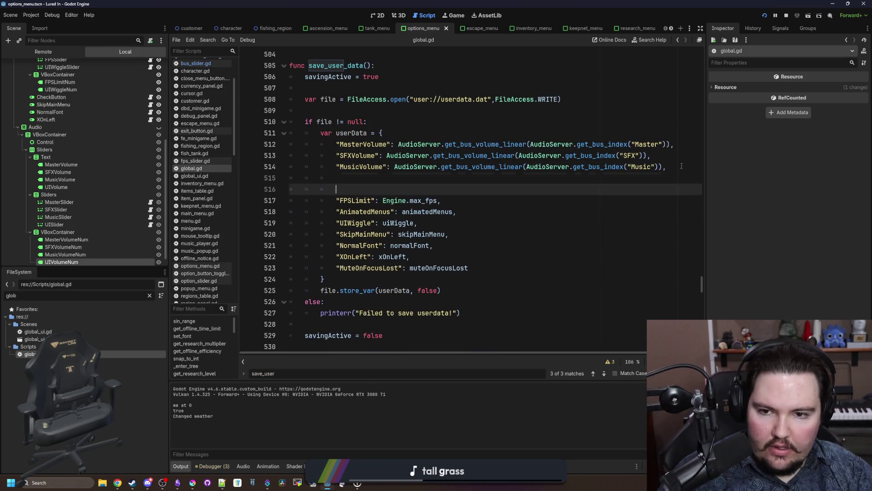
pyautogui.moveTo(675, 167); pyautogui.dragTo(338, 167)
pyautogui.hotkey('ctrl', 'c')
pyautogui.click(473, 178)
pyautogui.hotkey('ctrl', 'v')
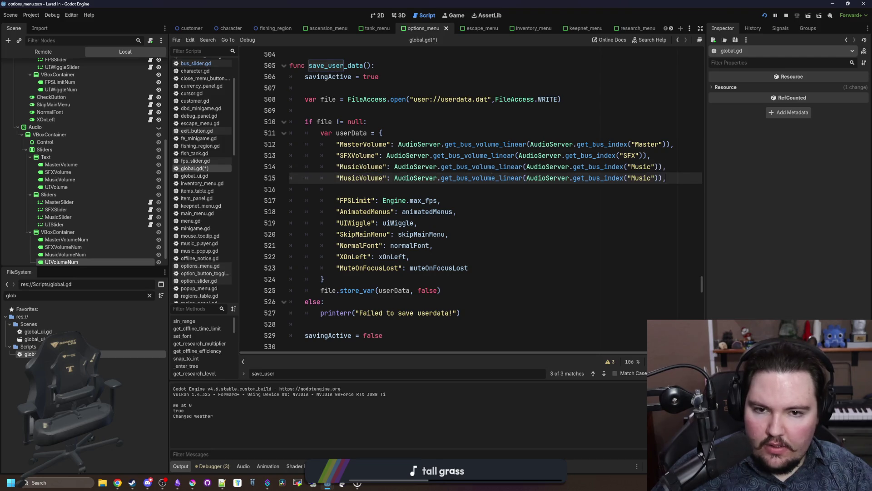
pyautogui.write('UI')
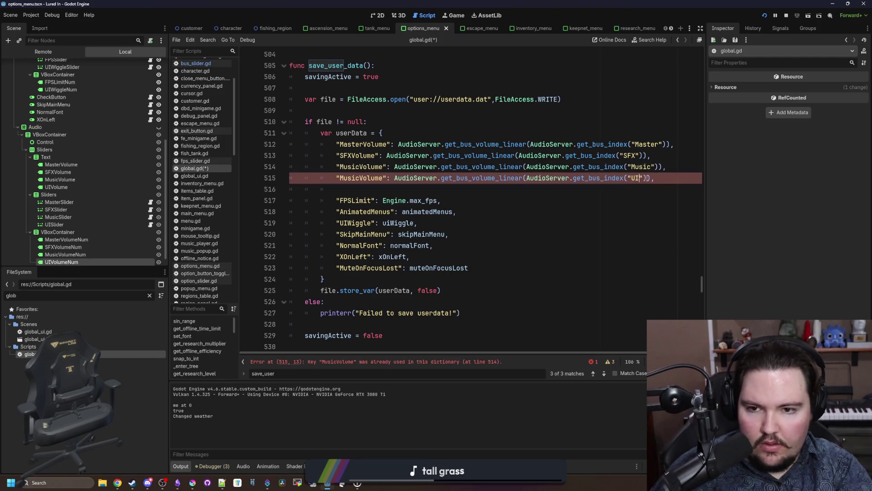
pyautogui.doubleClick(362, 178)
pyautogui.write('UIVolume')
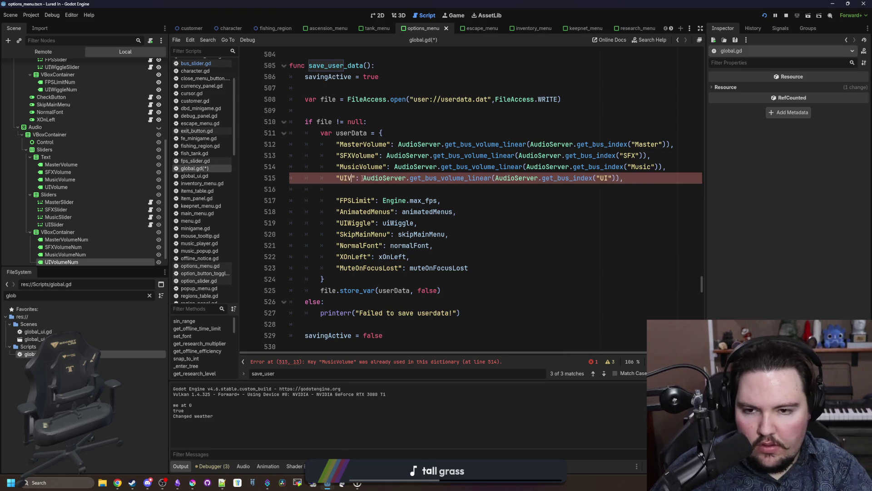
pyautogui.moveTo(643, 178); pyautogui.dragTo(339, 177)
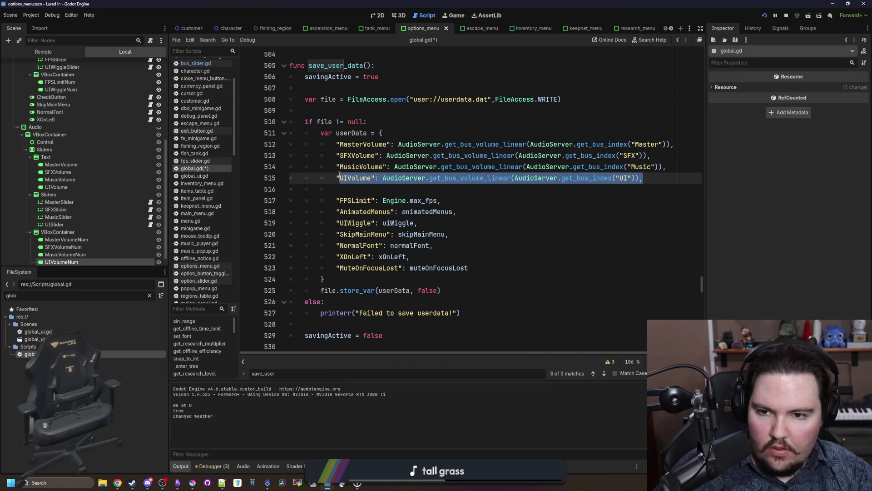
pyautogui.click(353, 189)
pyautogui.hotkey('ctrl', 'f')
# - Find load_user_data and paste the copied UIVolume entry below the Music volume line
pyautogui.write('load')
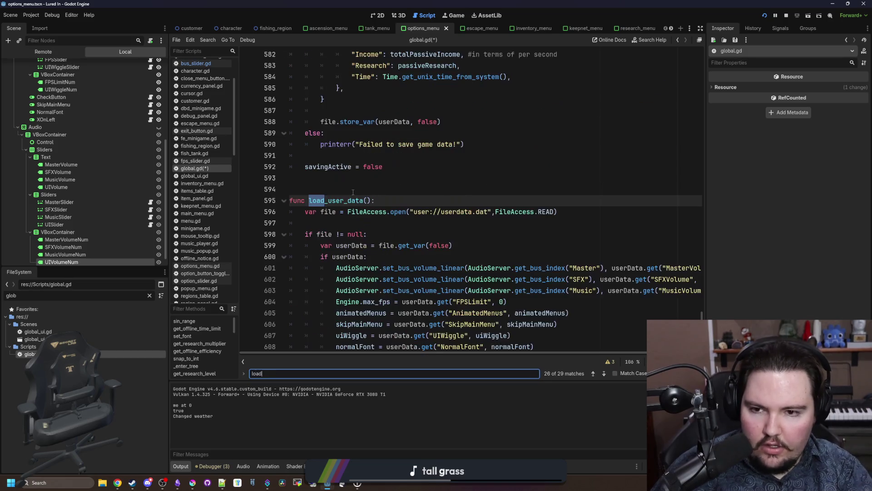
pyautogui.scroll(-4, 689, 176)
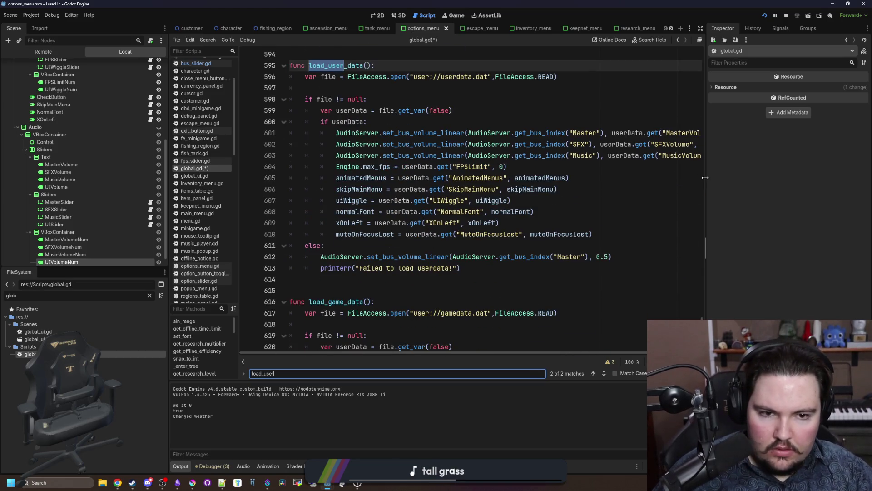
pyautogui.moveTo(705, 178); pyautogui.dragTo(795, 177)
pyautogui.click(335, 167)
pyautogui.press('Return')
pyautogui.press('Return')
pyautogui.press('Up')
pyautogui.press('Up')
pyautogui.hotkey('ctrl', 'v')
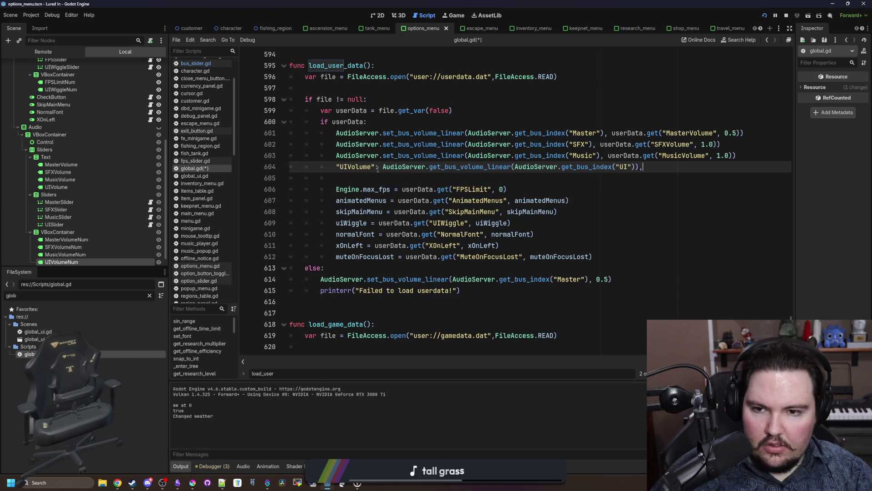
# - Duplicate the Music set_bus_volume_linear line in load_user_data
pyautogui.press('Up')
pyautogui.press('End')
pyautogui.hotkey('shift', 'Home')
pyautogui.hotkey('ctrl', 'c')
pyautogui.press('End')
pyautogui.press('Return')
pyautogui.hotkey('ctrl', 'v')
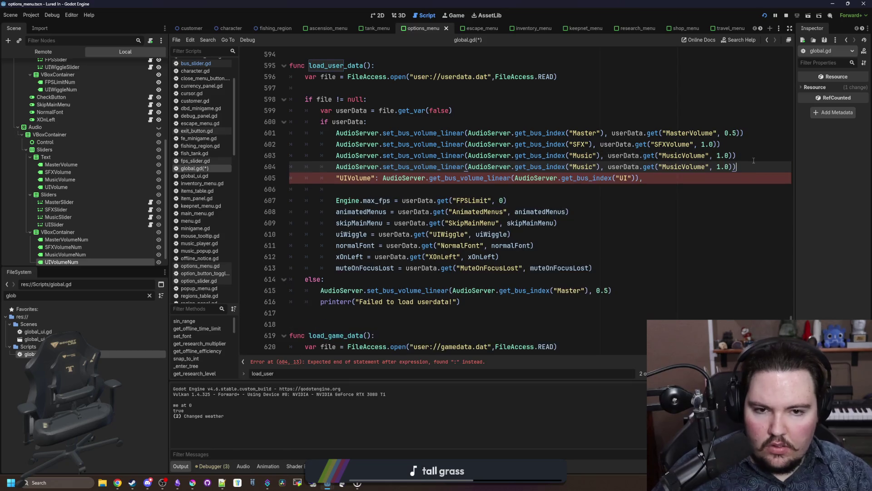
# - Change the duplicated line's bus to "UI" and its saved key to "UIVolume"
pyautogui.click(613, 178)
pyautogui.doubleClick(582, 167)
pyautogui.write('UI')
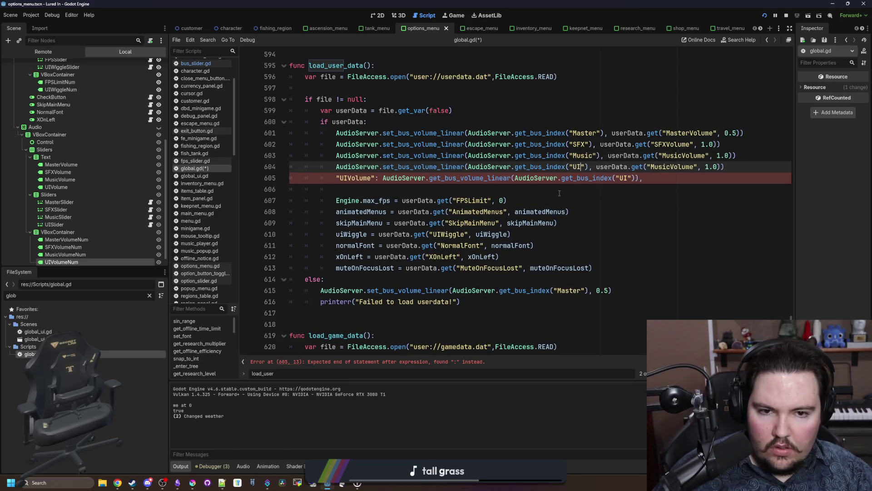
pyautogui.doubleClick(355, 178)
pyautogui.hotkey('ctrl', 'x')
pyautogui.doubleClick(671, 167)
pyautogui.hotkey('ctrl', 'v')
# - Delete the leftover UIVolume line, save global.gd, and run the game
pyautogui.moveTo(613, 178); pyautogui.dragTo(271, 181)
pyautogui.press('BackSpace')
pyautogui.press('BackSpace')
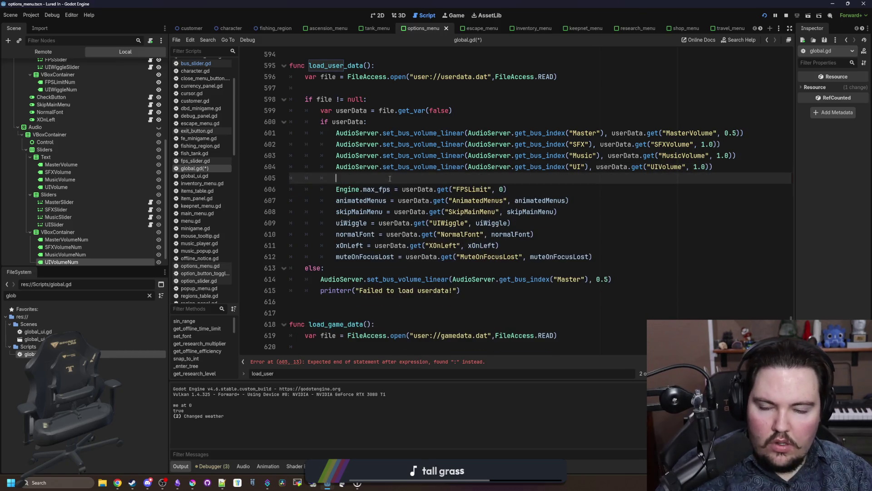
pyautogui.click(556, 125)
pyautogui.hotkey('ctrl', 's')
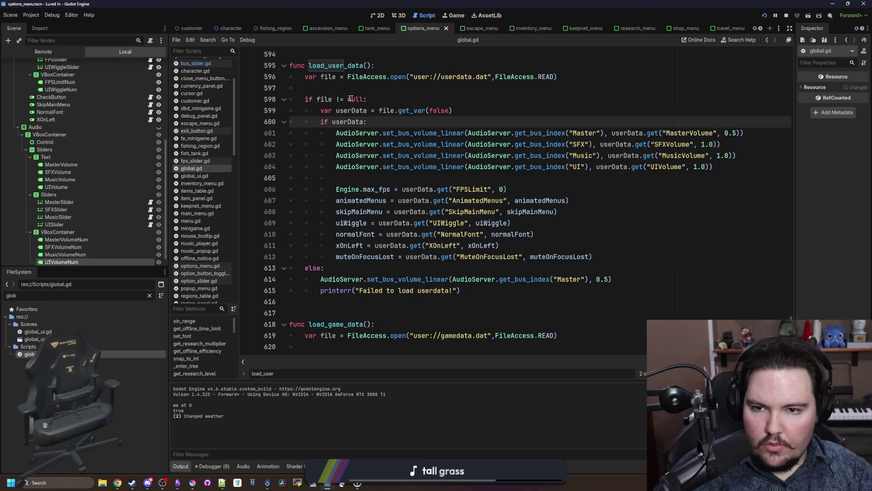
pyautogui.click(372, 183)
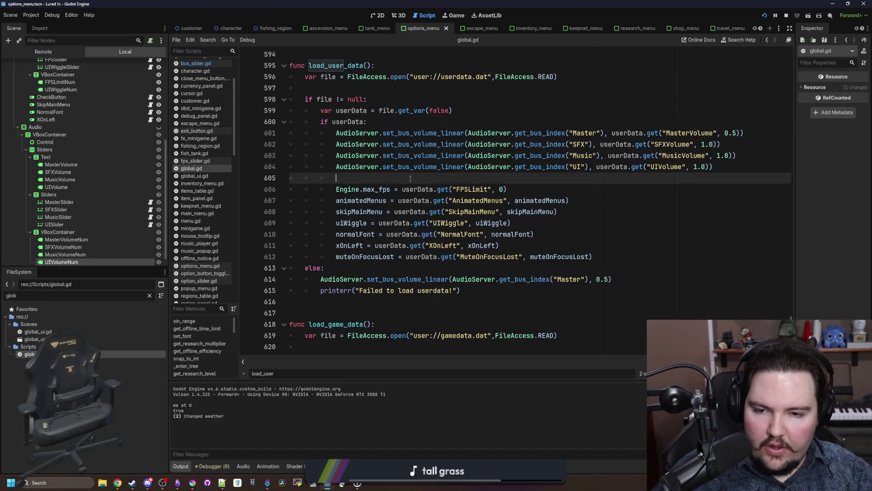
pyautogui.click(766, 16)
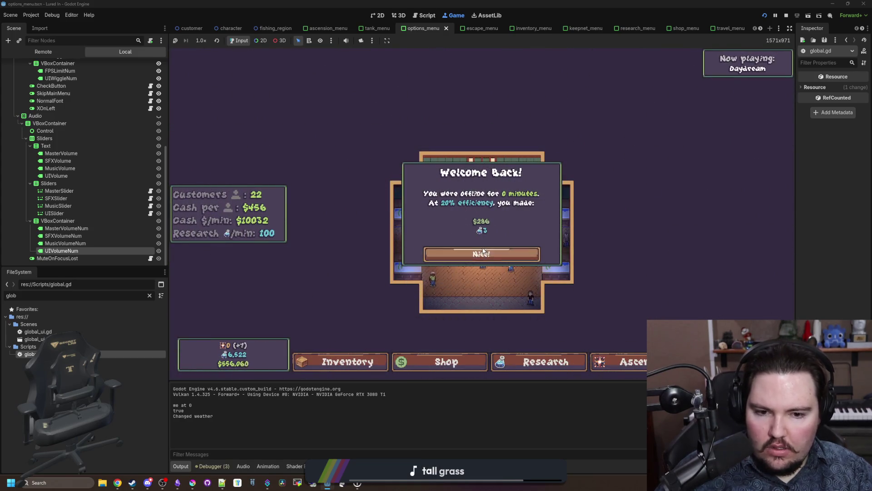
pyautogui.press('Escape')
pyautogui.click(482, 215)
pyautogui.click(501, 156)
pyautogui.moveTo(486, 200); pyautogui.dragTo(427, 201)
pyautogui.moveTo(570, 213)
pyautogui.mouseDown()
pyautogui.moveTo(553, 213)
pyautogui.moveTo(594, 237)
pyautogui.moveTo(216, 205)
pyautogui.mouseUp()
pyautogui.press('Escape')
pyautogui.press('Escape')
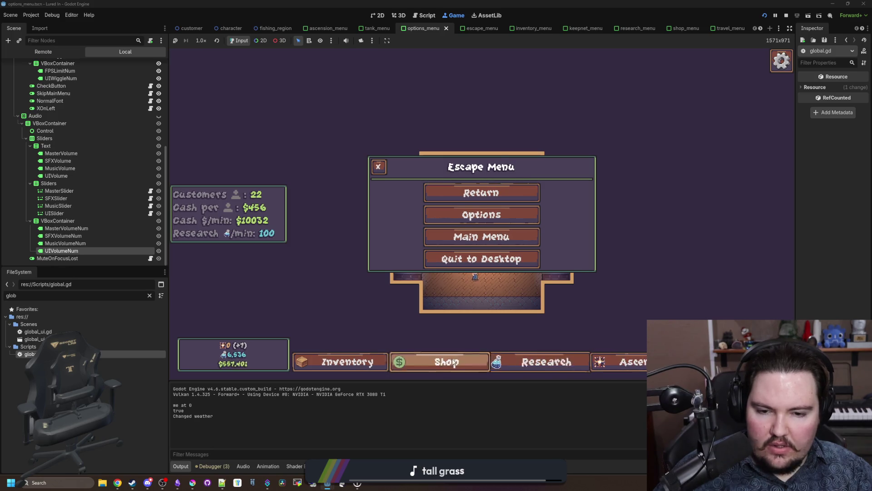
pyautogui.click(436, 361)
pyautogui.click(545, 362)
pyautogui.click(596, 368)
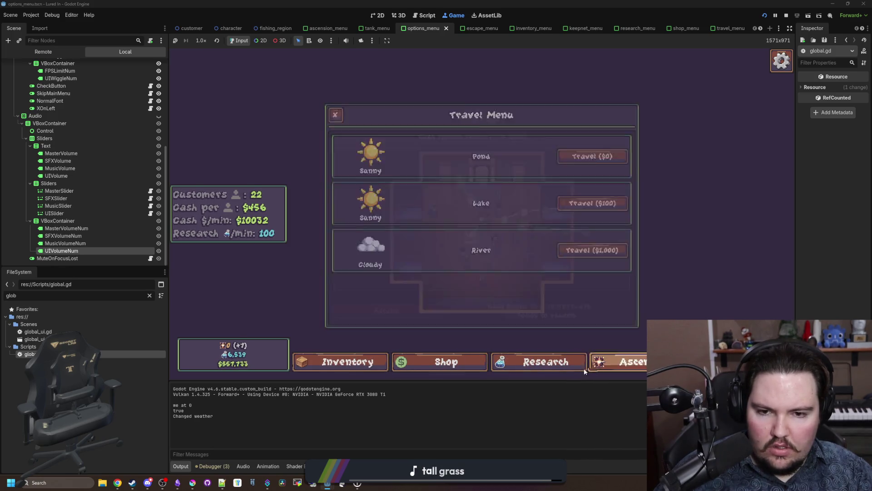
pyautogui.click(540, 362)
pyautogui.click(345, 361)
pyautogui.click(617, 361)
pyautogui.click(618, 361)
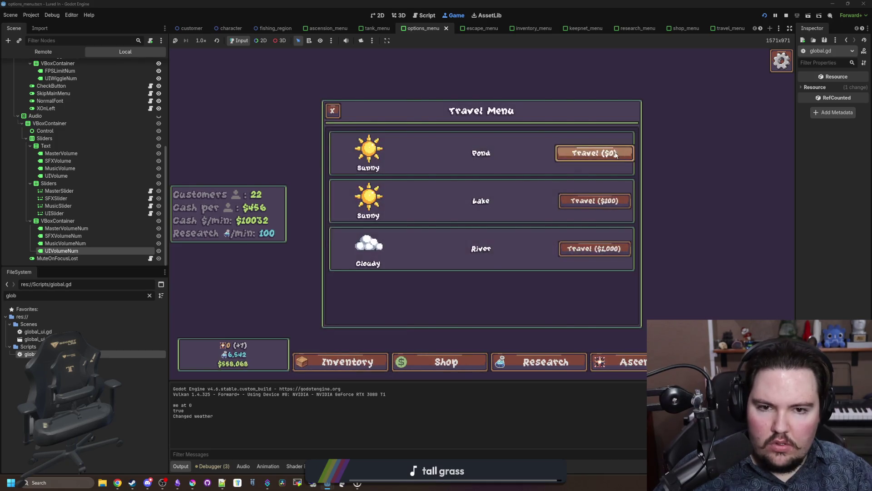
pyautogui.click(594, 153)
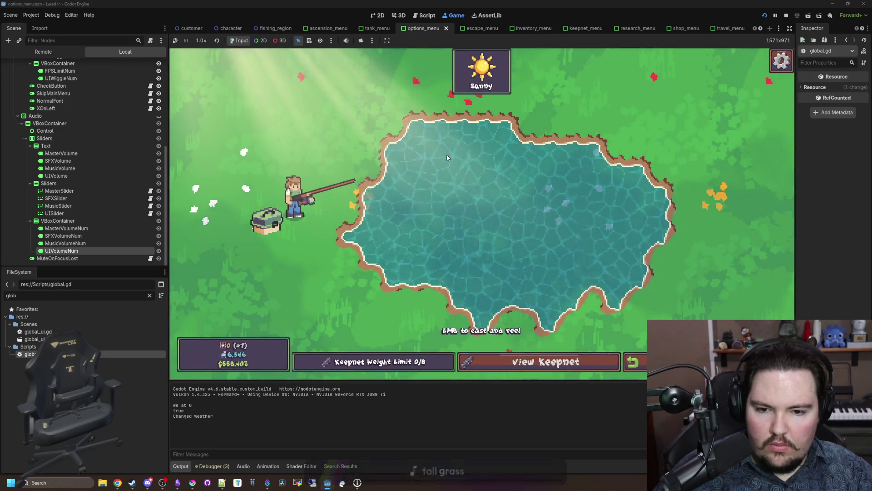
pyautogui.click(447, 158)
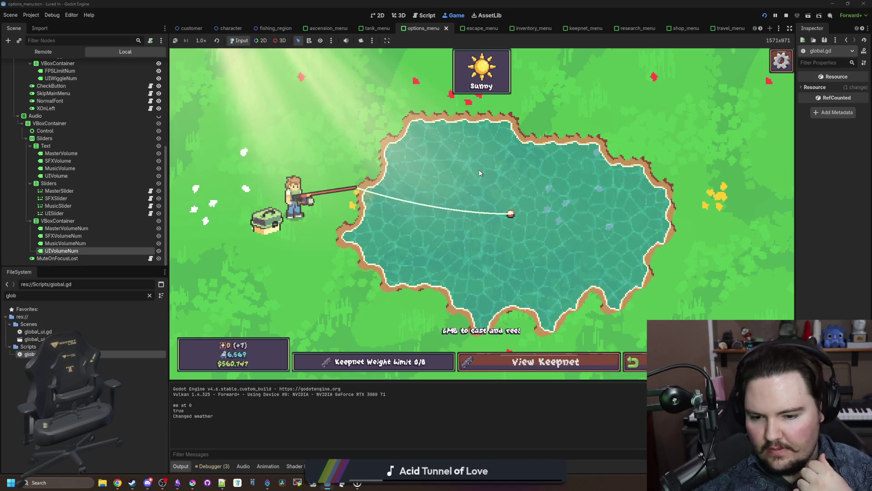
pyautogui.click(479, 170)
pyautogui.click(479, 173)
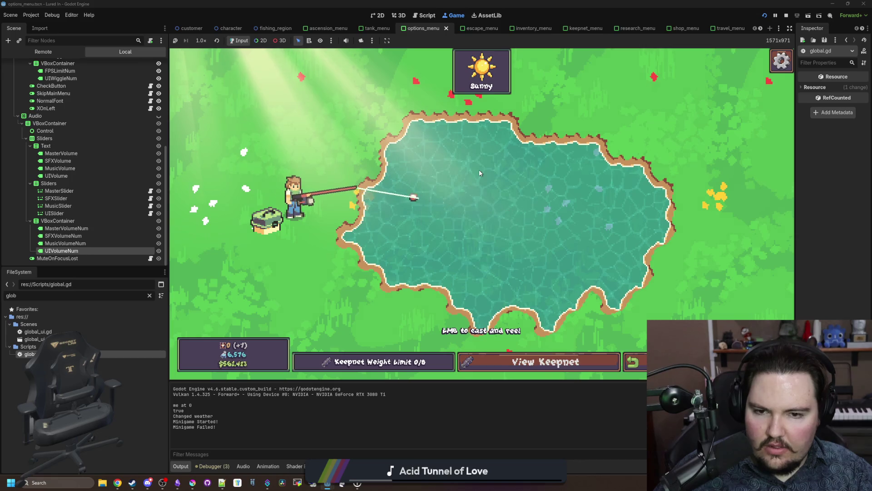
pyautogui.click(479, 172)
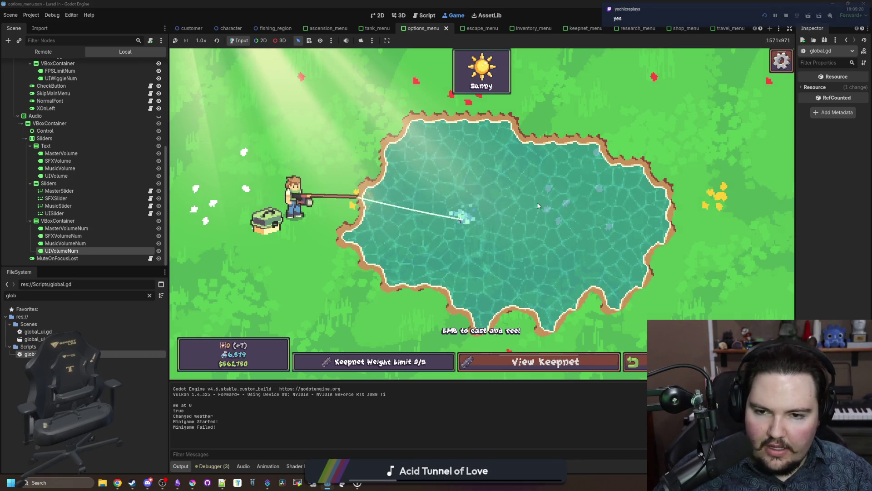
pyautogui.press('F8')
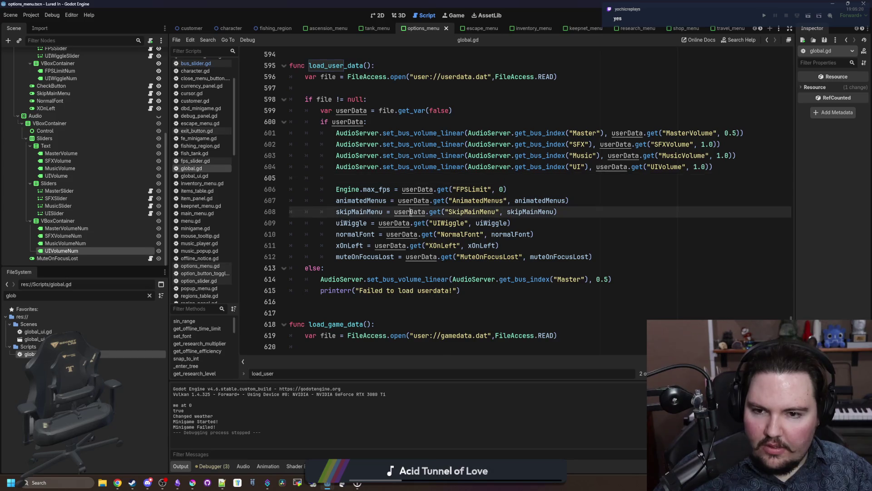
# - Open global_ui.tscn from the 'glob' filter and inspect its Research and Money nodes
pyautogui.click(133, 298)
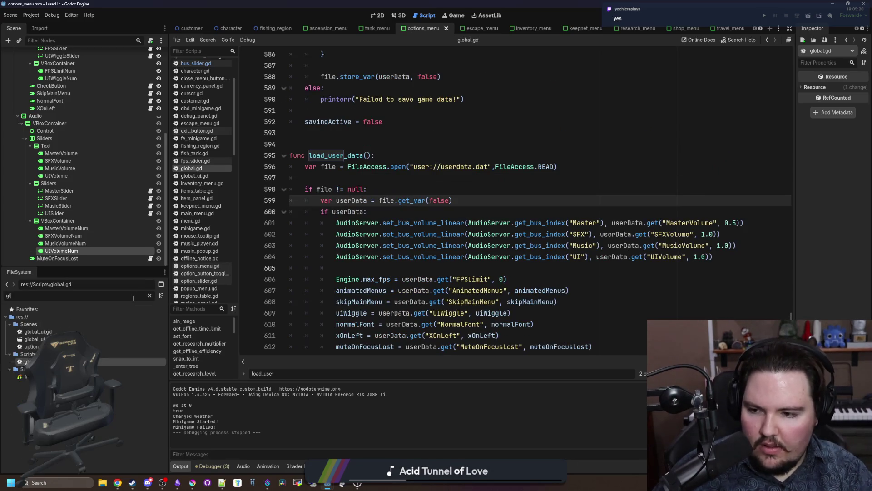
pyautogui.doubleClick(37, 339)
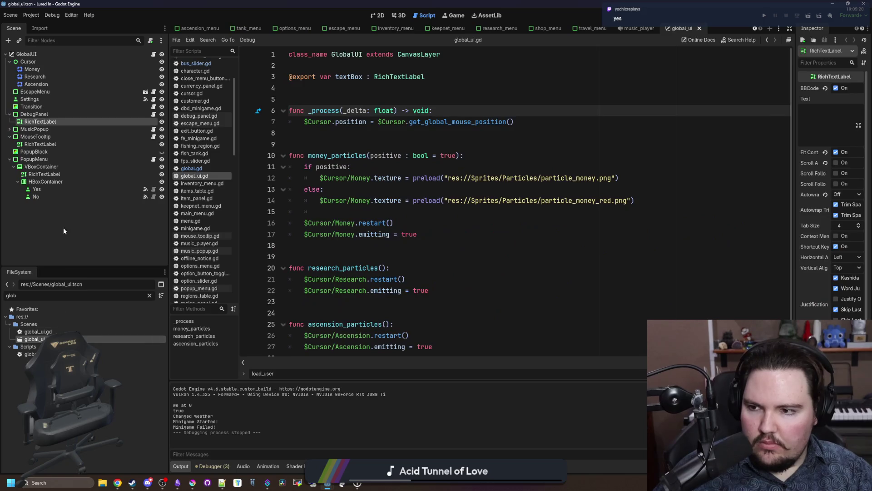
pyautogui.click(62, 144)
pyautogui.click(35, 76)
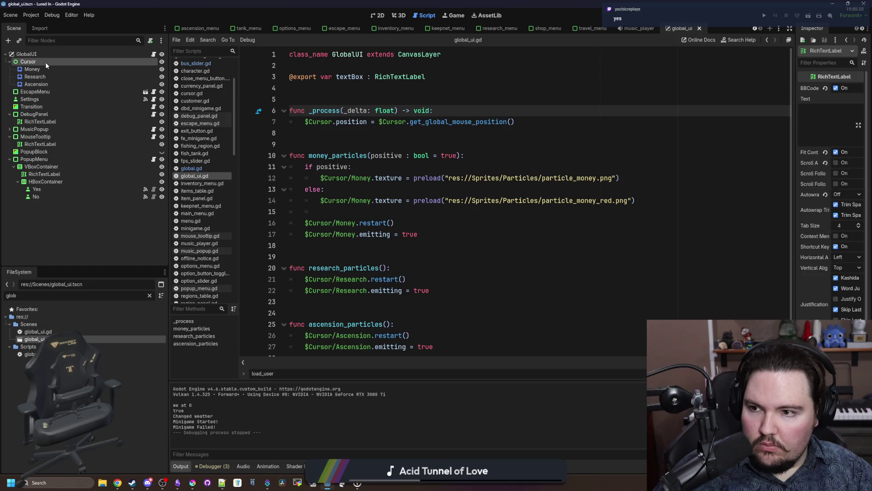
pyautogui.click(33, 69)
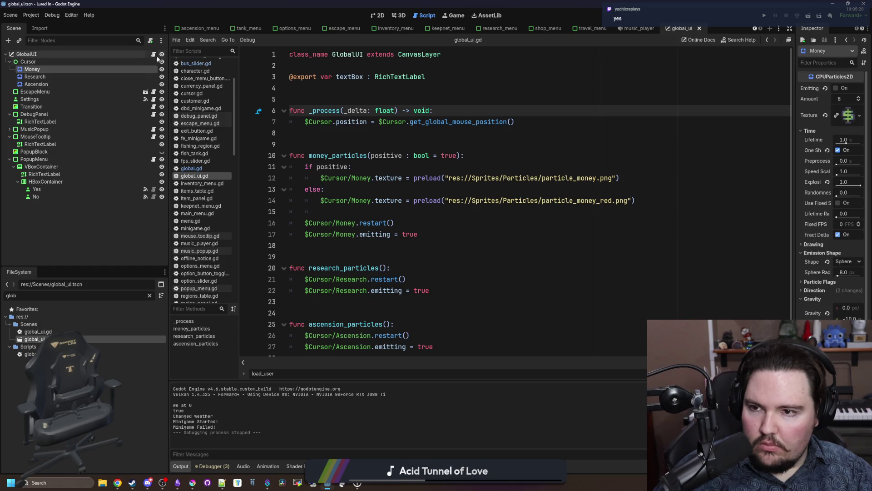
# - Look over the money particles function in global_ui.gd
pyautogui.click(470, 234)
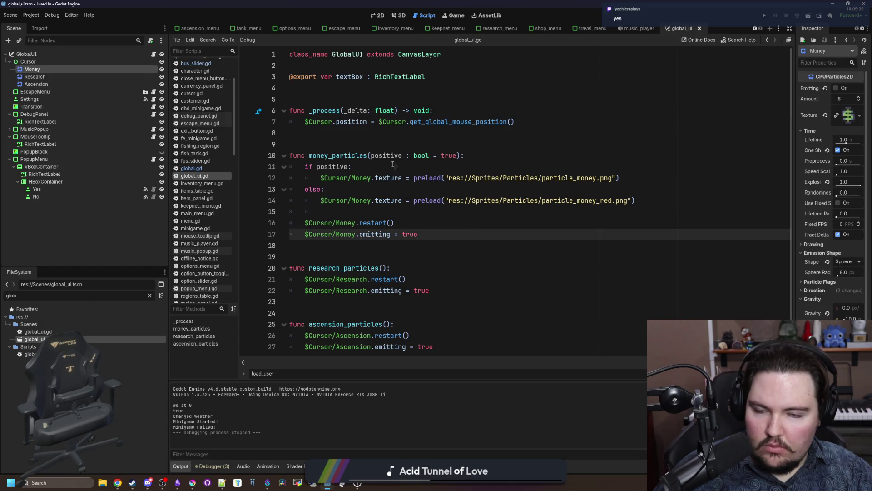
pyautogui.click(386, 145)
pyautogui.scroll(-1, 385, 159)
pyautogui.click(390, 247)
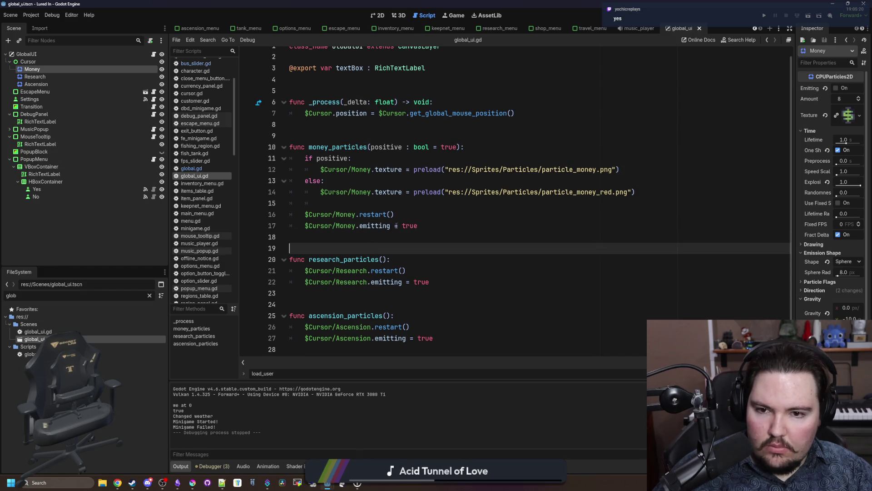
pyautogui.scroll(1, 382, 204)
pyautogui.click(366, 142)
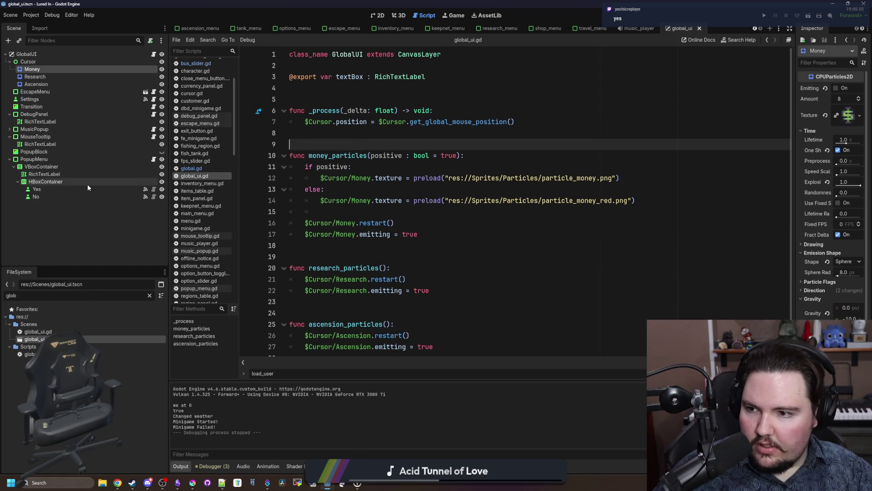
# - Inspect the MusicPopup and Cursor nodes, then begin a project-wide Find in Files search
pyautogui.click(10, 129)
pyautogui.click(9, 129)
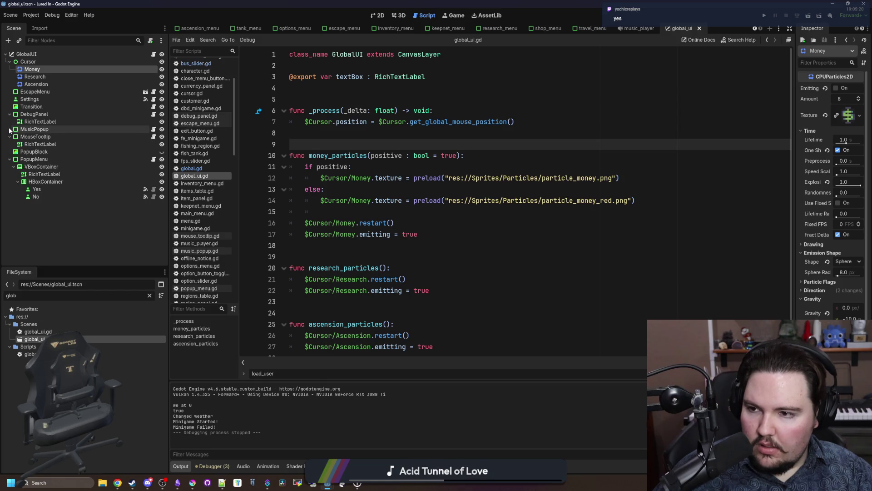
pyautogui.click(28, 62)
pyautogui.click(411, 130)
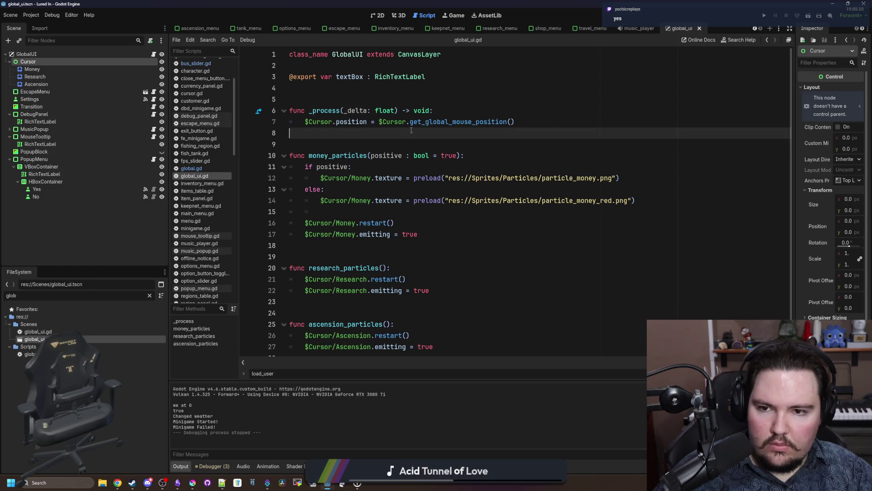
pyautogui.scroll(-1, 470, 195)
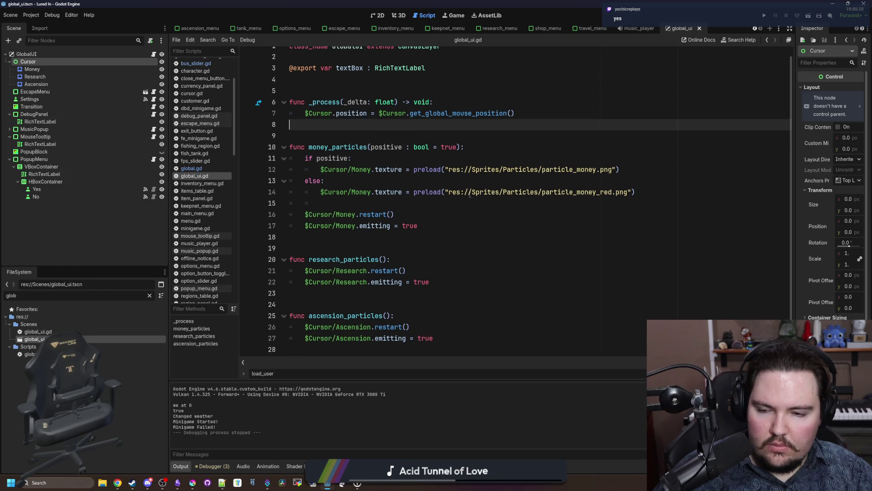
pyautogui.click(388, 245)
pyautogui.hotkey('ctrl', 'shift', 'f')
pyautogui.write('researc')
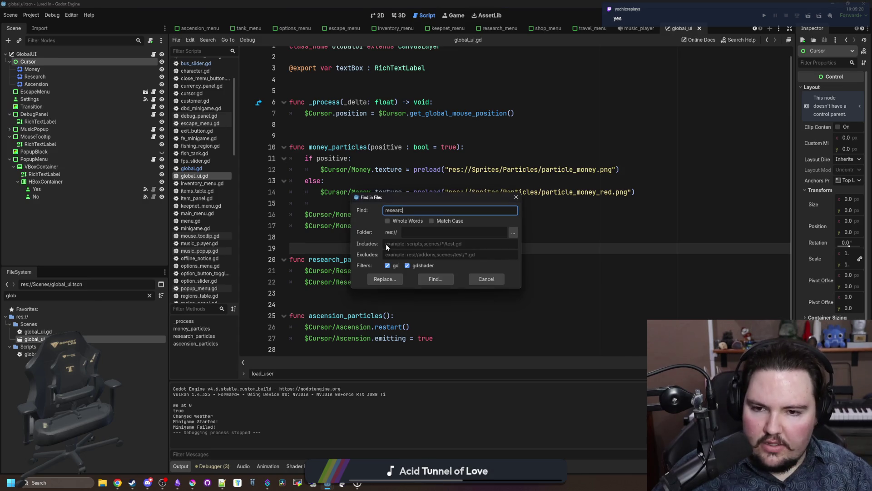
pyautogui.write('h')
pyautogui.press('Return')
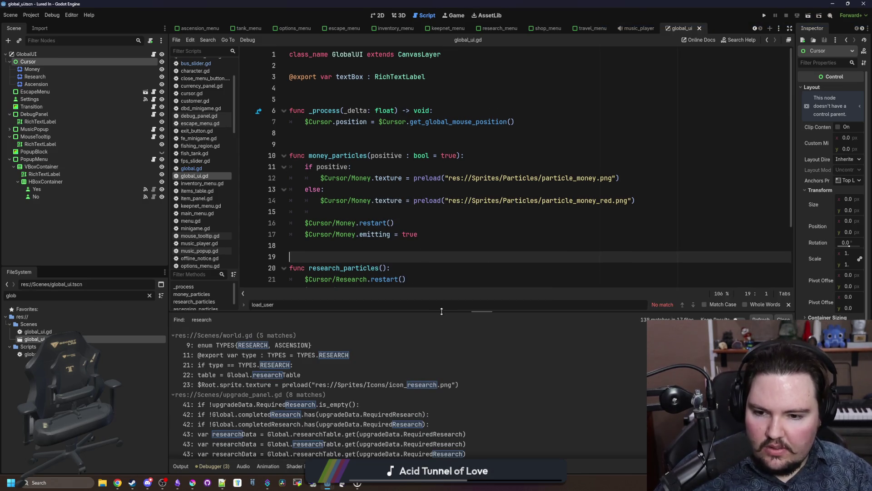
pyautogui.scroll(-8, 391, 372)
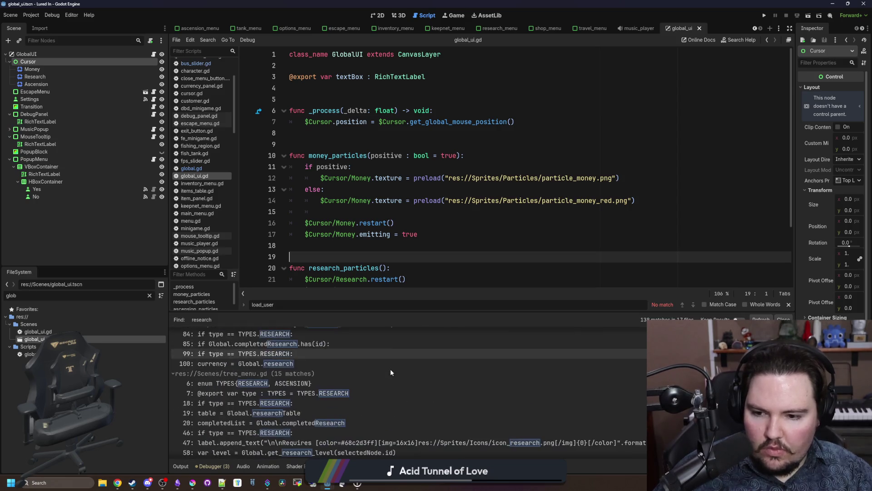
pyautogui.scroll(-10, 299, 379)
pyautogui.scroll(-5, 300, 380)
pyautogui.scroll(-10, 301, 377)
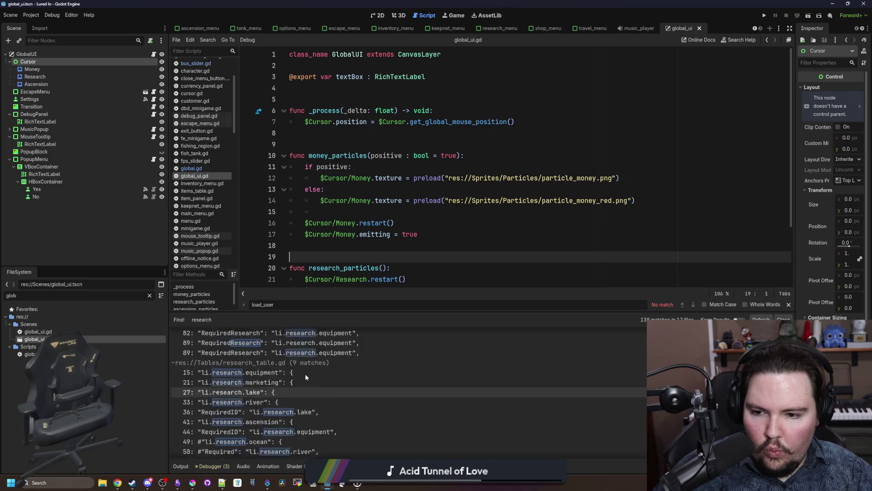
pyautogui.scroll(2, 306, 377)
pyautogui.click(445, 208)
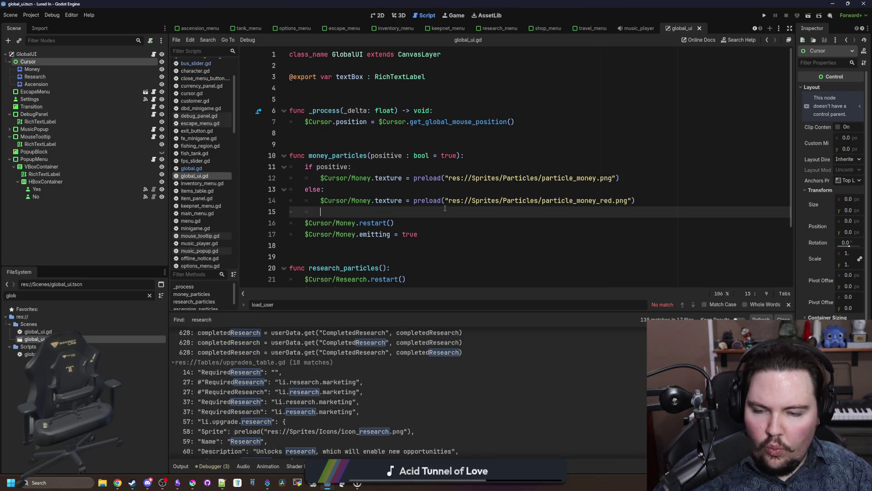
# - Find money_particles in upgrade_panel.gd and delete its $BuySound pitch_scale and play lines
pyautogui.hotkey('ctrl', 'shift', 'f')
pyautogui.write('mone')
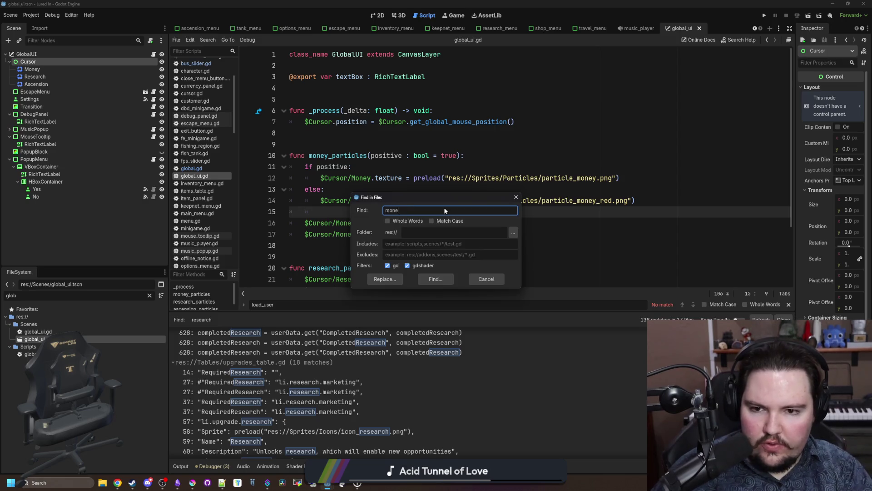
pyautogui.write('y_particles')
pyautogui.press('Return')
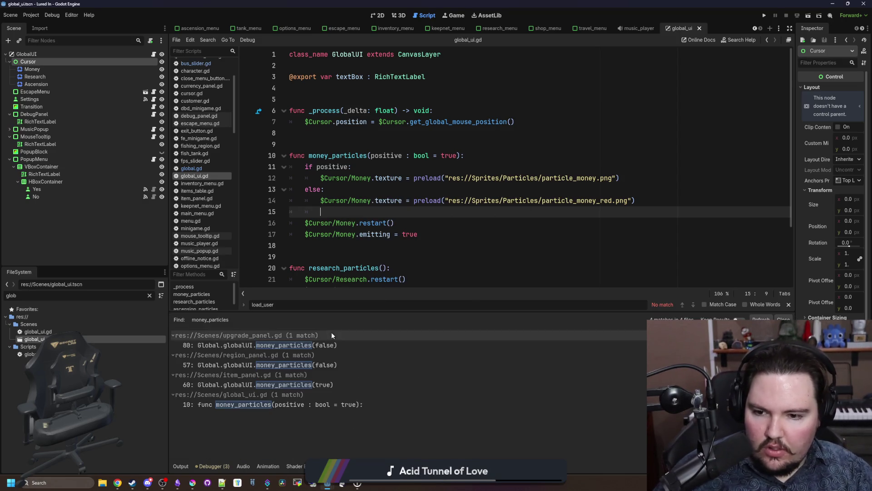
pyautogui.click(310, 346)
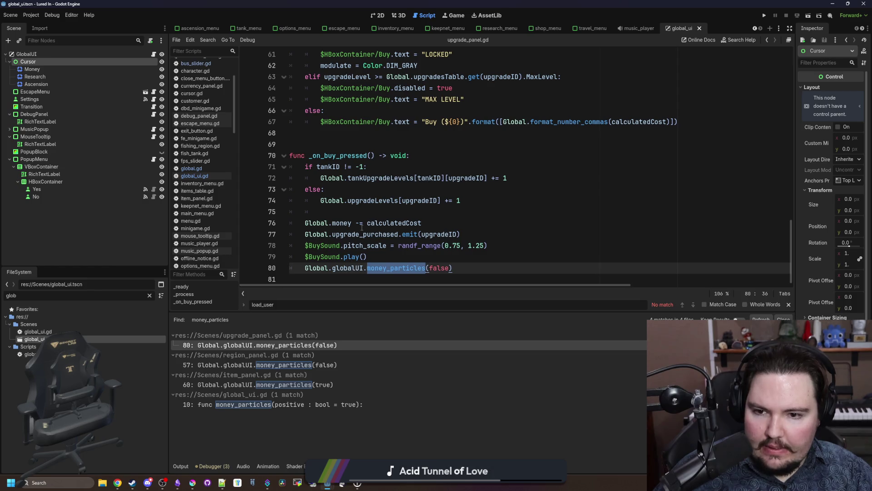
pyautogui.click(387, 255)
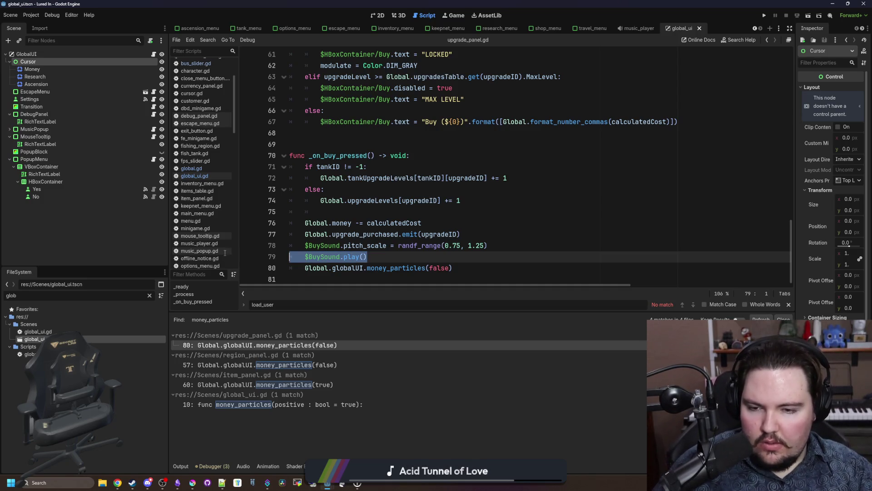
pyautogui.hotkey('shift', 'Up')
pyautogui.hotkey('ctrl', 'c')
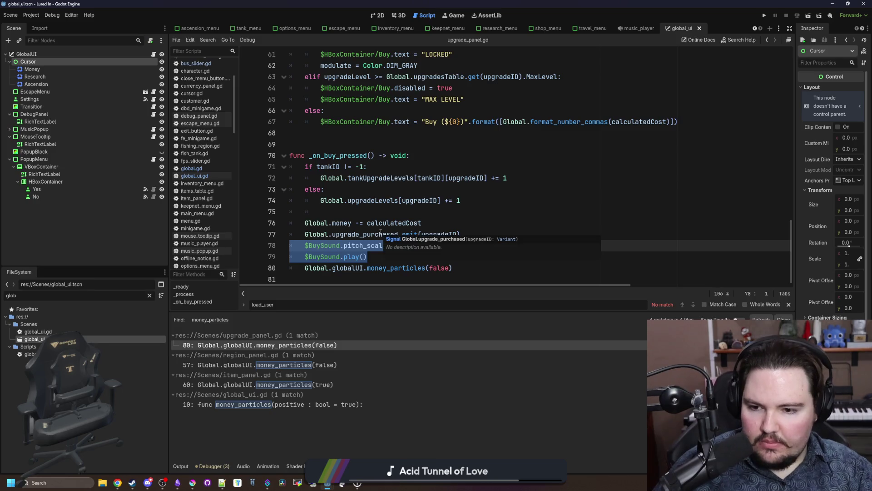
pyautogui.press('BackSpace')
pyautogui.press('BackSpace')
# - Add an AudioStreamPlayer as a child of the Cursor node
pyautogui.rightClick(58, 63)
pyautogui.click(59, 65)
pyautogui.write('audio')
pyautogui.press('Down')
pyautogui.press('Down')
pyautogui.press('Down')
pyautogui.press('Return')
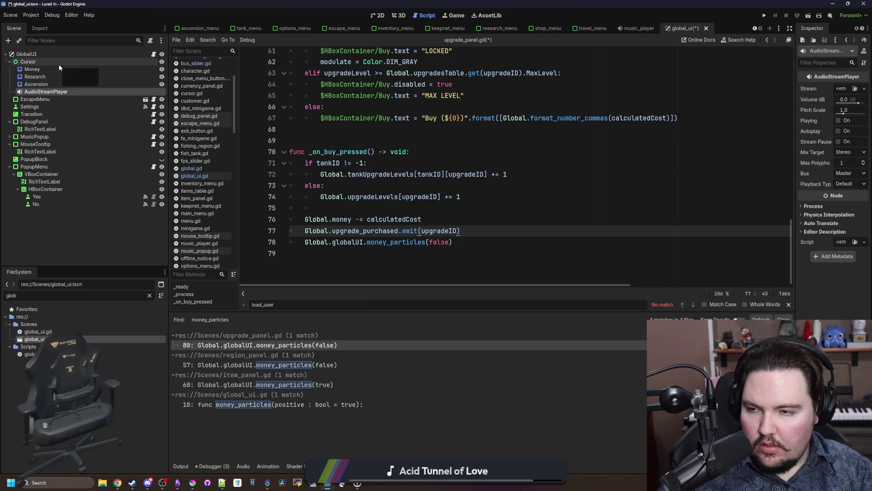
# - Rename the new audio player to BuySound and widen the Inspector panel
pyautogui.doubleClick(82, 91)
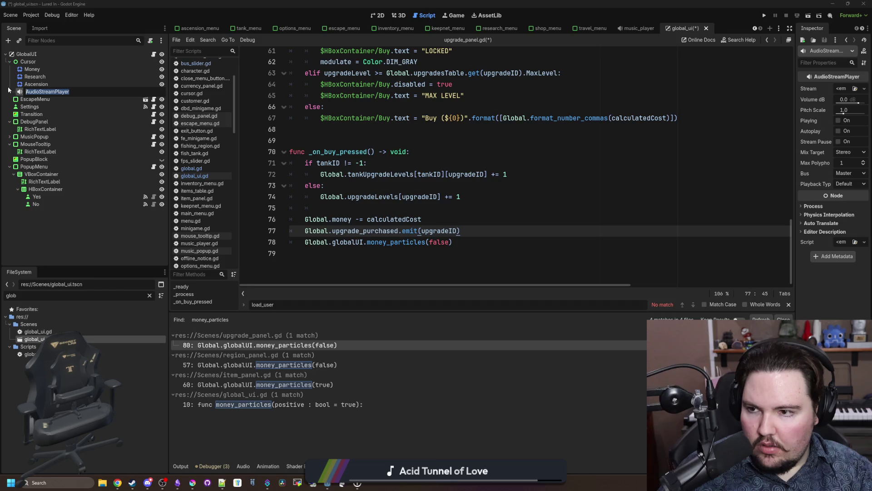
pyautogui.write('Sound')
pyautogui.press('Return')
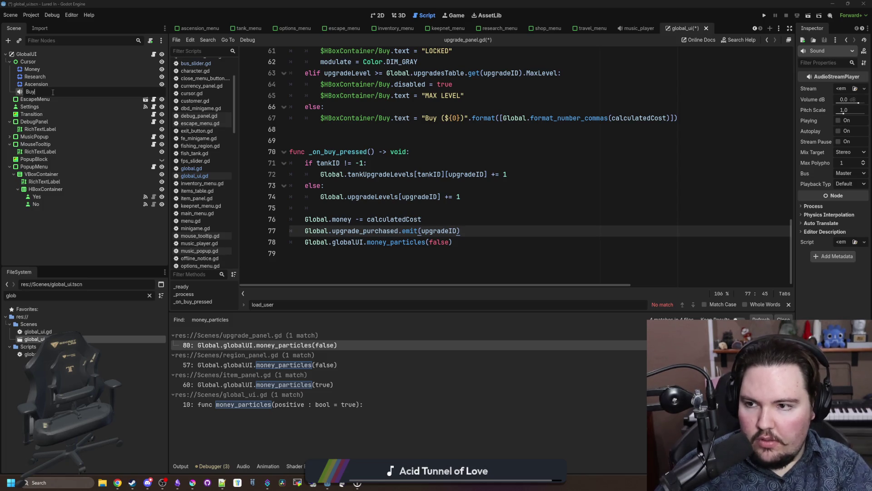
pyautogui.write('Sound')
pyautogui.press('Return')
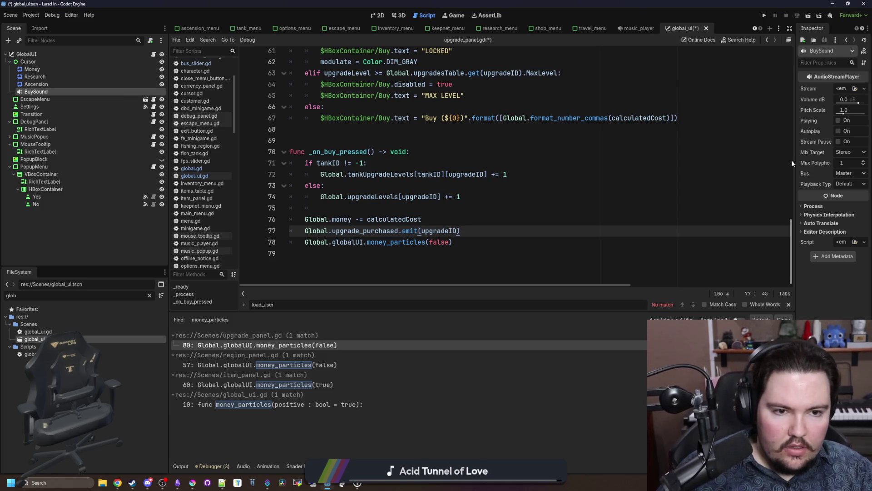
pyautogui.moveTo(792, 163); pyautogui.dragTo(698, 162)
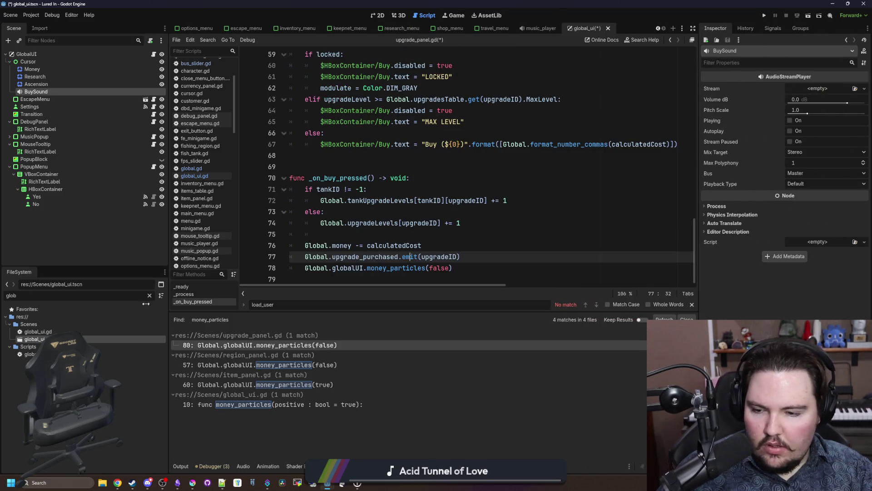
pyautogui.click(150, 295)
# - Open upgrade_panel.tscn and cut its BuySound node
pyautogui.write('upgrade')
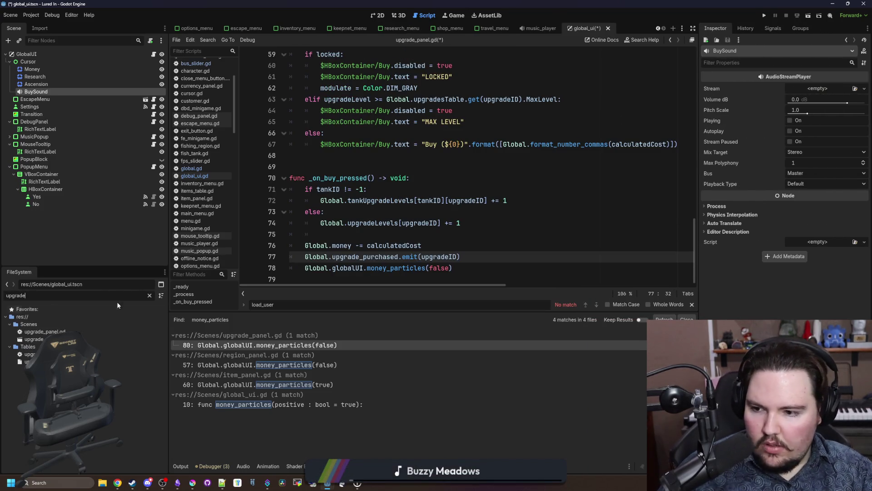
pyautogui.doubleClick(46, 338)
pyautogui.click(42, 92)
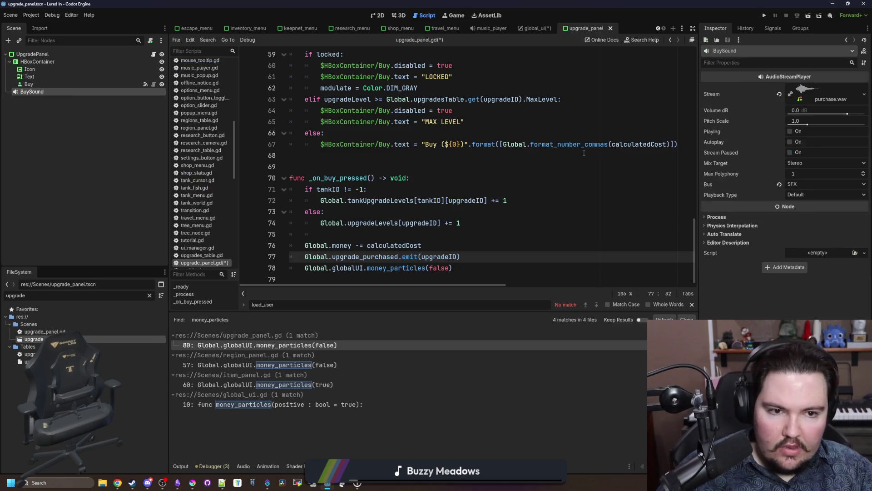
pyautogui.rightClick(52, 93)
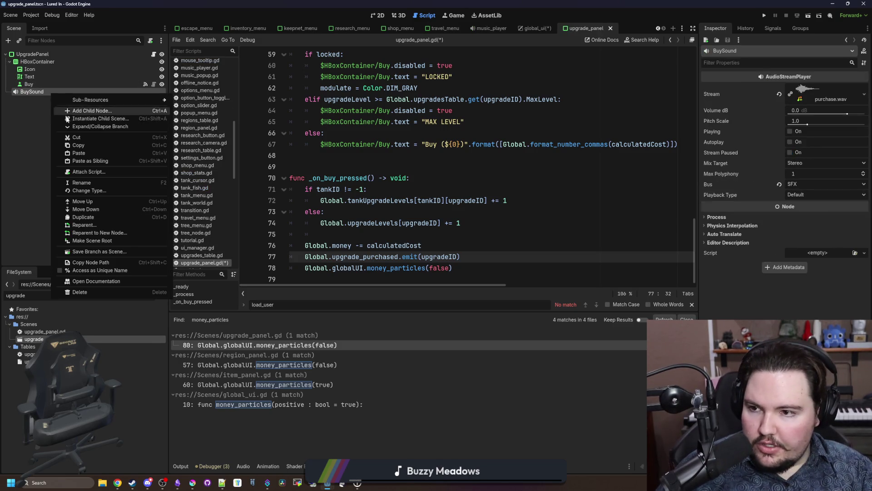
pyautogui.click(80, 137)
pyautogui.click(568, 121)
# - Paste BuySound into GlobalUI, delete the empty BuySound, and rename BuySound2 to BuySound
pyautogui.click(539, 29)
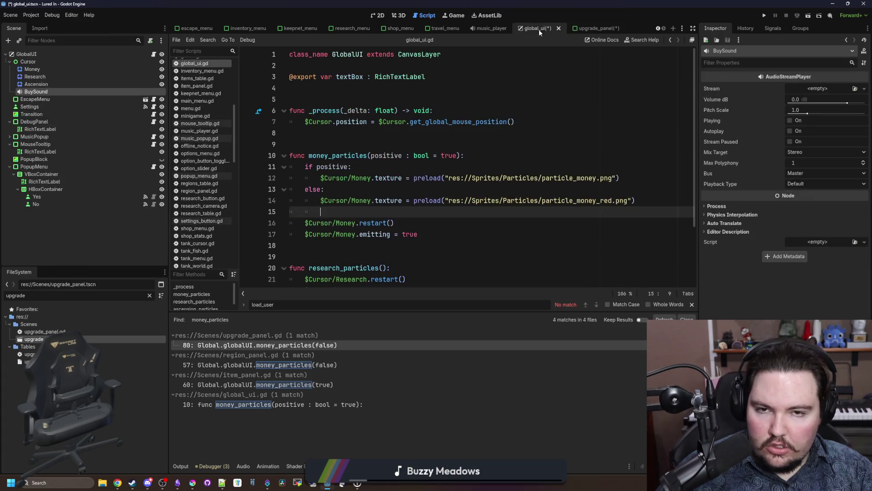
pyautogui.rightClick(49, 89)
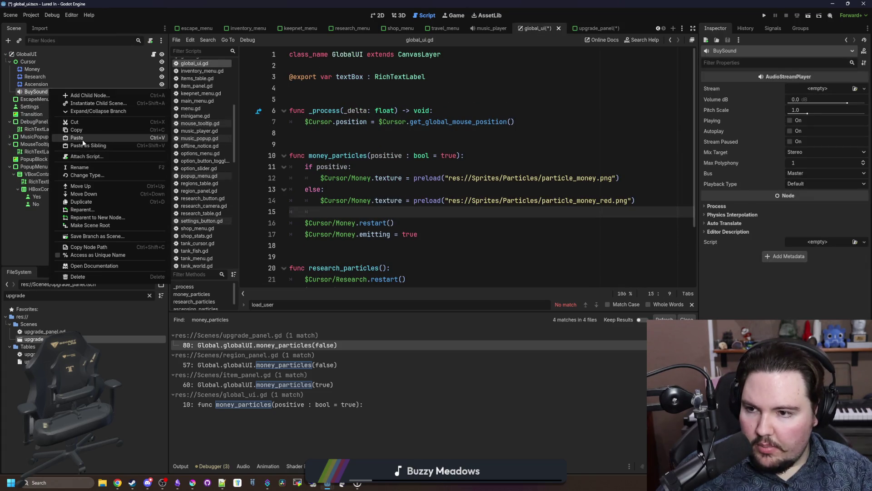
pyautogui.click(89, 145)
pyautogui.click(53, 93)
pyautogui.press('Delete')
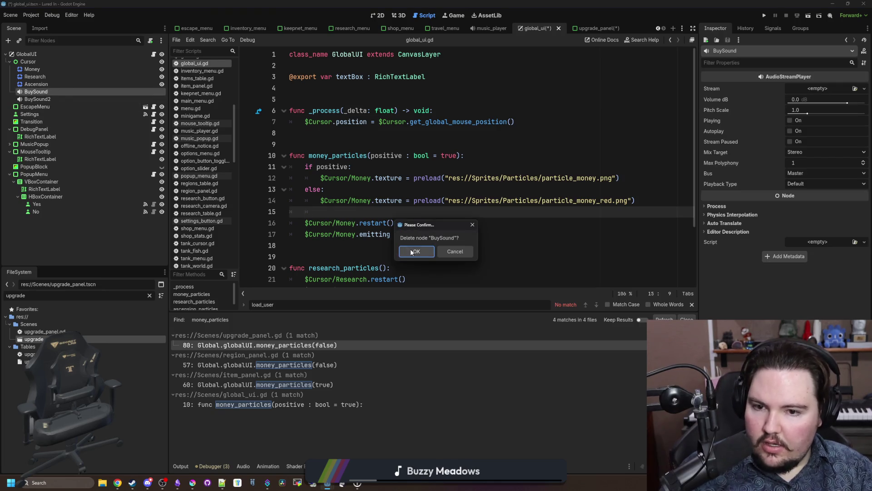
pyautogui.press('Return')
pyautogui.doubleClick(79, 91)
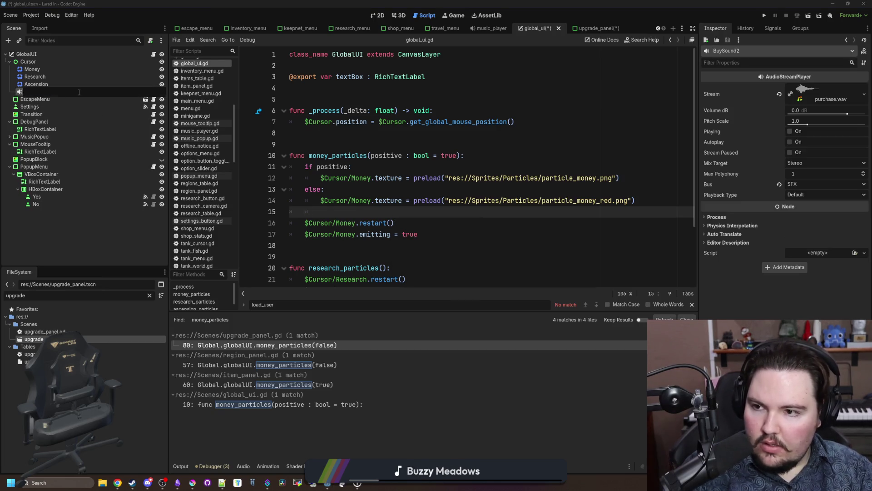
pyautogui.click(54, 62)
pyautogui.click(380, 213)
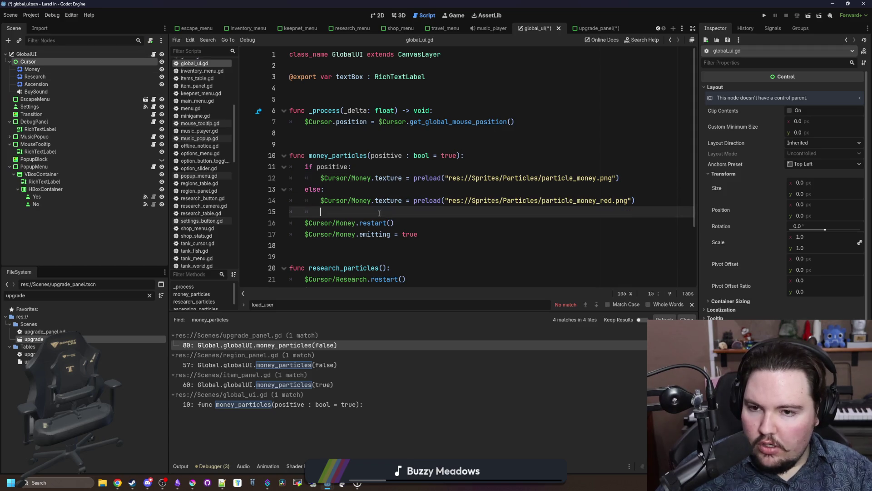
# - Add $BuySound.pitch_scale = randf_range(0.75, 1.25) and $BuySound.play() to money and research particles
pyautogui.click(49, 91)
pyautogui.scroll(-2, 435, 155)
pyautogui.click(435, 156)
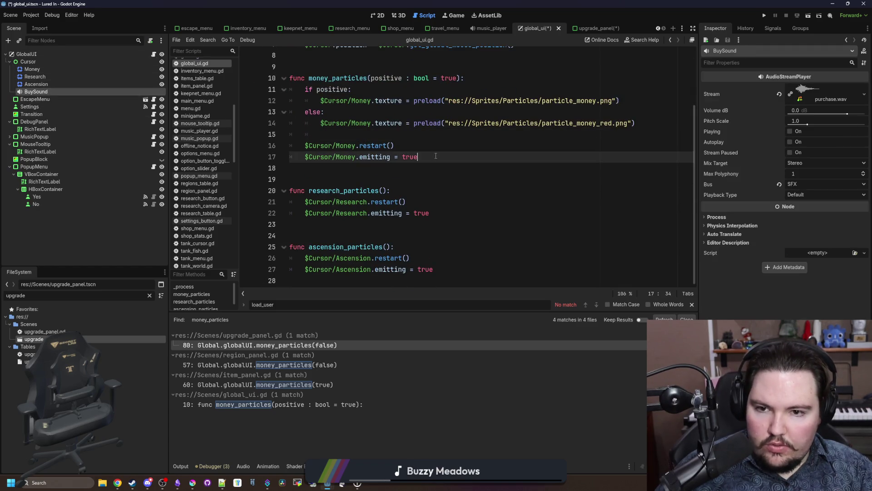
pyautogui.write('$BuySound.pitch_scale = randf_range(0.75, 1.25) $BuySound.play()')
pyautogui.click(313, 171)
pyautogui.press('BackSpace')
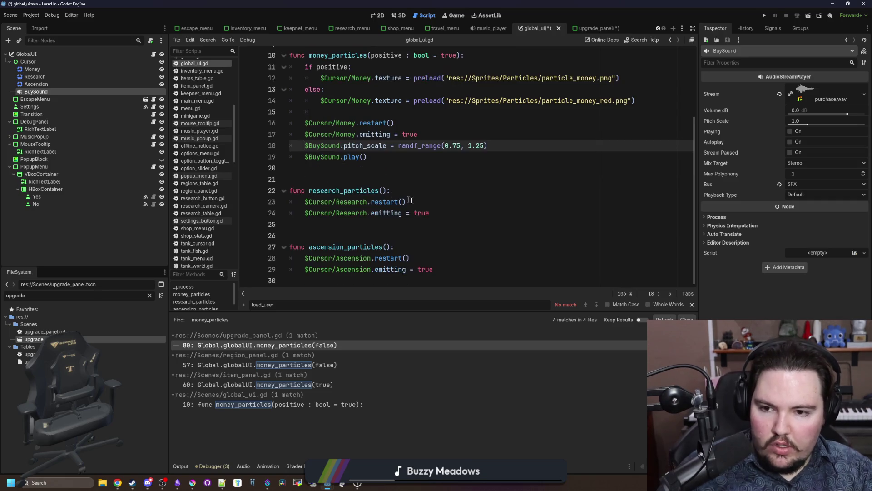
pyautogui.scroll(-1, 386, 173)
pyautogui.click(457, 212)
pyautogui.hotkey('ctrl', 'v')
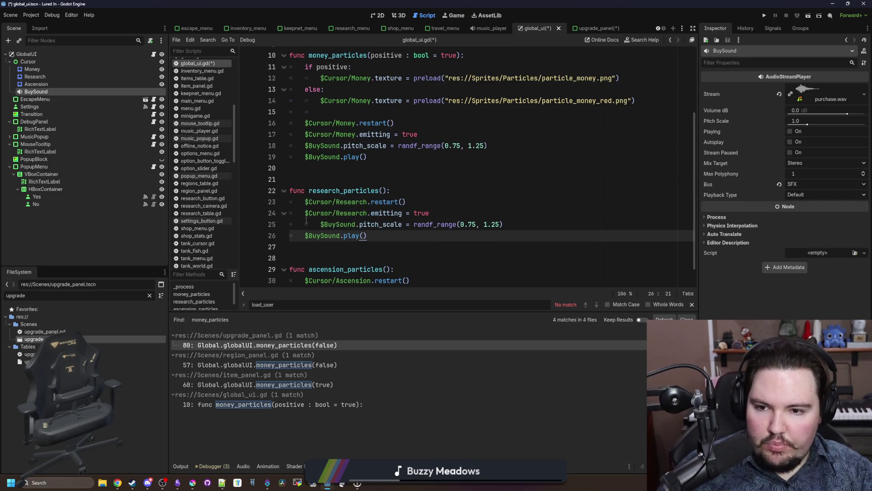
pyautogui.click(305, 223)
pyautogui.press('BackSpace')
# - Paste the same BuySound pitch and play lines into ascension_particles
pyautogui.scroll(-1, 451, 262)
pyautogui.click(451, 263)
pyautogui.press('Down')
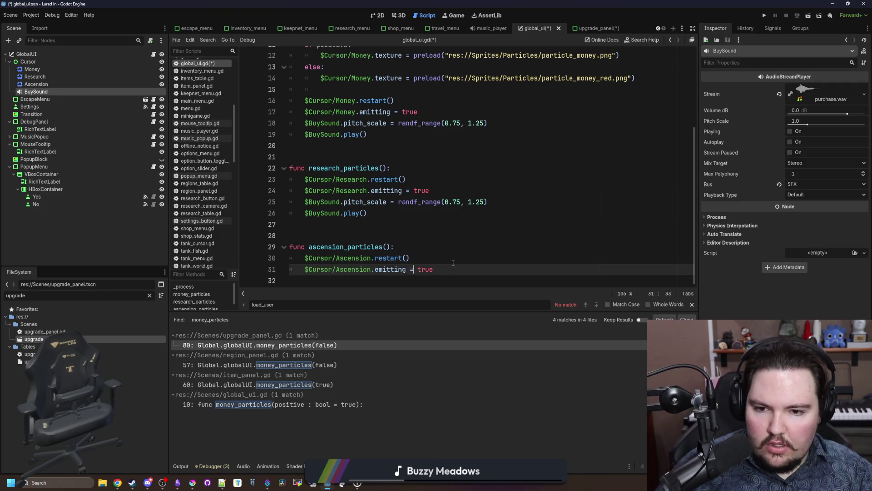
pyautogui.press('Return')
pyautogui.hotkey('ctrl', 'v')
pyautogui.press('Up')
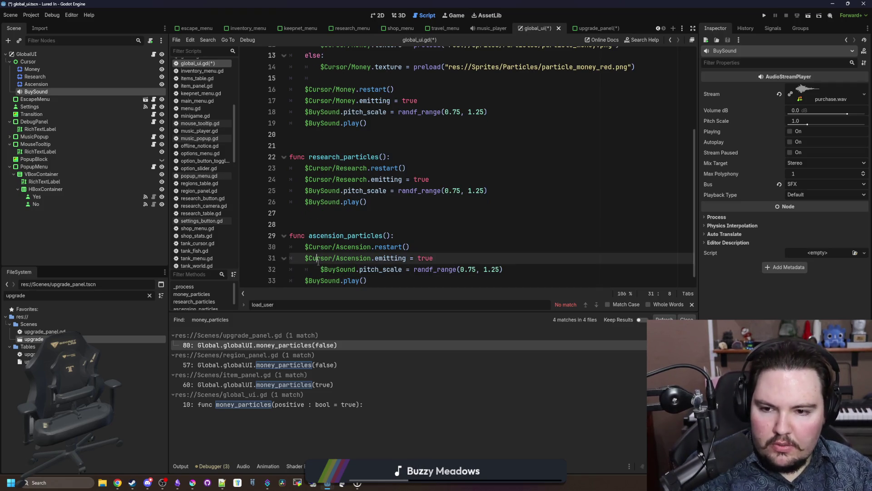
pyautogui.hotkey('shift', 'Tab')
pyautogui.click(291, 224)
pyautogui.scroll(-1, 239, 199)
# - Save global_ui and set the BuySound node's Bus to UI
pyautogui.hotkey('ctrl', 's')
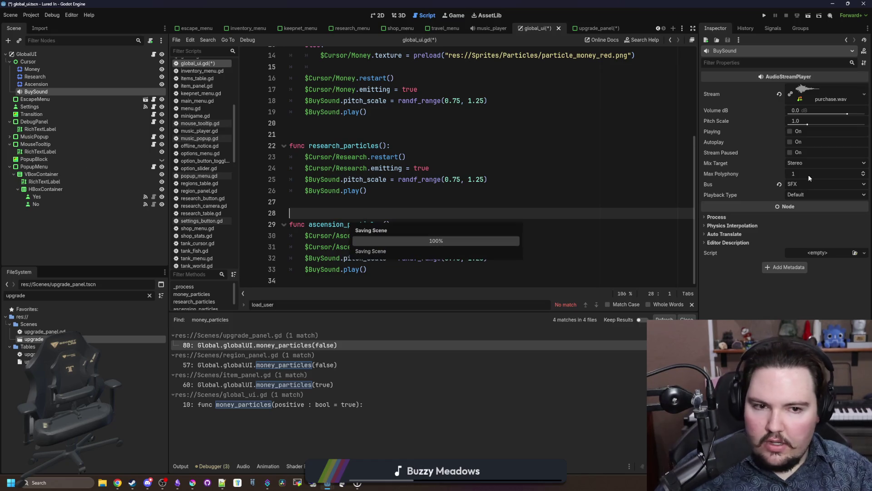
pyautogui.click(800, 183)
pyautogui.click(807, 220)
pyautogui.click(573, 188)
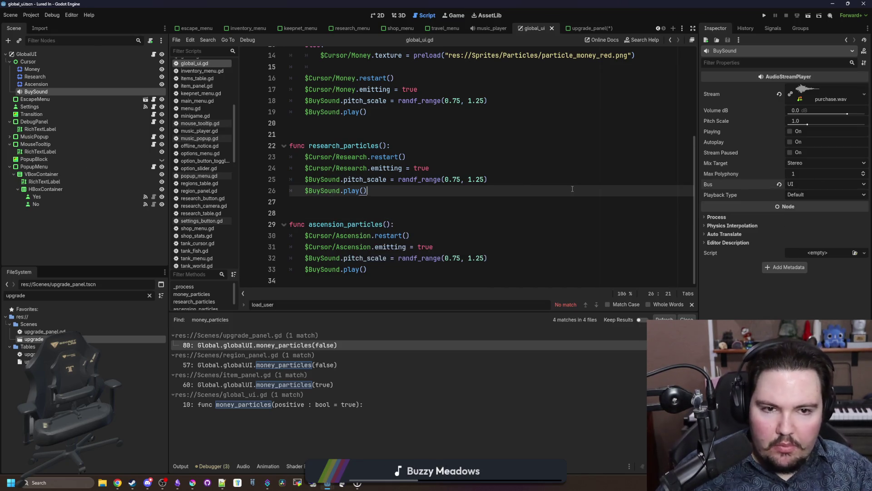
pyautogui.click(453, 153)
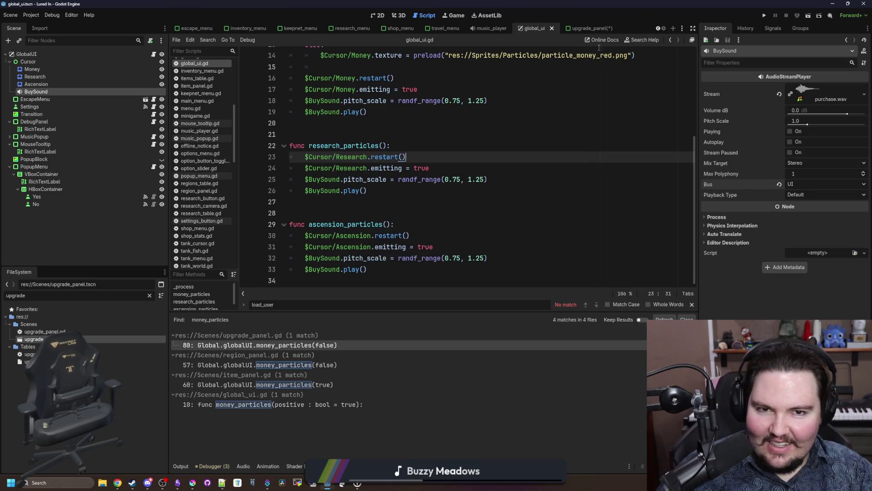
pyautogui.click(586, 28)
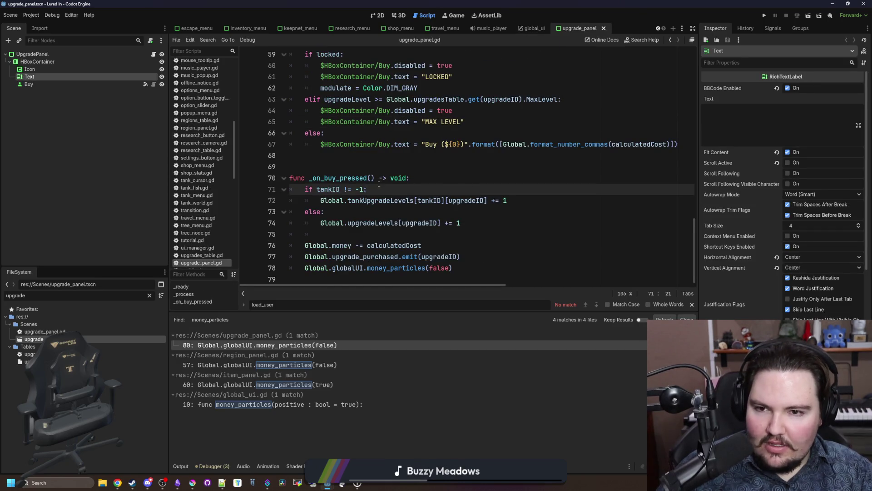
# - Search all project files for BuySound
pyautogui.click(377, 257)
pyautogui.scroll(15, 387, 182)
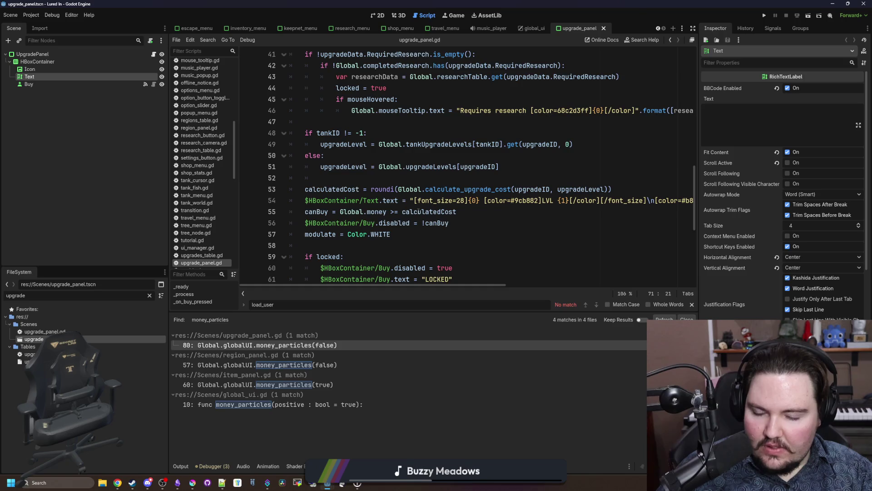
pyautogui.hotkey('ctrl', 'shift', 'f')
pyautogui.write('B')
pyautogui.write('uySound')
pyautogui.press('Return')
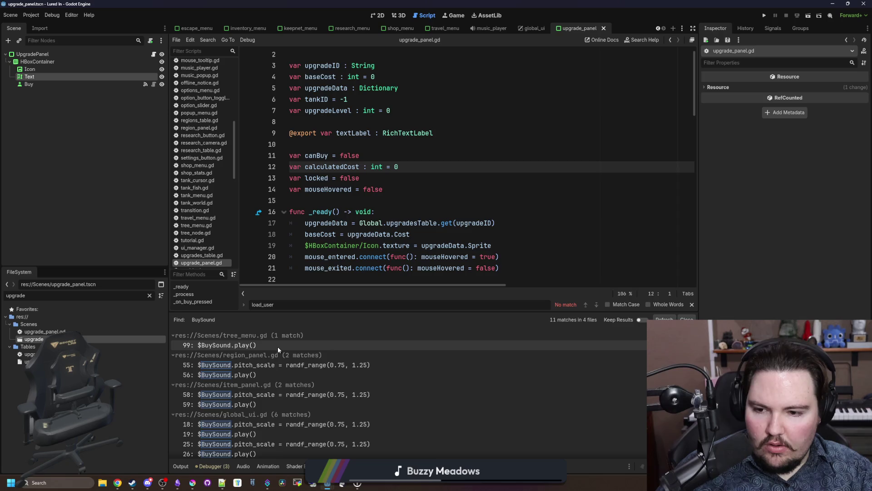
pyautogui.scroll(-2, 277, 346)
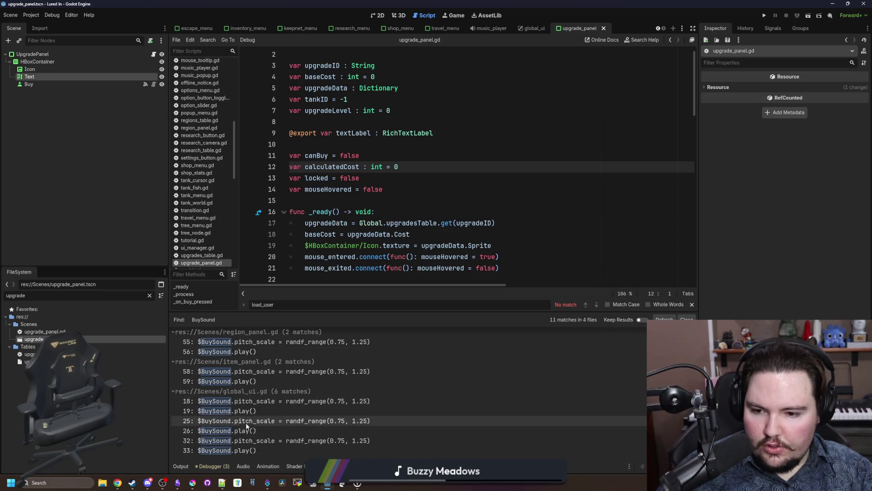
# - Remove the item_panel scene's BuySound node and its two $BuySound lines, then save
pyautogui.click(227, 372)
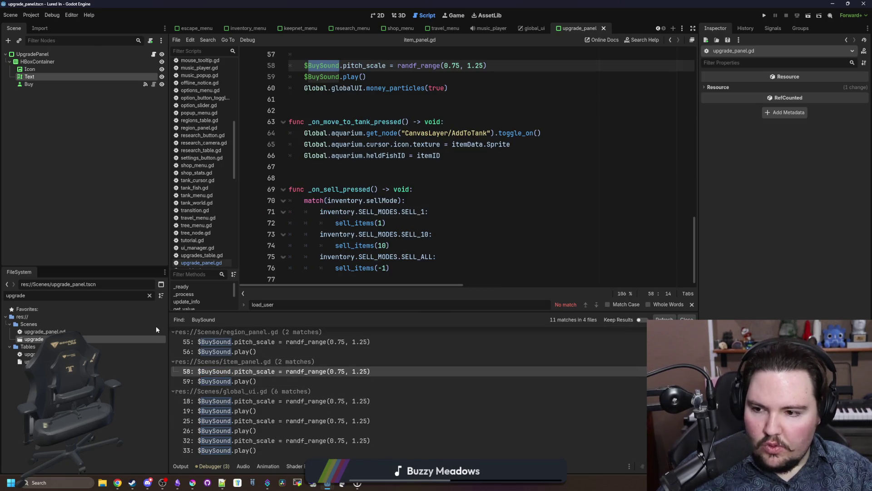
pyautogui.click(151, 296)
pyautogui.write('item')
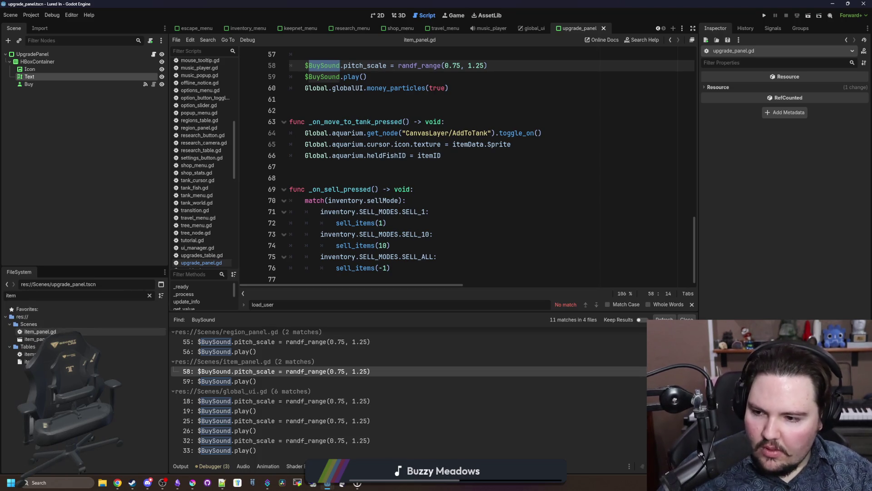
pyautogui.doubleClick(35, 339)
pyautogui.click(32, 144)
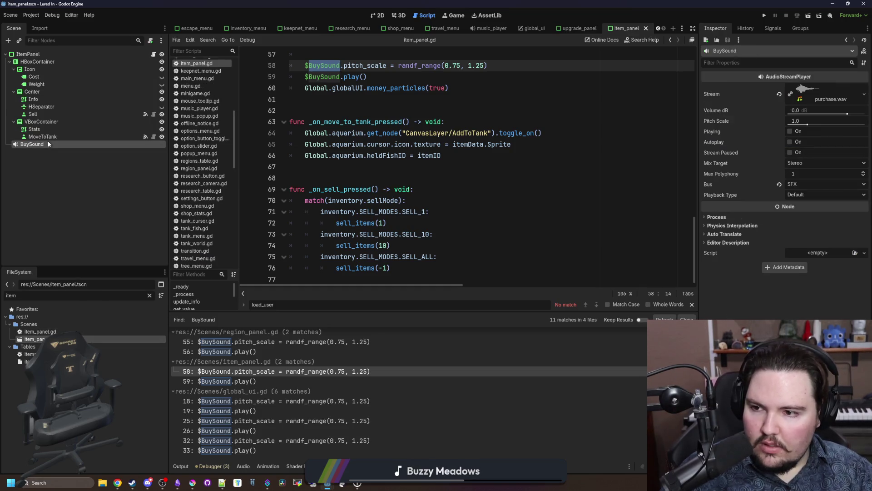
pyautogui.click(416, 251)
pyautogui.scroll(3, 427, 182)
pyautogui.moveTo(305, 167); pyautogui.dragTo(368, 177)
pyautogui.press('BackSpace')
pyautogui.scroll(1, 325, 354)
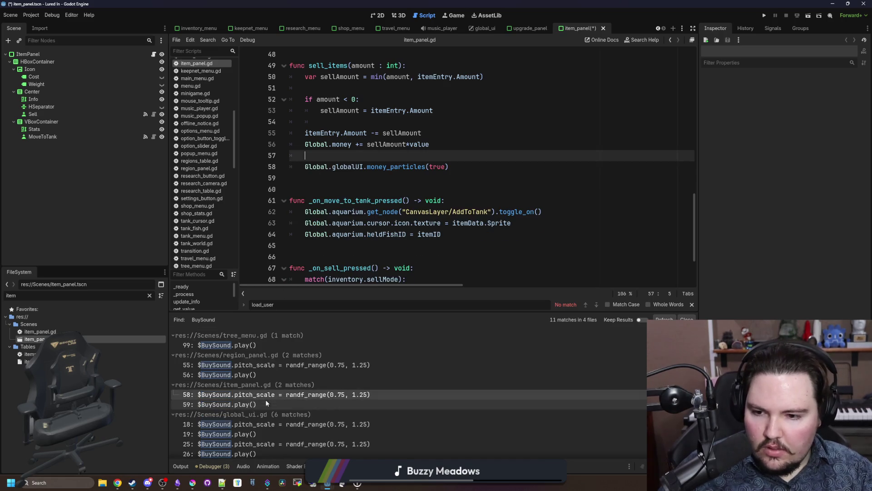
pyautogui.hotkey('ctrl', 's')
# - Remove the region_panel scene's BuySound node and its two $BuySound lines, then save
pyautogui.click(325, 364)
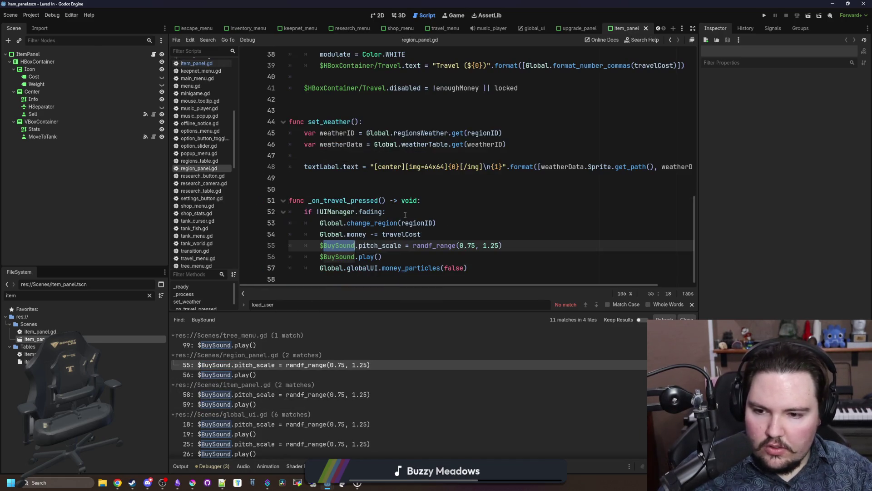
pyautogui.click(150, 295)
pyautogui.write('reg')
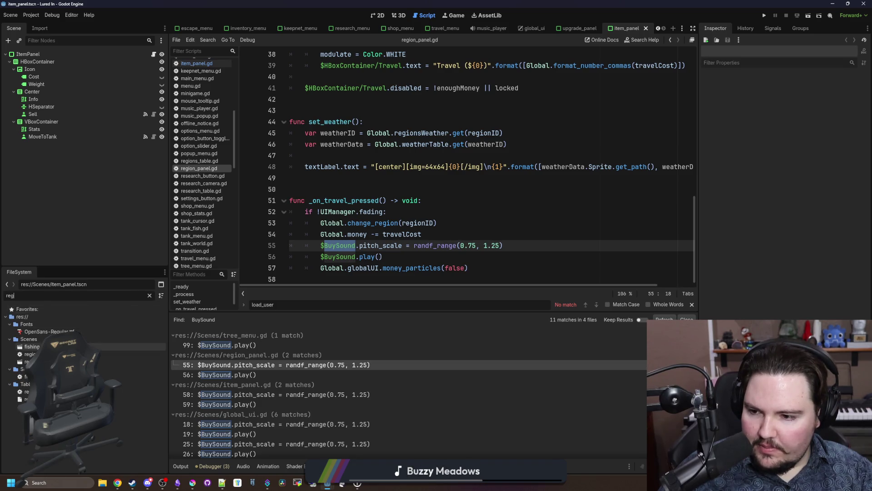
pyautogui.doubleClick(50, 361)
pyautogui.click(45, 92)
pyautogui.press('Delete')
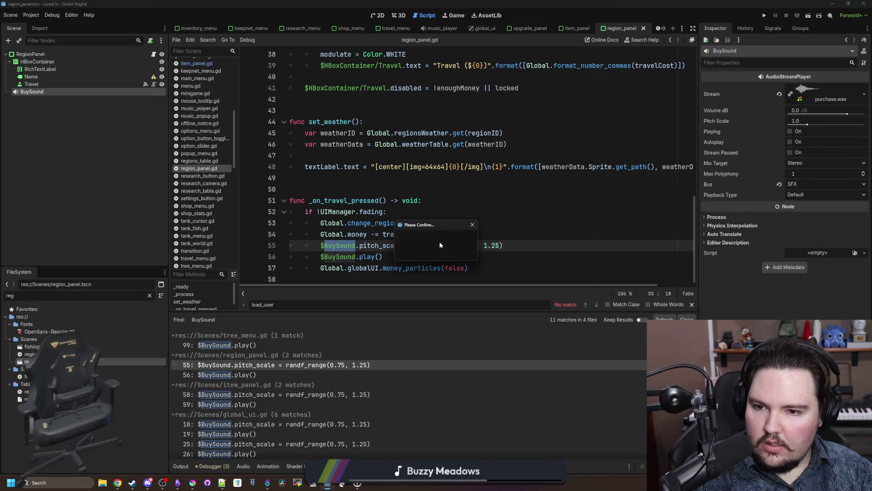
pyautogui.click(398, 250)
pyautogui.moveTo(291, 268); pyautogui.dragTo(291, 247)
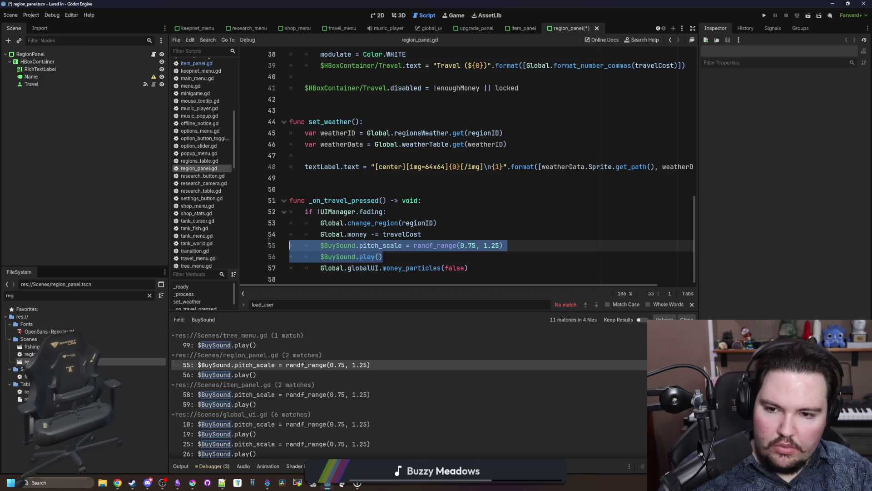
pyautogui.press('Delete')
pyautogui.press('Up')
pyautogui.press('Up')
pyautogui.press('Up')
pyautogui.hotkey('ctrl', 's')
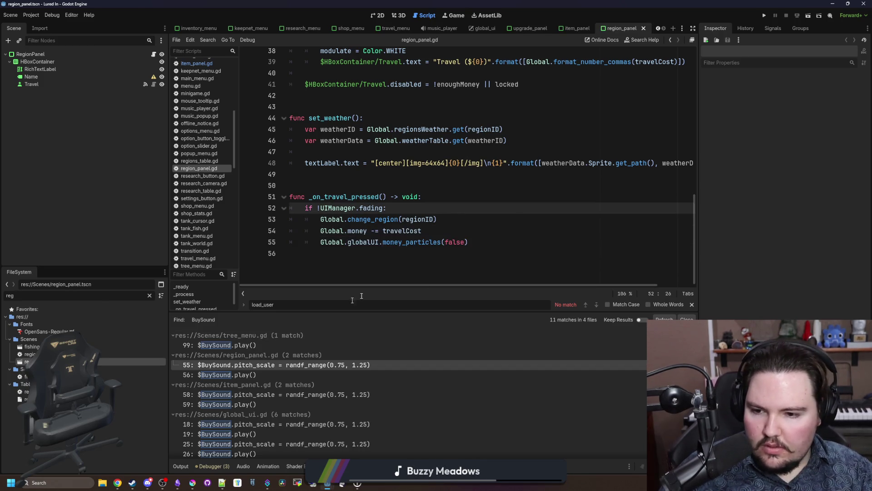
# - Refresh the BuySound search and delete the BuySound play line from tree_menu.gd
pyautogui.click(475, 186)
pyautogui.hotkey('ctrl', 'shift', 'f')
pyautogui.press('Return')
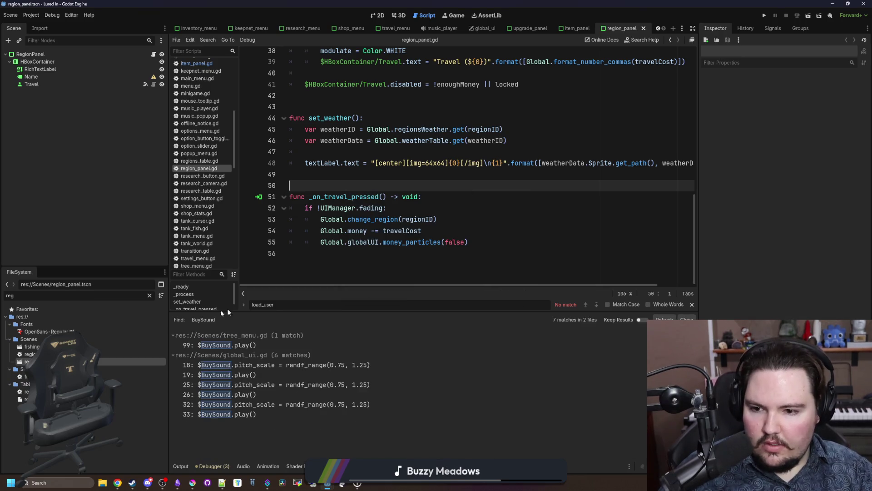
pyautogui.click(149, 295)
pyautogui.write('tree')
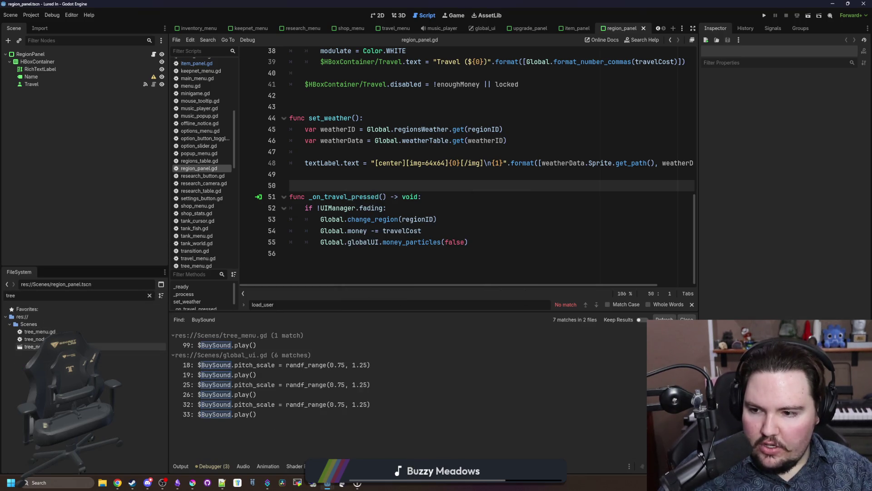
pyautogui.doubleClick(40, 331)
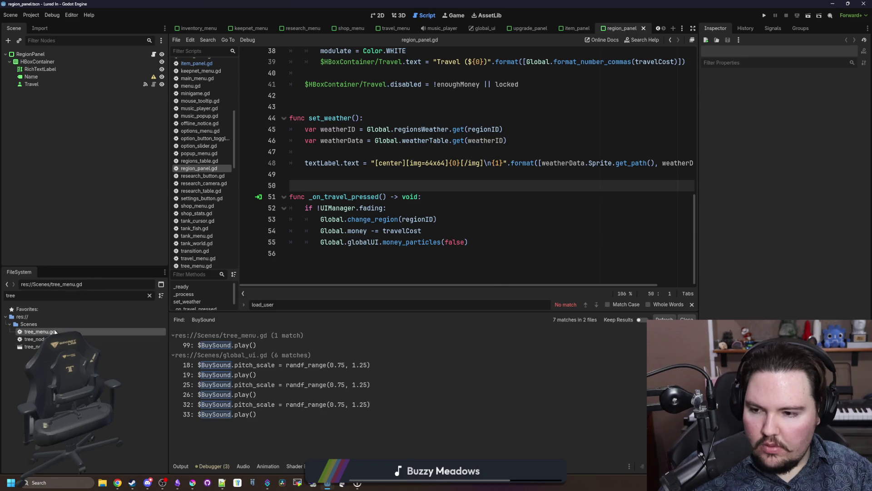
pyautogui.moveTo(389, 285); pyautogui.dragTo(343, 284)
pyautogui.moveTo(384, 163); pyautogui.dragTo(430, 151)
pyautogui.press('BackSpace')
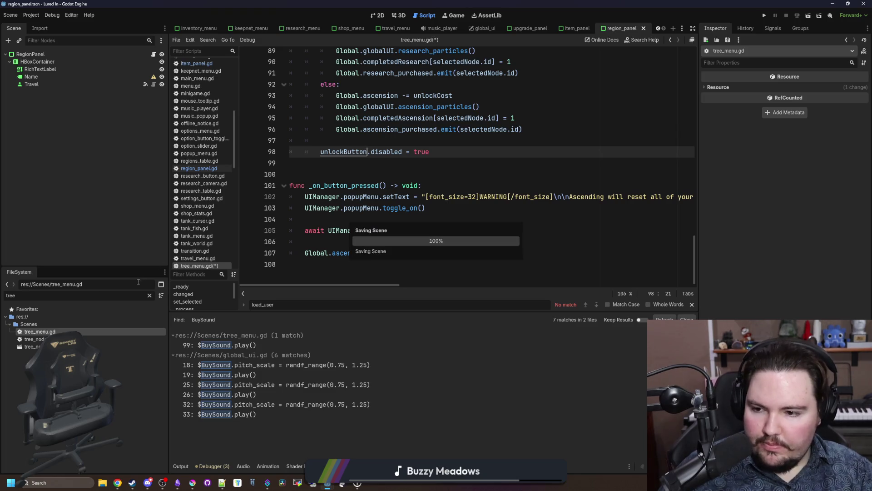
# - Delete the research_menu scene's BuySound node
pyautogui.click(150, 295)
pyautogui.write('researc')
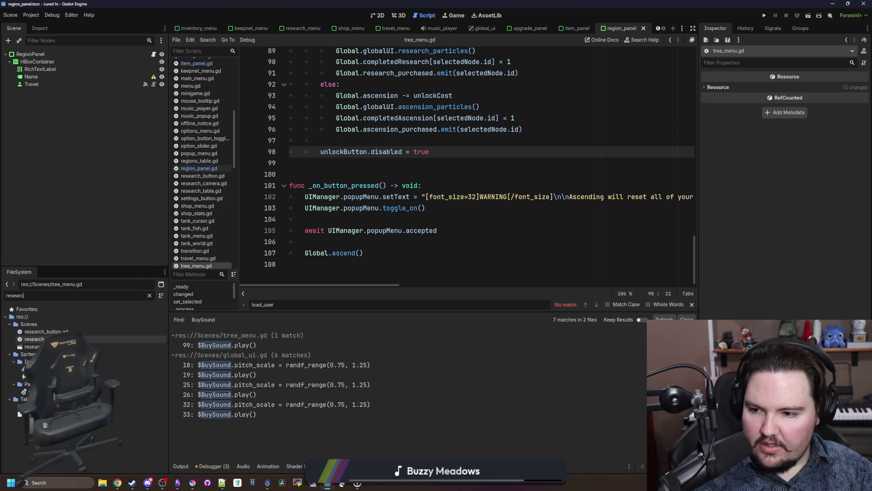
pyautogui.doubleClick(36, 346)
pyautogui.click(36, 234)
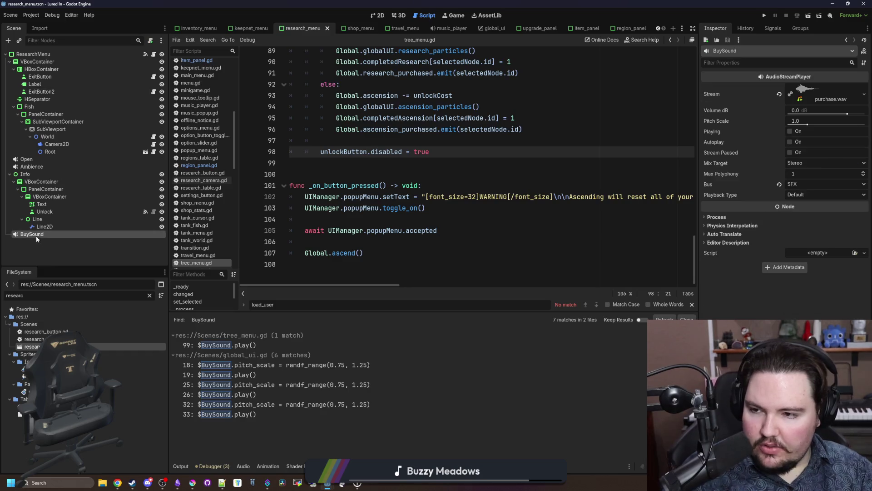
pyautogui.press('Delete')
pyautogui.click(415, 249)
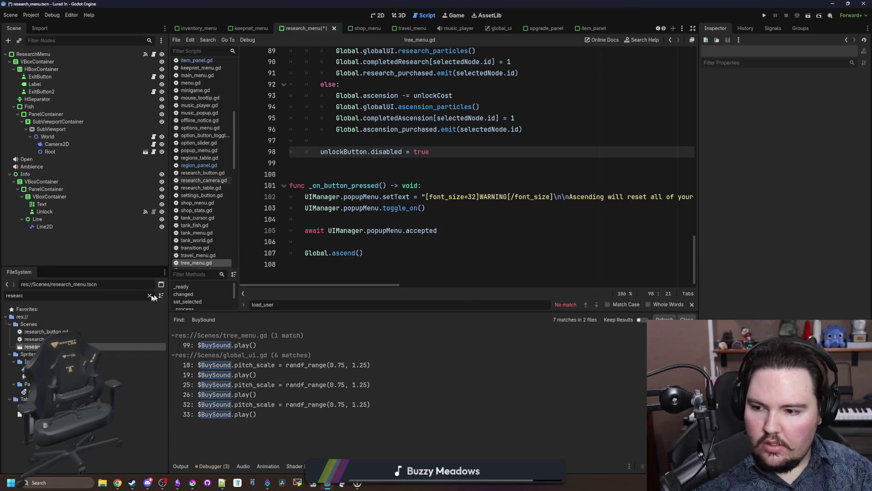
# - Delete the ascension_menu scene's BuySound node
pyautogui.click(150, 296)
pyautogui.write('asce')
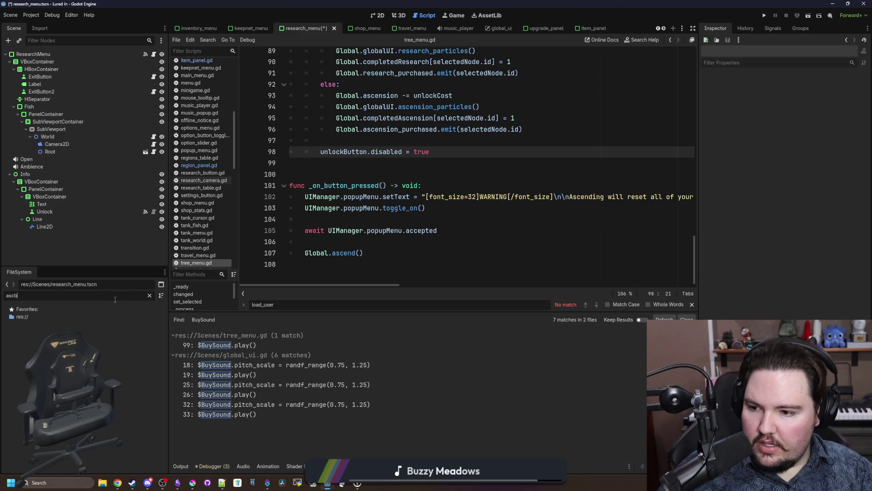
pyautogui.doubleClick(113, 354)
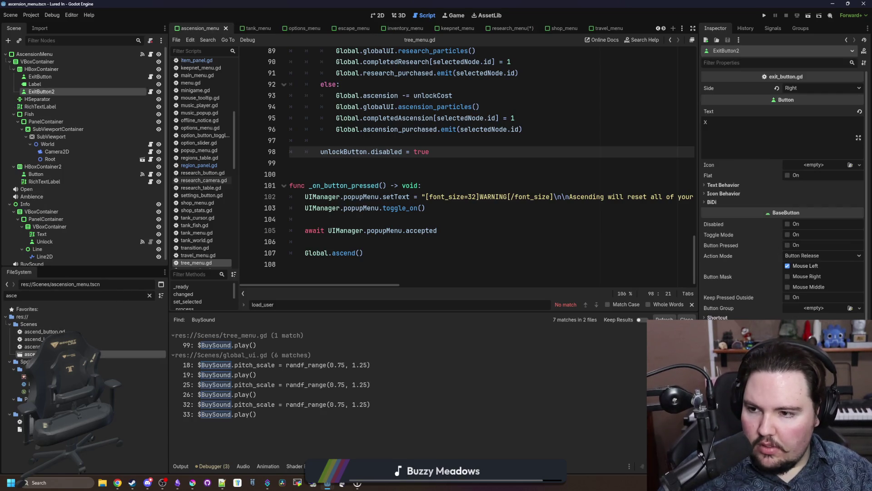
pyautogui.scroll(-1, 39, 242)
pyautogui.click(27, 258)
pyautogui.press('Delete')
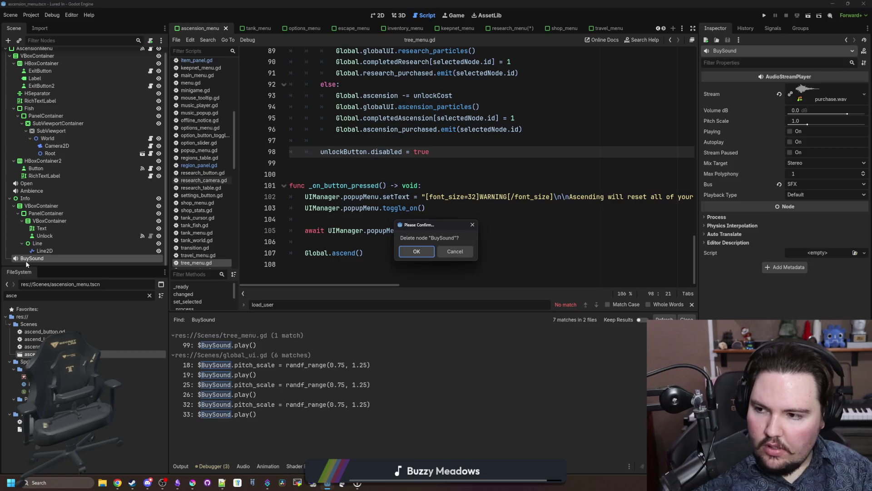
pyautogui.click(416, 252)
pyautogui.click(421, 241)
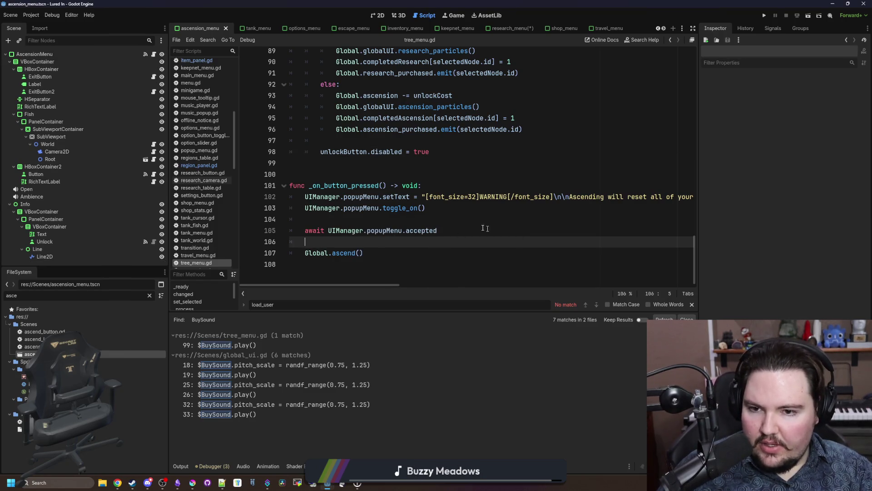
pyautogui.click(395, 177)
pyautogui.click(421, 164)
pyautogui.hotkey('ctrl', 'shift', 'f')
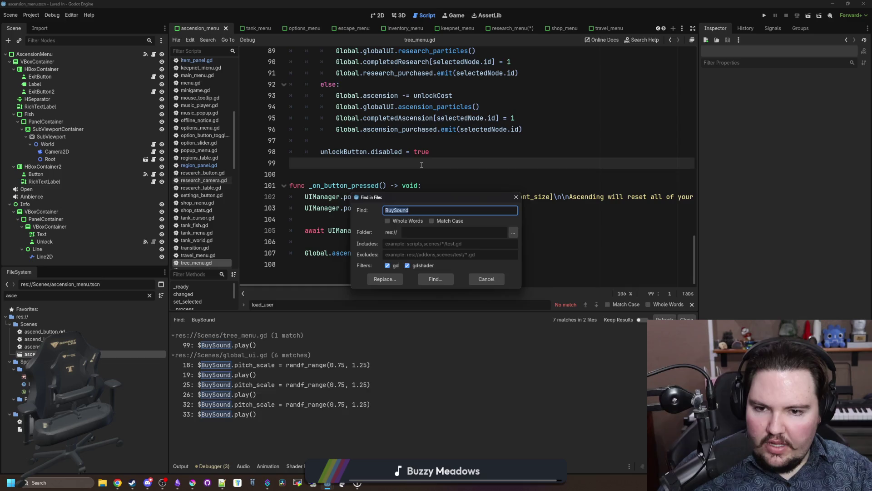
# - Recheck BuySound, list all '.play(' calls (21 matches in 7 files), and run the game
pyautogui.press('Return')
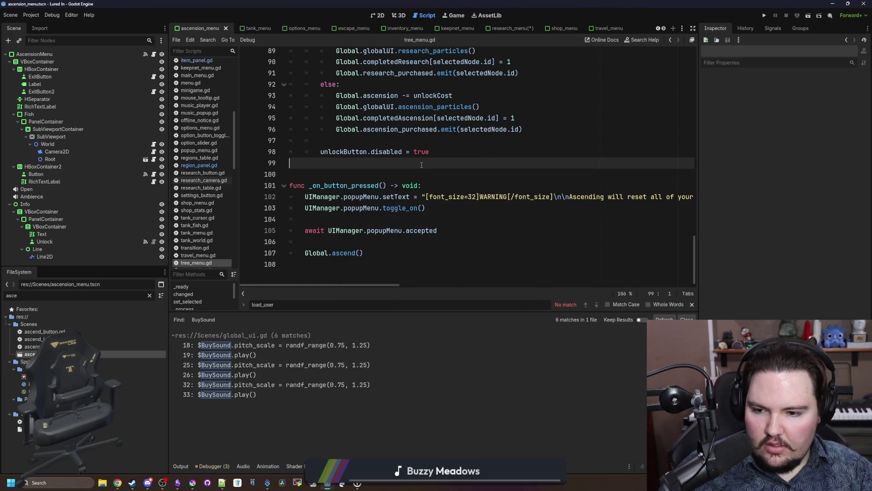
pyautogui.hotkey('ctrl', 'shift', 'f')
pyautogui.write('.play(')
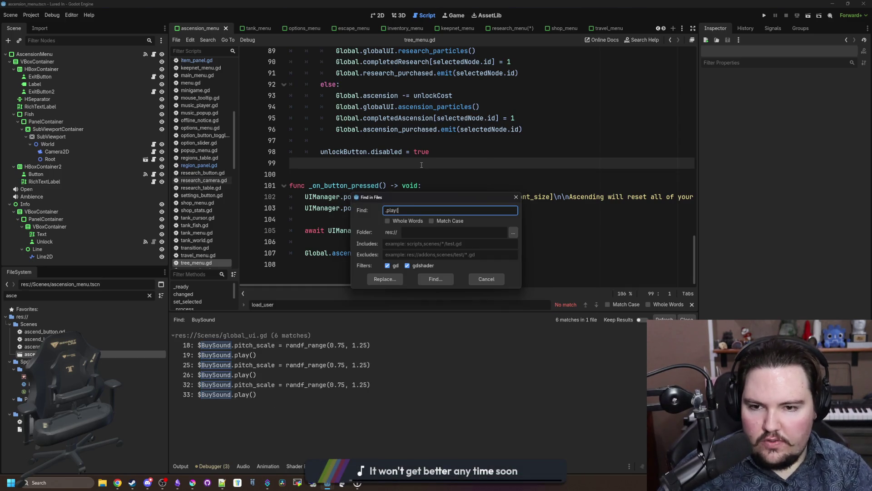
pyautogui.press('Return')
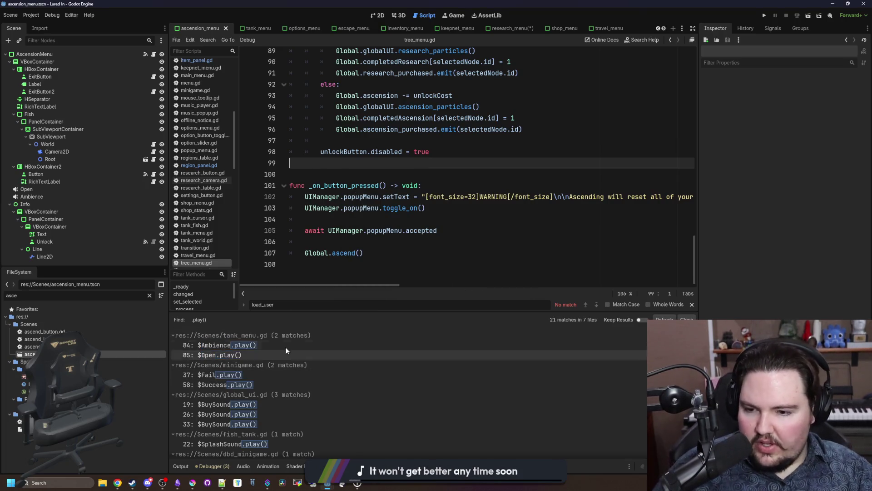
pyautogui.scroll(-3, 291, 384)
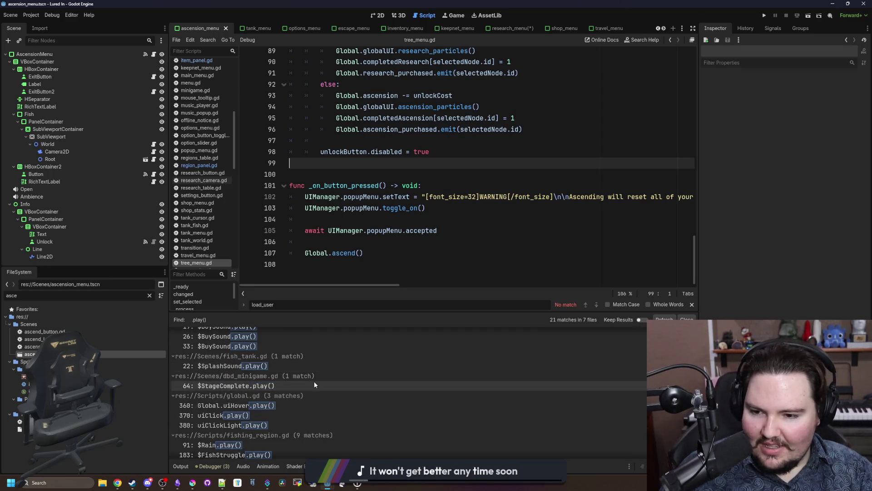
pyautogui.scroll(-2, 315, 380)
pyautogui.scroll(-2, 301, 362)
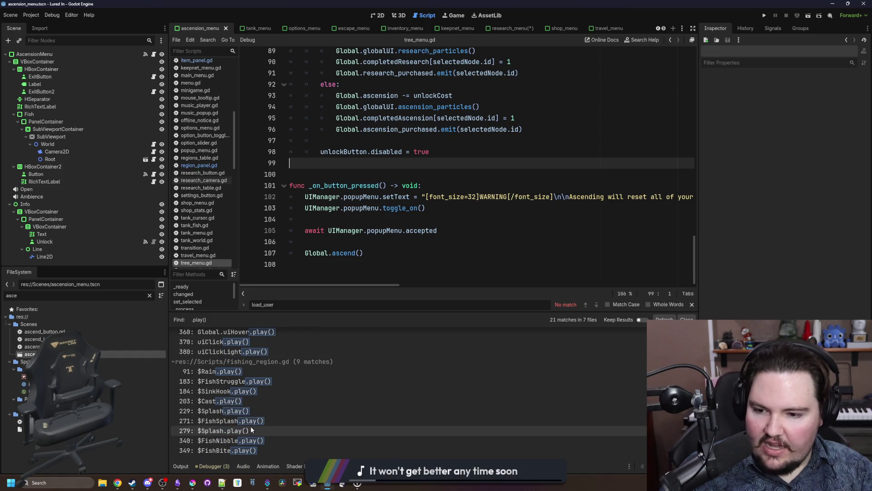
pyautogui.click(762, 18)
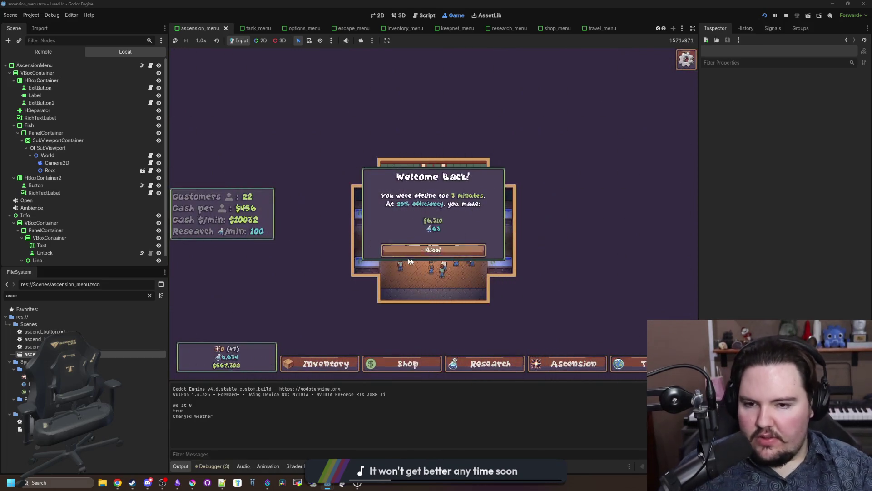
# - After the pond-trip crash, point global_ui.gd lines 18–19 at $Cursor/BuySound and save
pyautogui.click(430, 248)
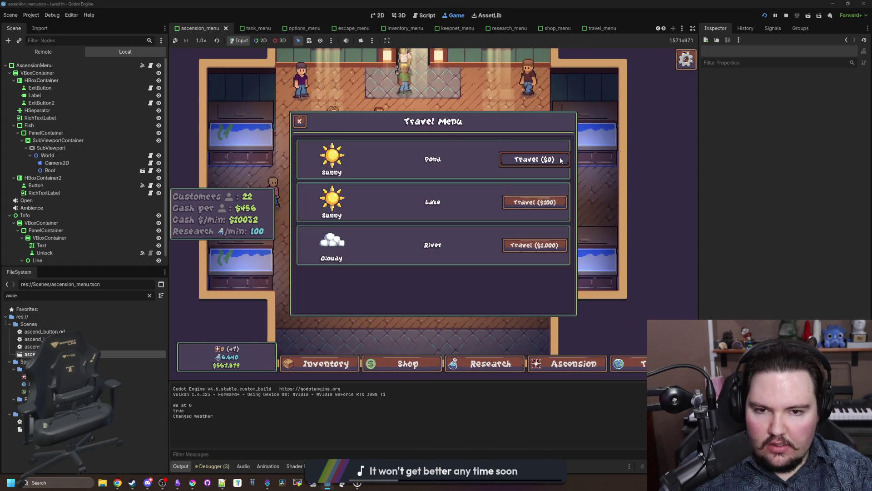
pyautogui.click(561, 160)
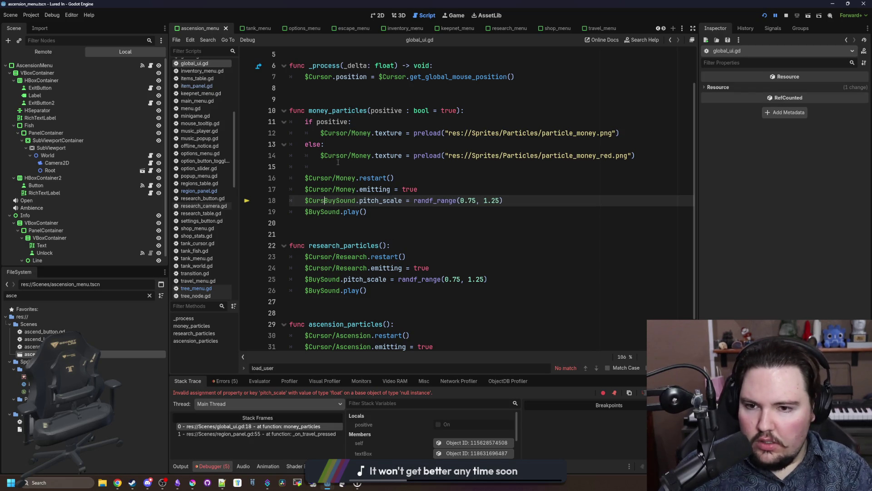
pyautogui.press('BackSpace')
pyautogui.write('/')
pyautogui.click(336, 223)
pyautogui.moveTo(336, 200); pyautogui.dragTo(309, 201)
pyautogui.hotkey('ctrl', 'c')
pyautogui.click(309, 212)
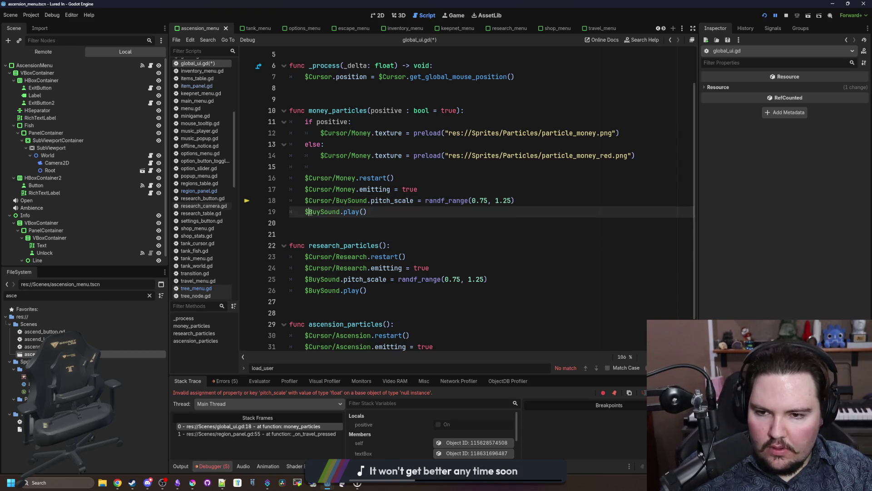
pyautogui.hotkey('ctrl', 'v')
pyautogui.click(290, 234)
pyautogui.hotkey('ctrl', 's')
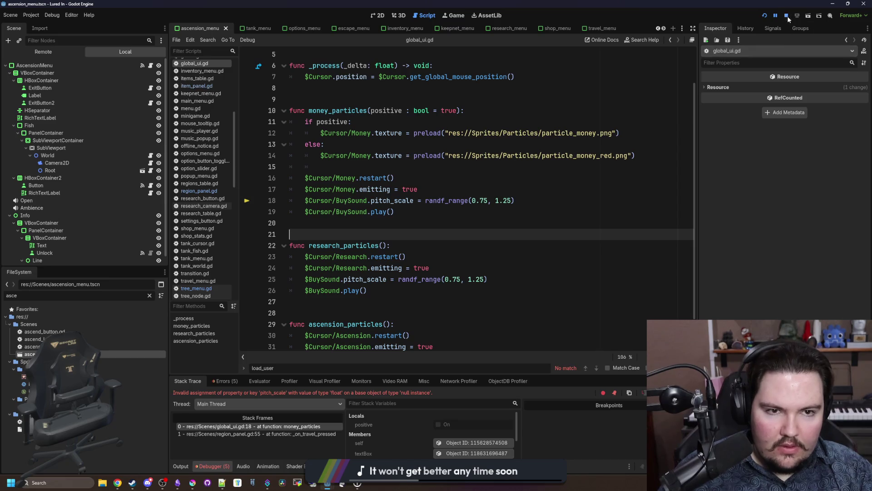
pyautogui.click(765, 16)
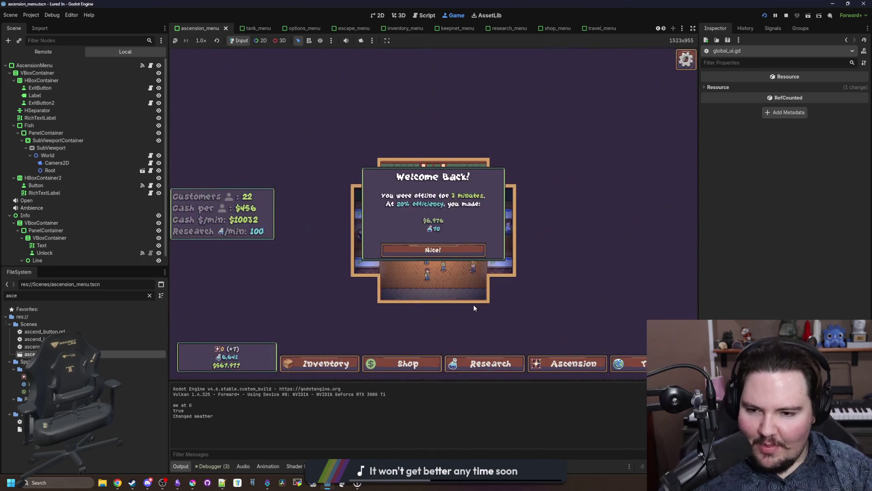
# - Dismiss Welcome Back in the restarted game and travel to the pond
pyautogui.click(452, 248)
pyautogui.scroll(3, 453, 249)
pyautogui.scroll(-5, 453, 249)
pyautogui.scroll(3, 453, 249)
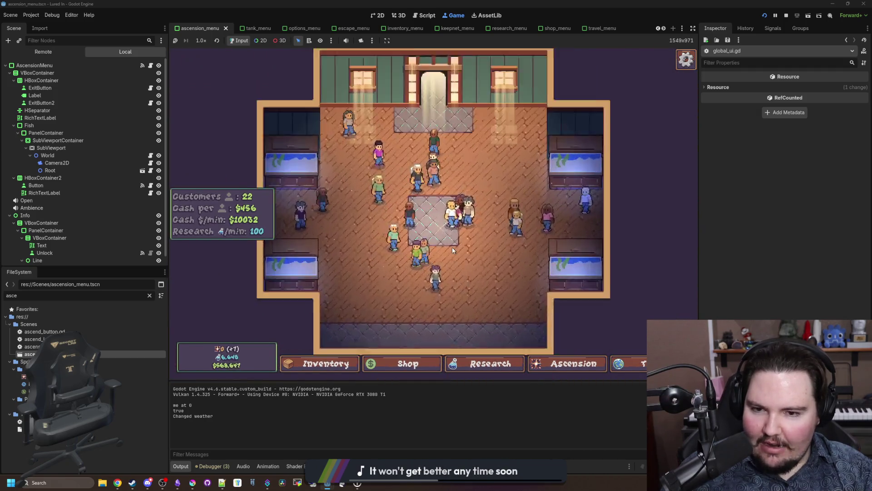
pyautogui.scroll(-2, 452, 250)
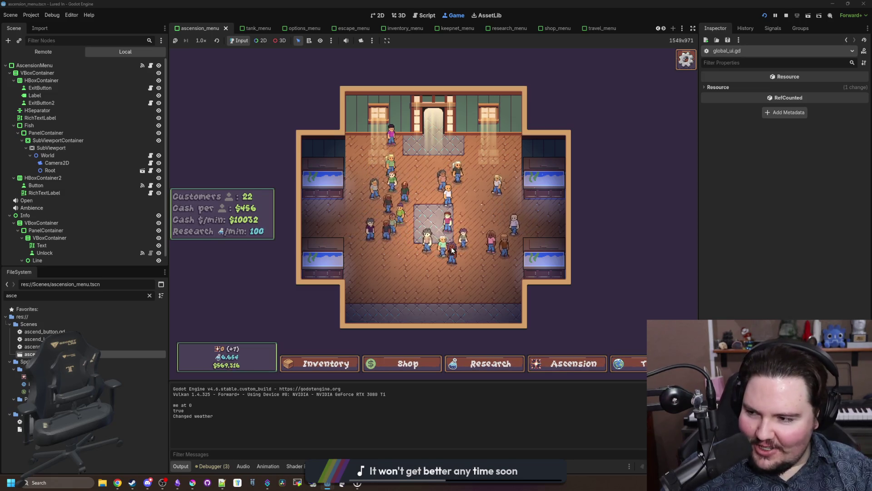
pyautogui.scroll(2, 453, 250)
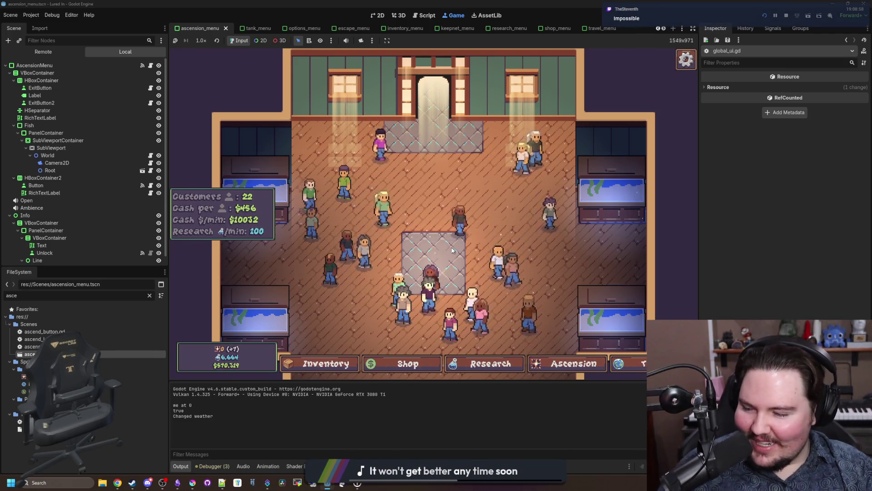
pyautogui.scroll(-1, 505, 257)
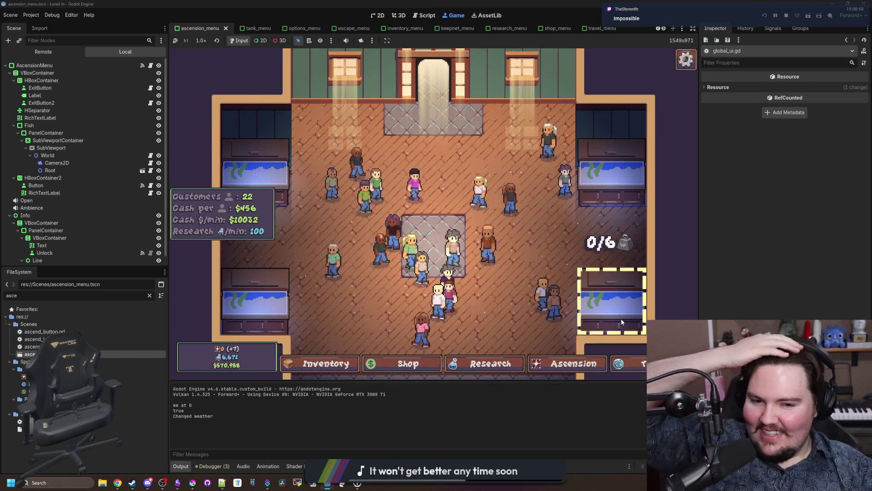
pyautogui.click(629, 364)
pyautogui.click(540, 158)
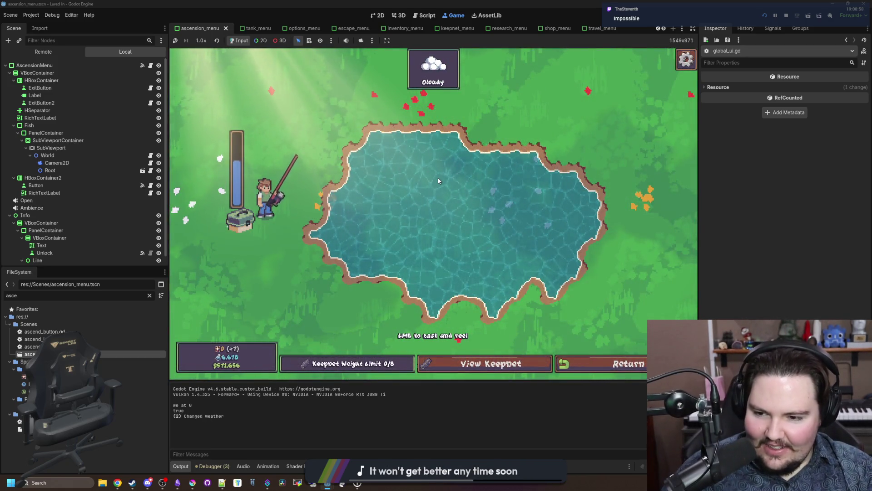
# - Cast the line, win the fishing minigame, and return to the shop
pyautogui.click(438, 181)
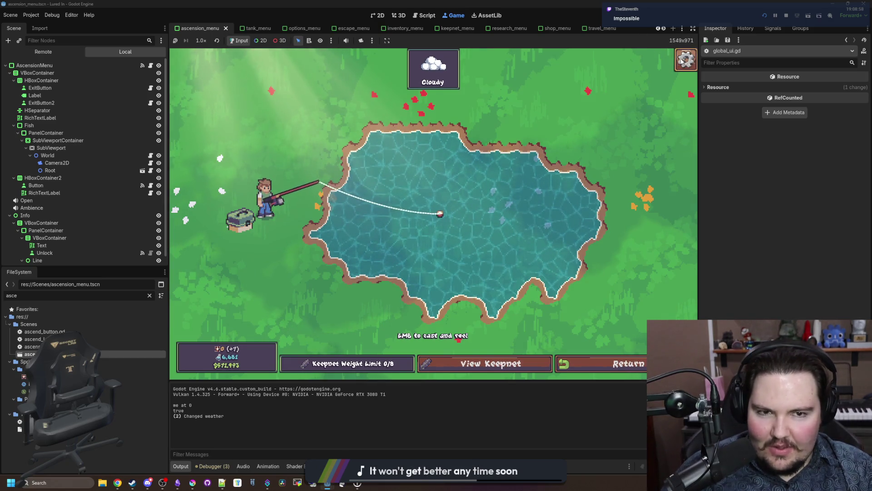
pyautogui.click(511, 209)
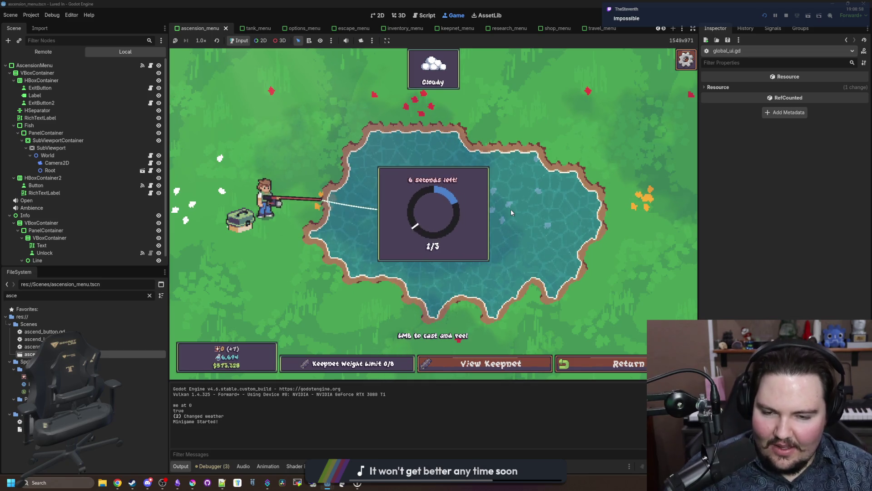
pyautogui.click(509, 204)
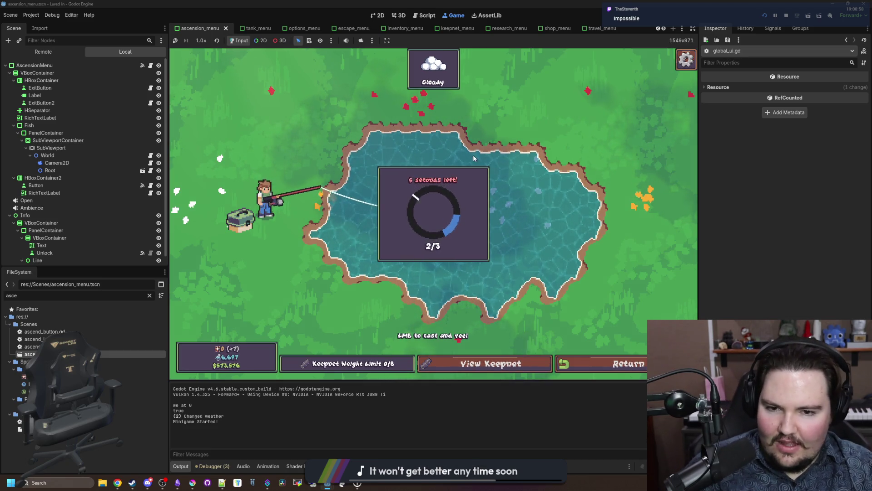
pyautogui.click(508, 185)
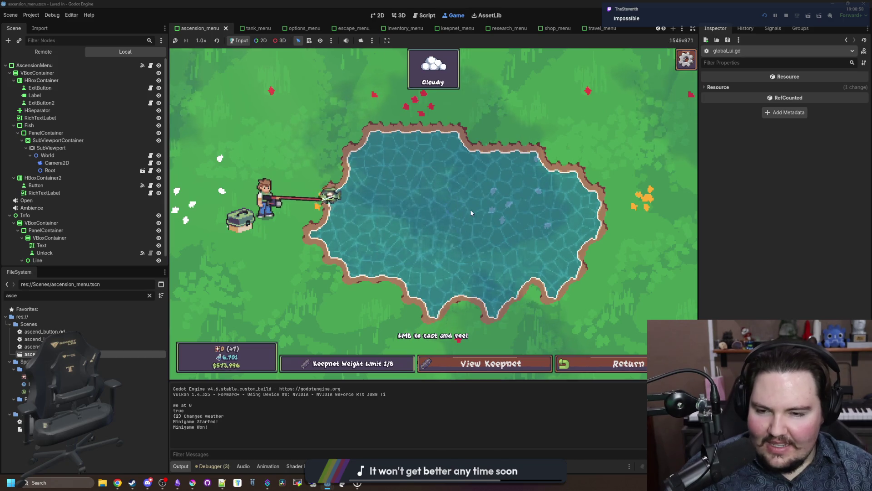
pyautogui.click(592, 360)
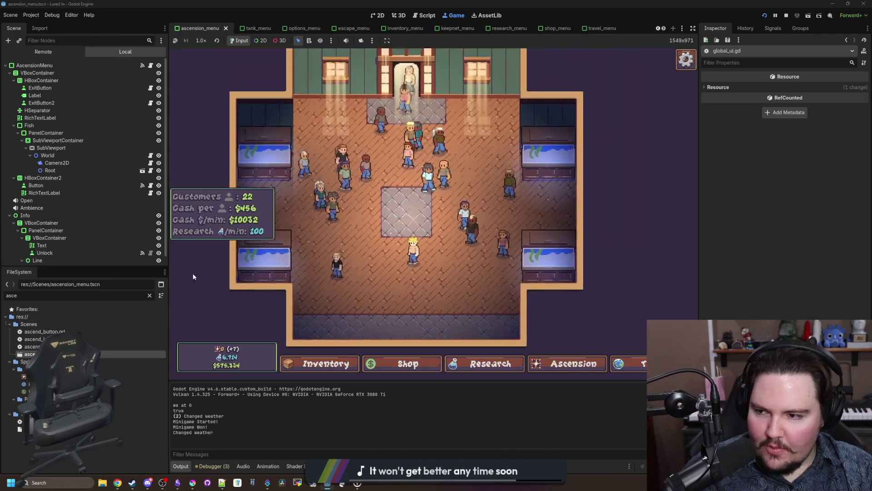
pyautogui.click(149, 296)
# - Route dbd_minigame's Success, Fail and StageComplete sounds to the UI bus and save
pyautogui.write('mini')
pyautogui.doubleClick(34, 339)
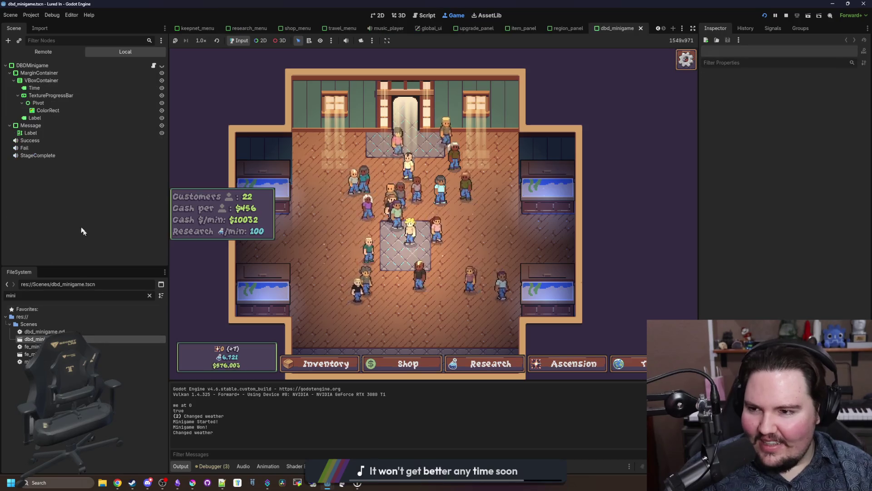
pyautogui.click(42, 140)
pyautogui.keyDown('shift'); pyautogui.click(32, 156); pyautogui.keyUp('shift')
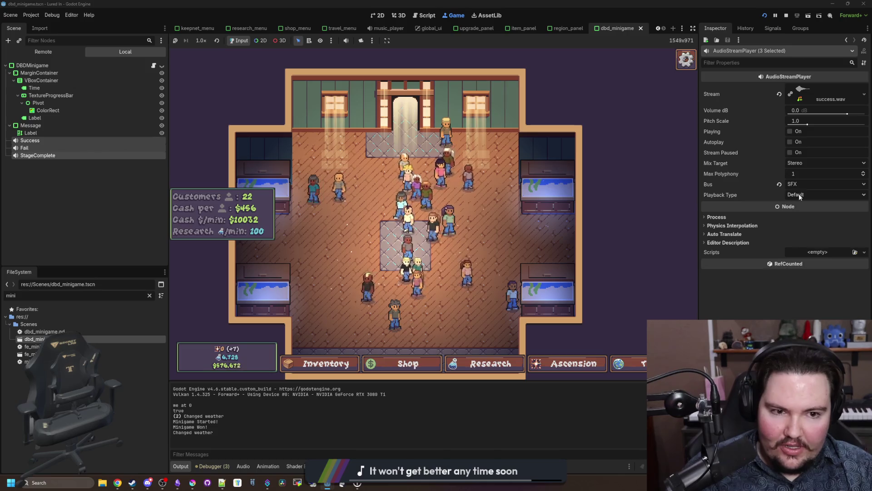
pyautogui.click(805, 183)
pyautogui.click(799, 215)
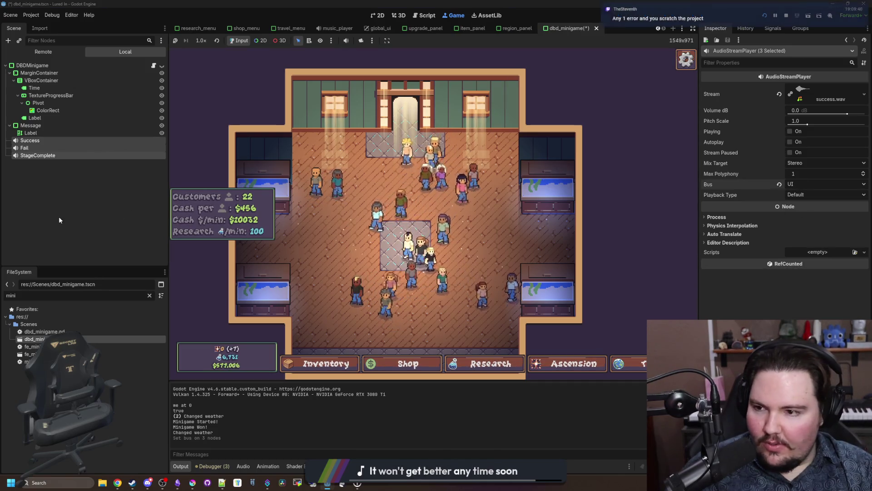
pyautogui.click(81, 197)
pyautogui.hotkey('ctrl', 's')
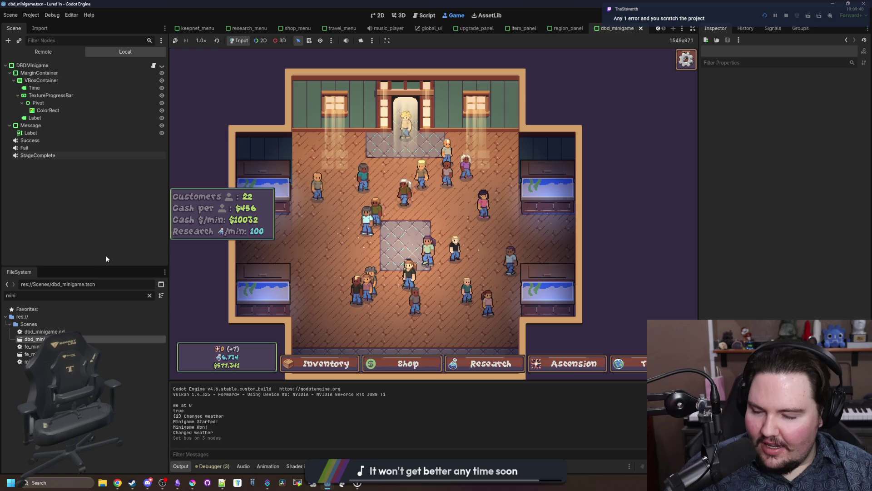
# - Route fe_minigame's Success and Fail sounds to the UI bus and stop the game
pyautogui.doubleClick(32, 354)
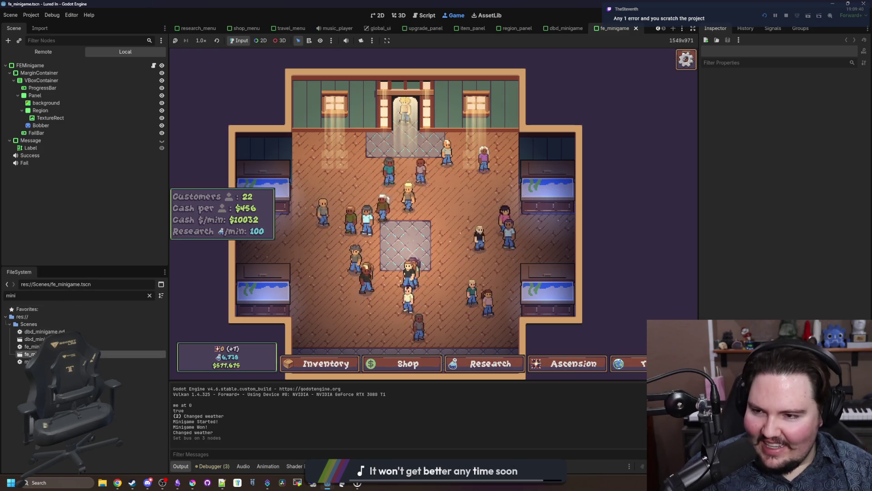
pyautogui.click(44, 163)
pyautogui.keyDown('shift'); pyautogui.click(44, 156); pyautogui.keyUp('shift')
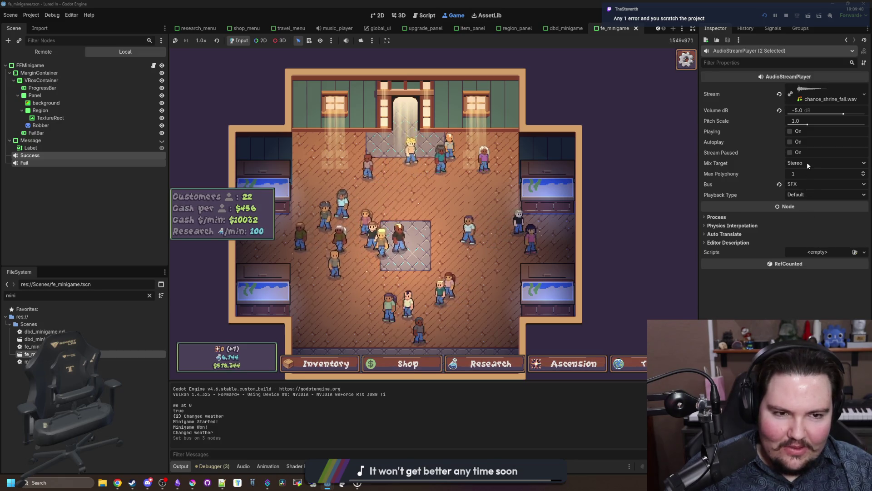
pyautogui.click(811, 184)
pyautogui.click(811, 217)
pyautogui.click(59, 203)
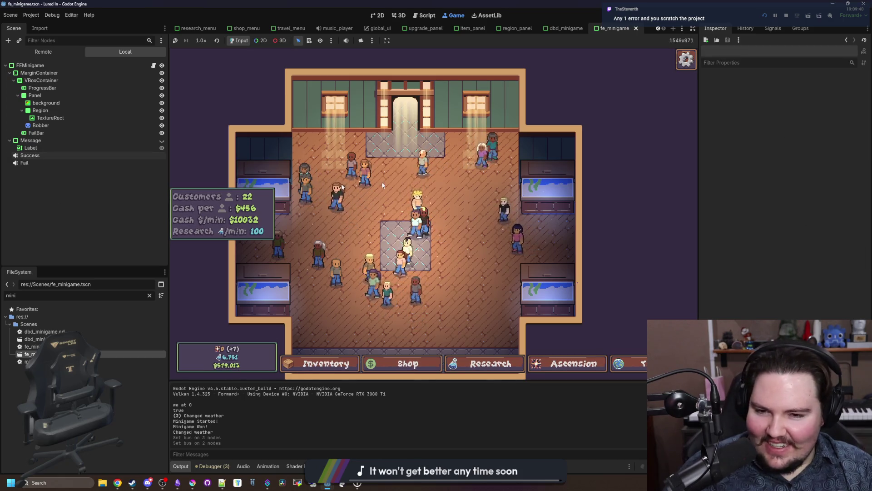
pyautogui.click(787, 14)
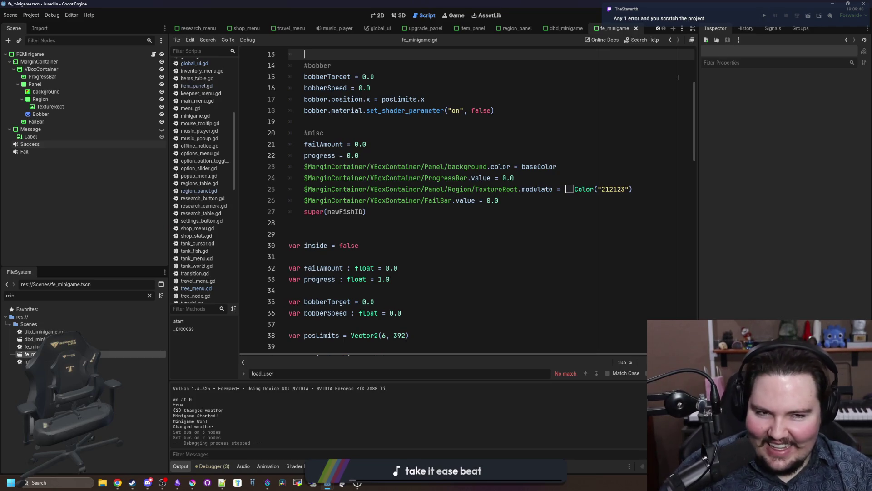
# - Run the project, dismiss Welcome Back, travel to the pond for $0, and cast
pyautogui.click(762, 16)
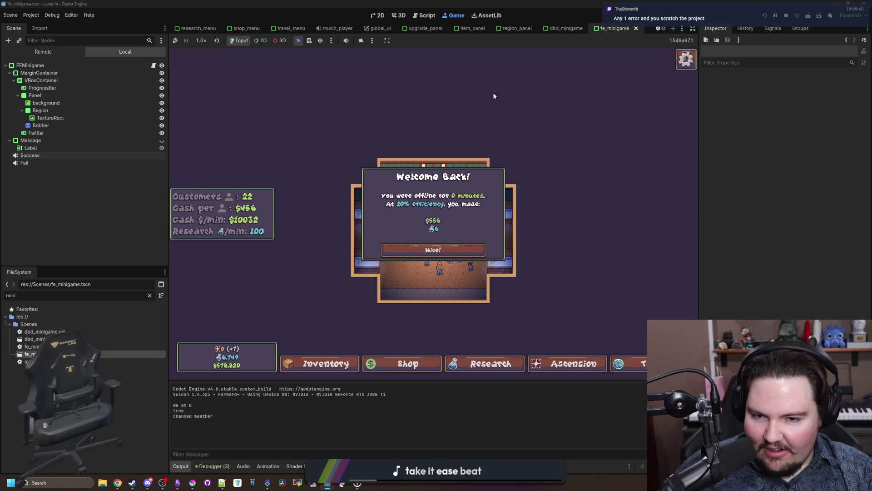
pyautogui.click(433, 249)
pyautogui.click(632, 363)
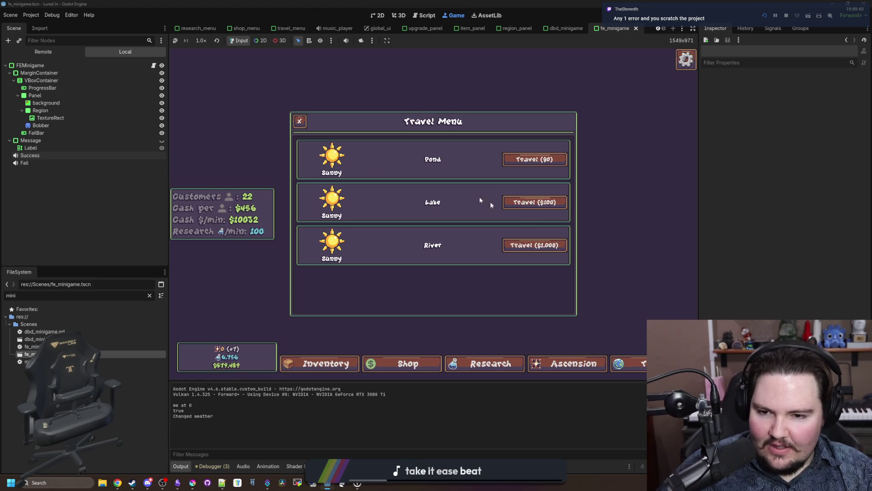
pyautogui.click(553, 159)
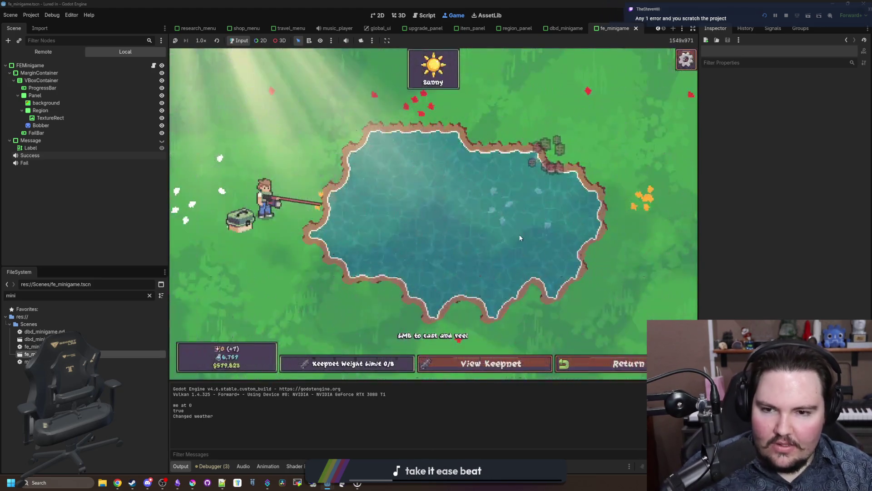
pyautogui.moveTo(494, 193); pyautogui.dragTo(483, 185)
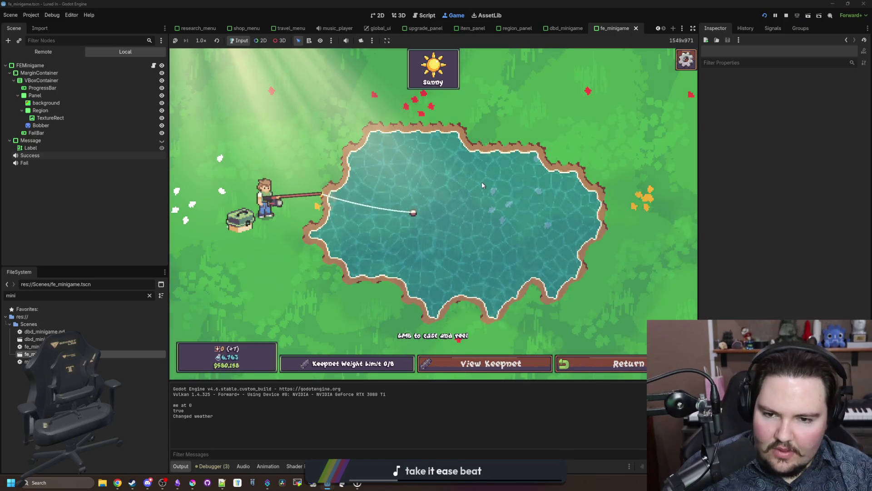
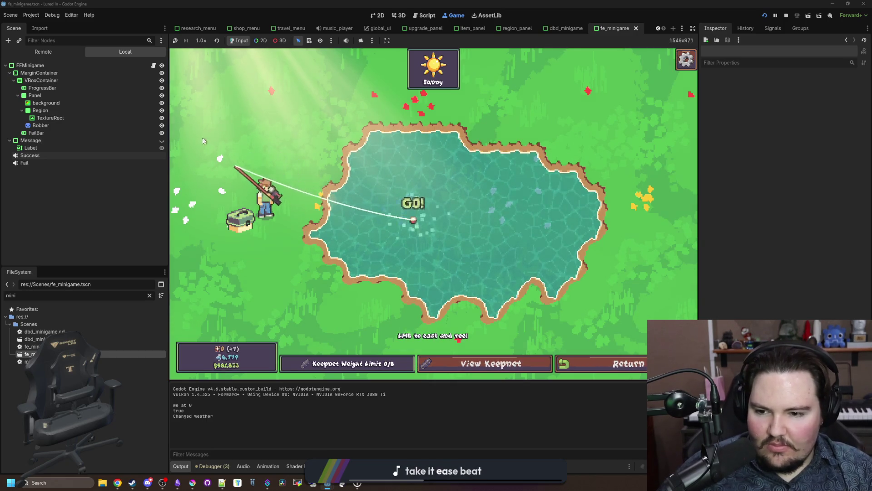
# - Cast the line and hit the reel targets to land the fish
pyautogui.click(494, 169)
pyautogui.click(494, 169)
pyautogui.click(493, 169)
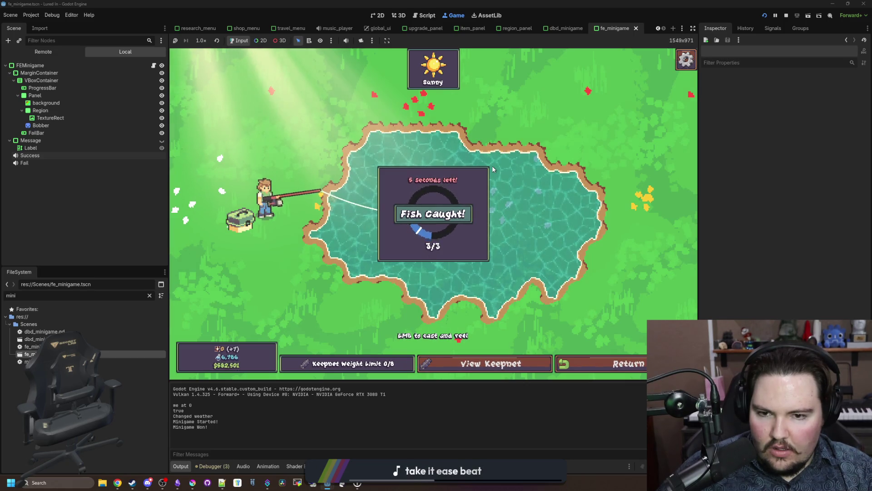
pyautogui.moveTo(493, 169); pyautogui.dragTo(493, 169)
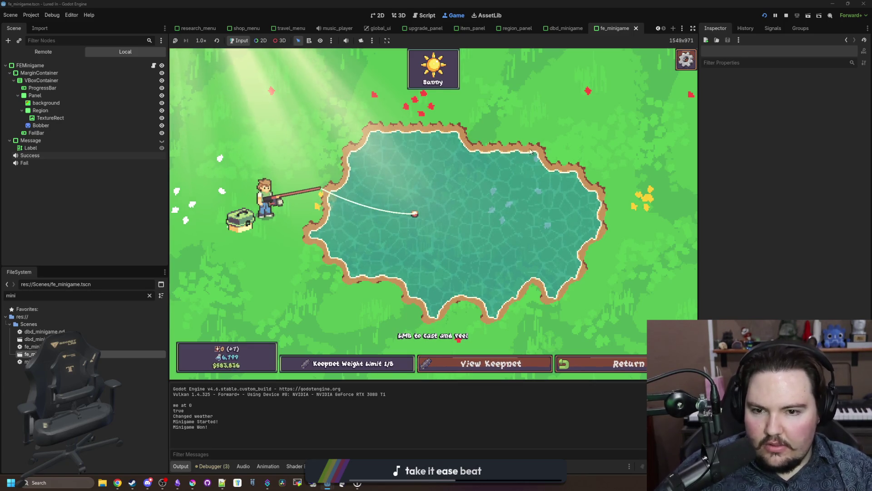
pyautogui.click(454, 210)
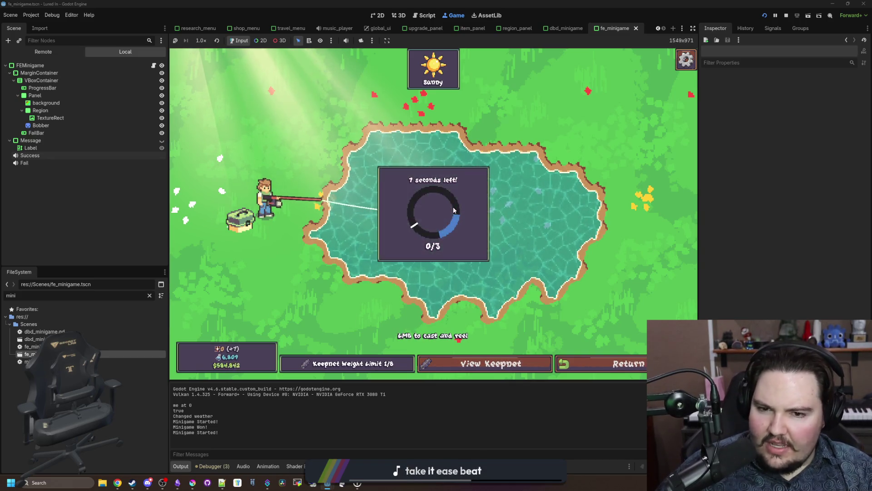
pyautogui.click(432, 210)
pyautogui.click(409, 212)
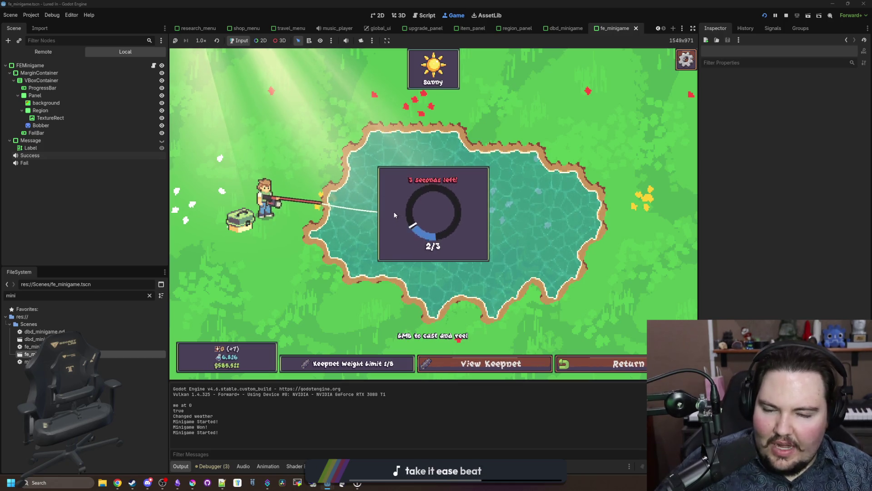
pyautogui.click(399, 214)
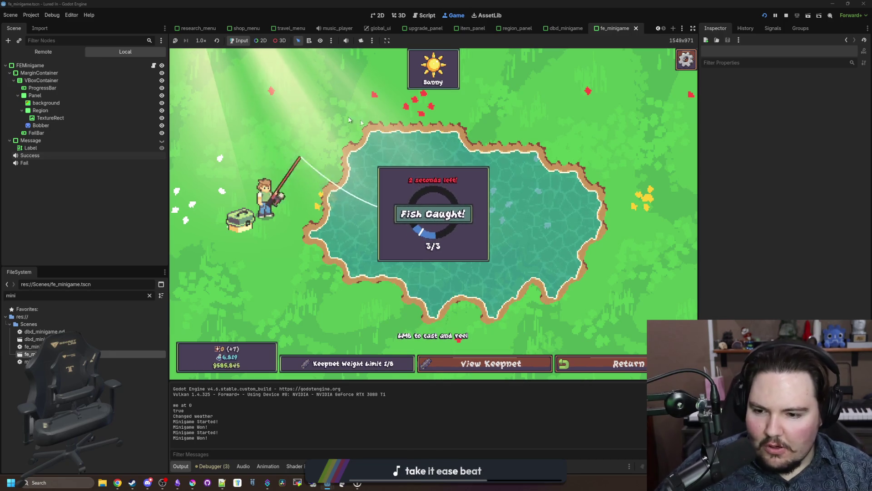
# - Check the keepnet at 2/8, close it, and return to the shop
pyautogui.click(454, 363)
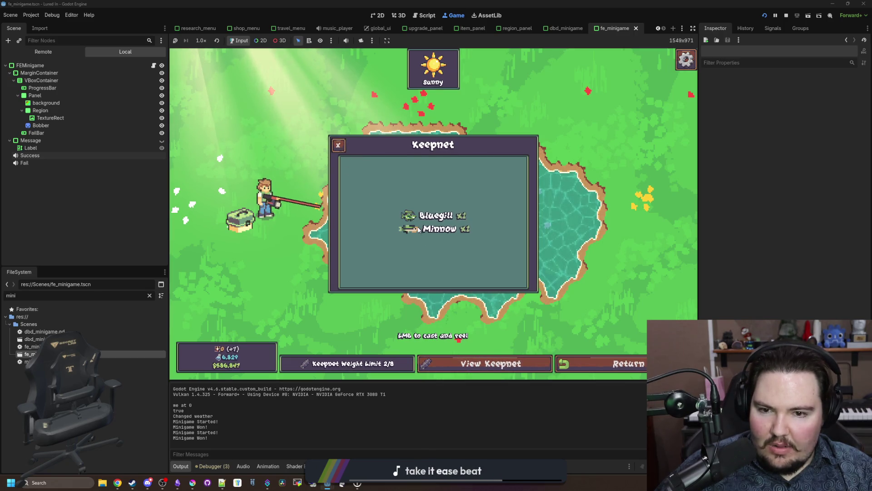
pyautogui.click(338, 144)
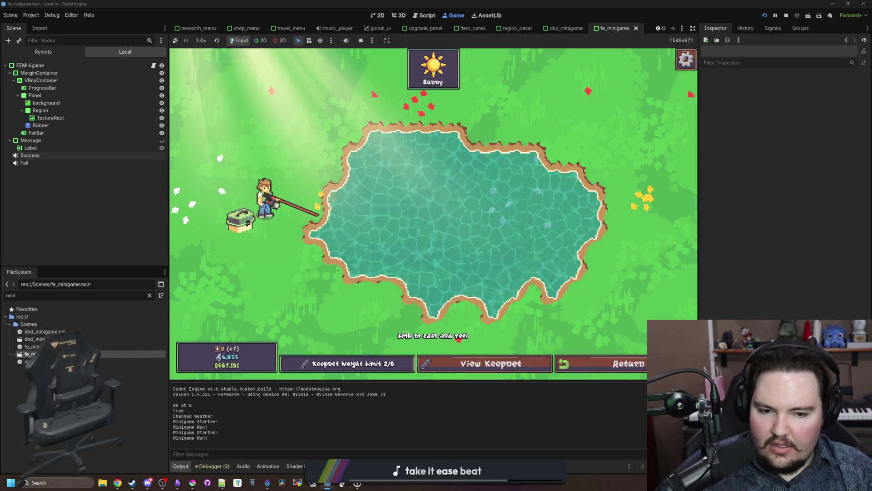
pyautogui.click(605, 363)
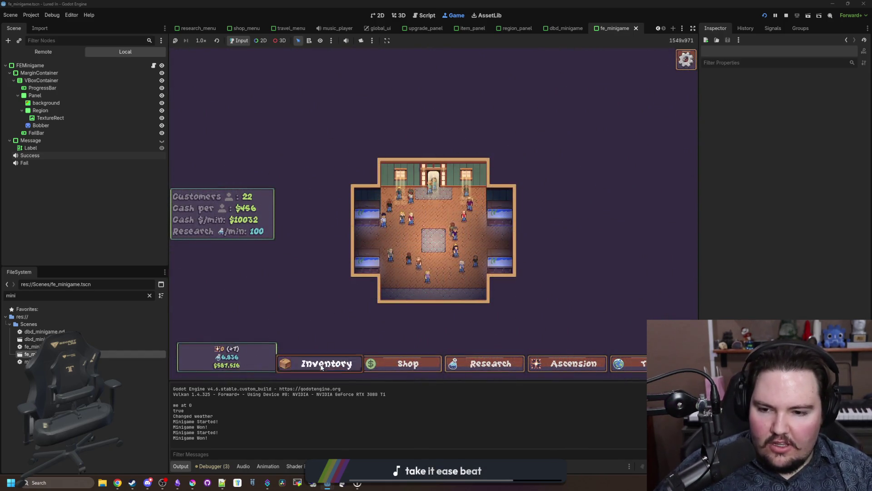
# - Open the inventory, shop, research and ascension panels, then close ascension
pyautogui.click(319, 363)
pyautogui.click(422, 369)
pyautogui.click(470, 372)
pyautogui.click(569, 360)
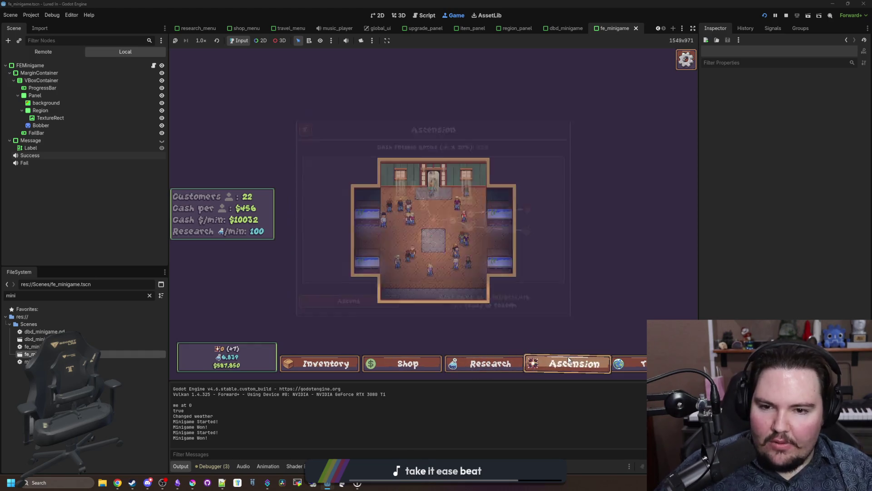
pyautogui.click(557, 360)
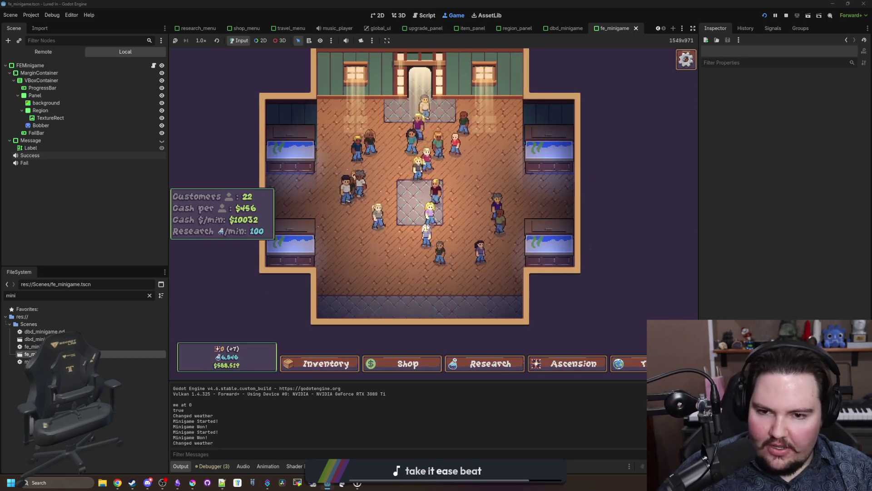
# - Raise the game's UI Volume from 0 to 100 under Options > Audio, then stop the game
pyautogui.press('Escape')
pyautogui.click(426, 215)
pyautogui.click(445, 163)
pyautogui.click(418, 161)
pyautogui.click(448, 163)
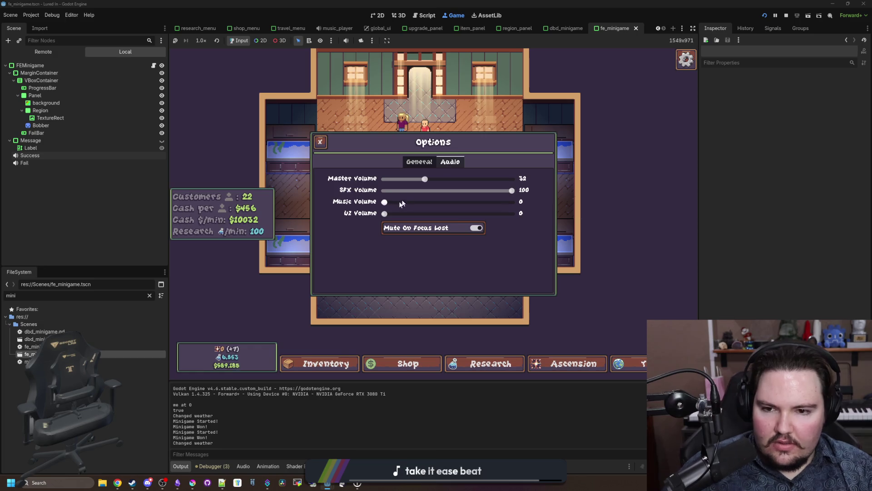
pyautogui.moveTo(385, 213); pyautogui.dragTo(634, 232)
pyautogui.press('Escape')
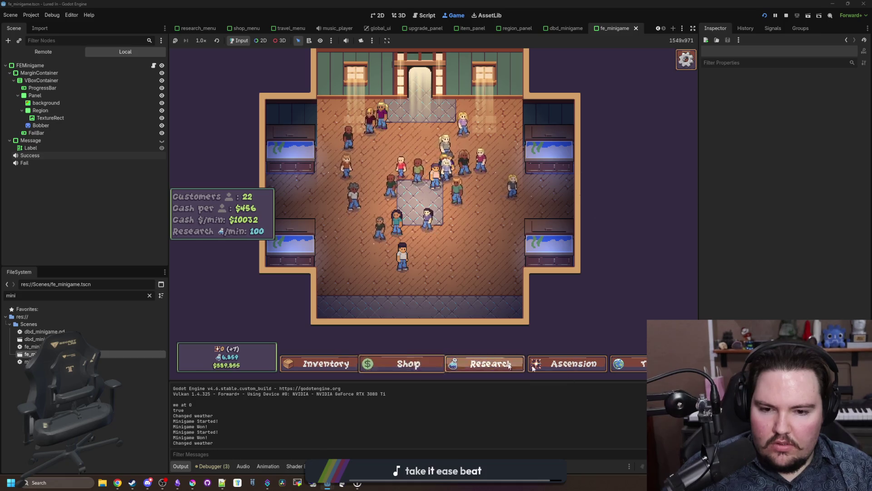
pyautogui.press('F8')
pyautogui.click(418, 222)
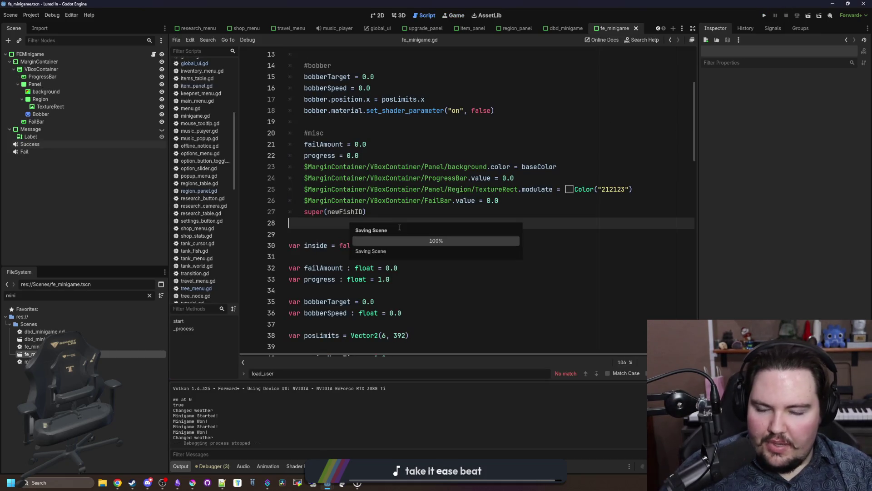
# - Look through the fe_minigame.gd and global_ui.gd scripts
pyautogui.click(418, 234)
pyautogui.click(195, 64)
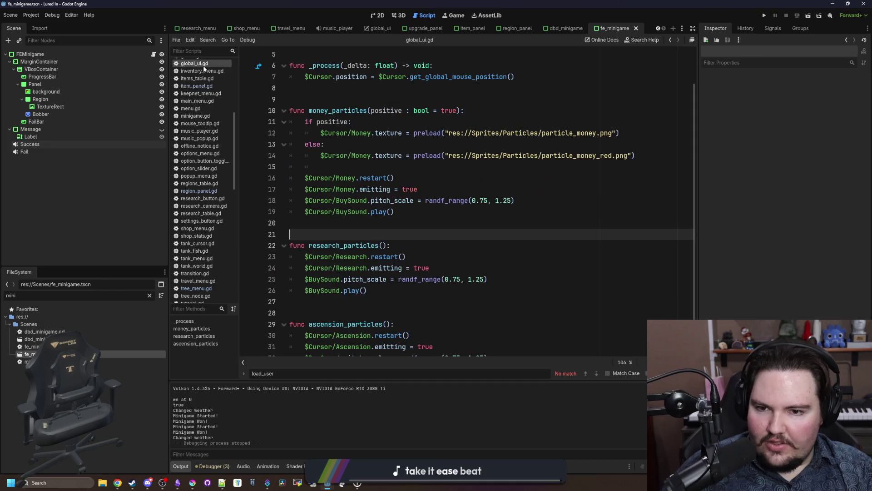
pyautogui.click(366, 166)
pyautogui.click(366, 211)
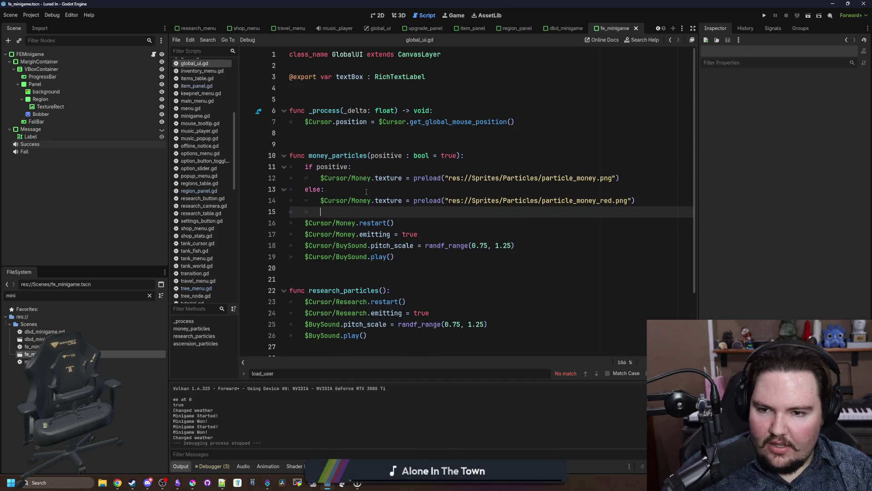
pyautogui.scroll(-3, 457, 208)
pyautogui.click(457, 206)
pyautogui.scroll(3, 457, 208)
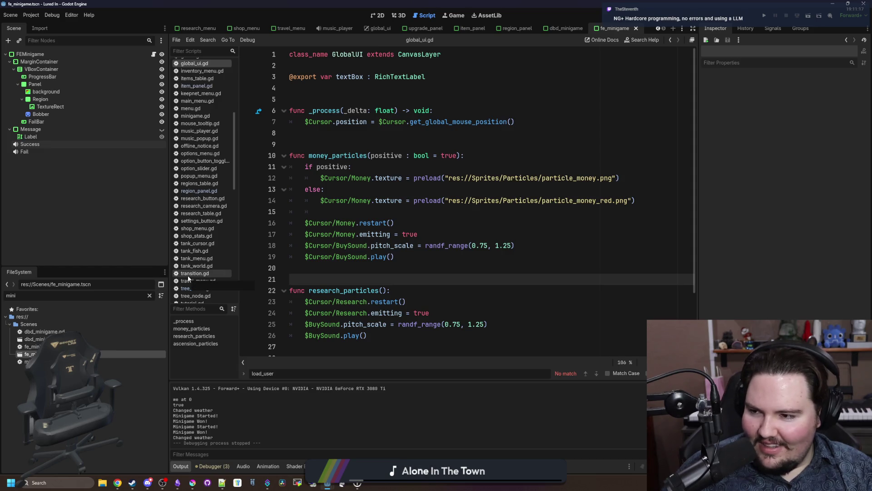
# - Filter the FileSystem for 'glob' and open global.gd at load_user_data
pyautogui.click(150, 296)
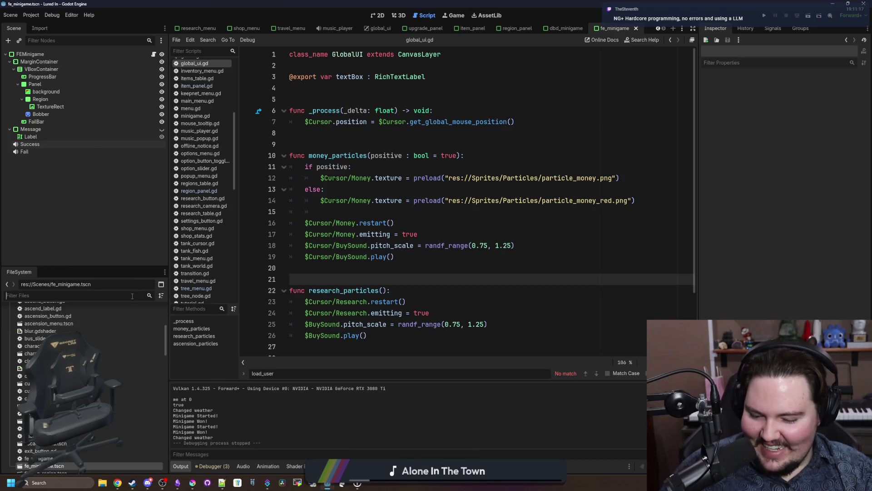
pyautogui.write('dglob')
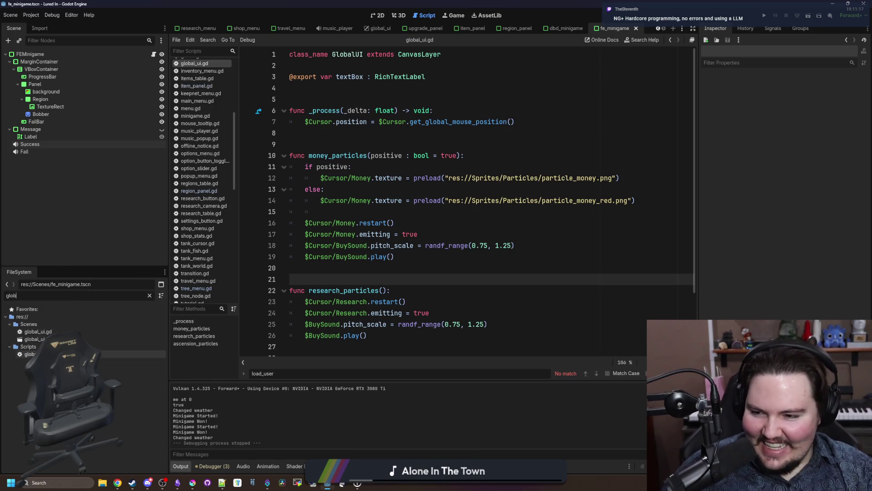
pyautogui.doubleClick(30, 354)
pyautogui.click(448, 177)
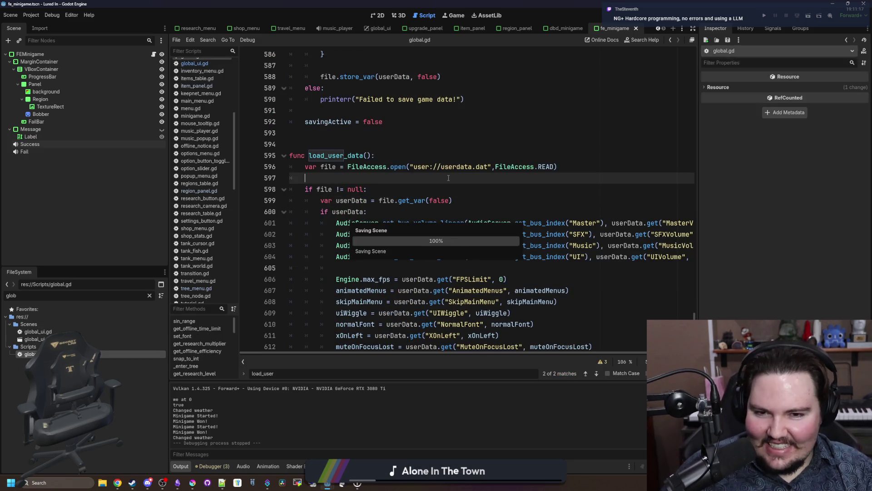
# - Widen the script editor, review load_user_data in global.gd, then switch to the minigame's 2D layout
pyautogui.moveTo(698, 204); pyautogui.dragTo(795, 203)
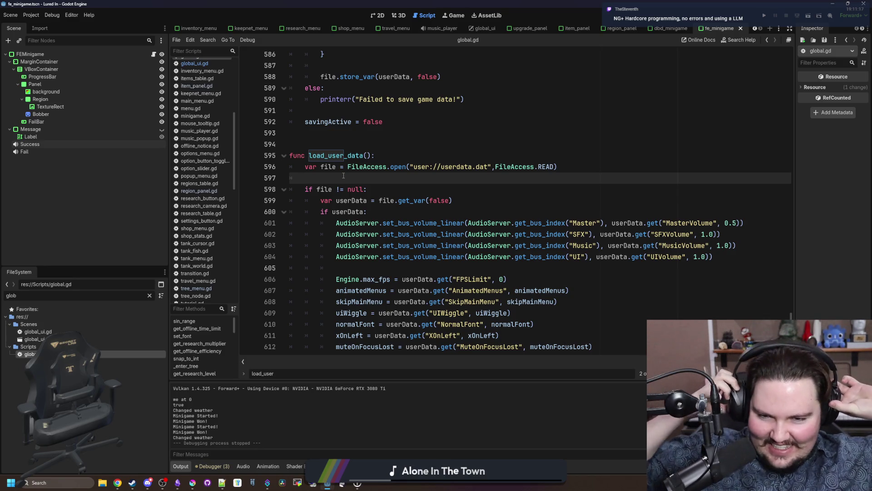
pyautogui.click(353, 268)
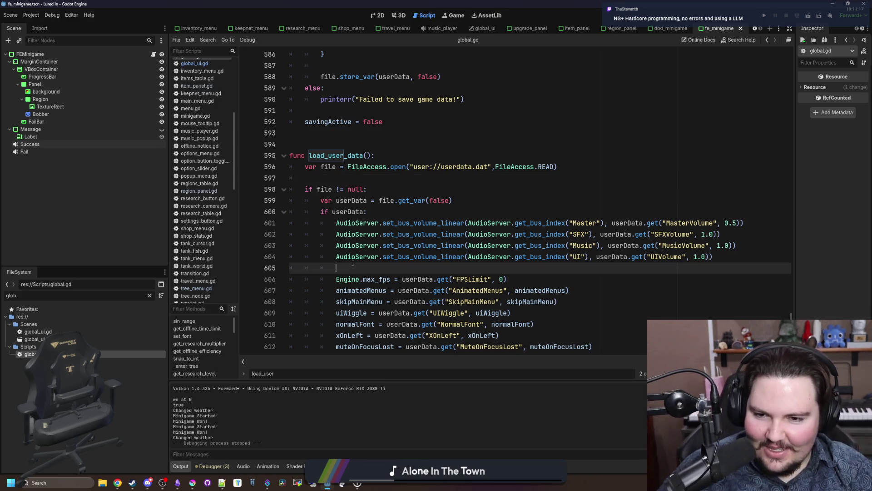
pyautogui.scroll(-4, 367, 250)
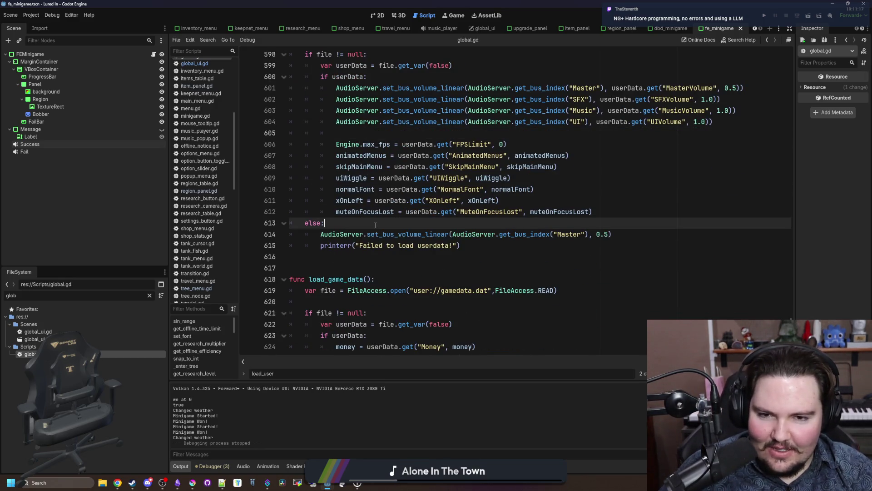
pyautogui.scroll(5, 338, 189)
pyautogui.click(339, 213)
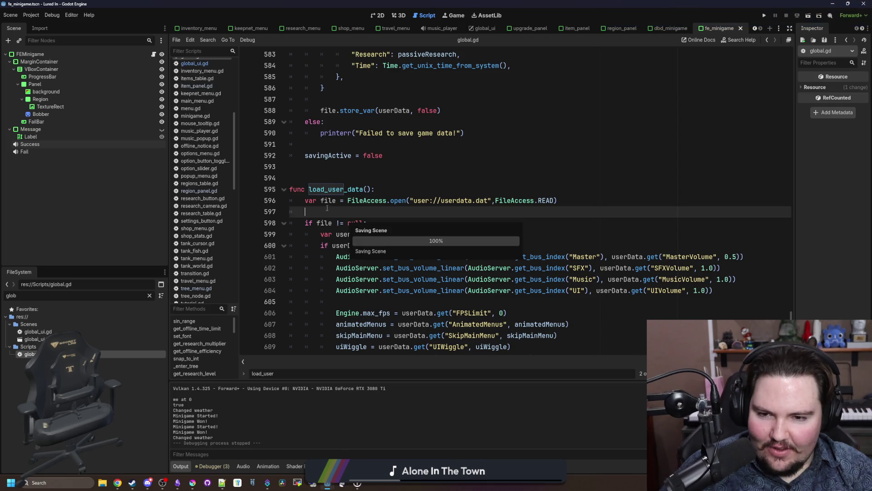
pyautogui.scroll(-3, 345, 214)
pyautogui.click(352, 202)
pyautogui.scroll(3, 350, 203)
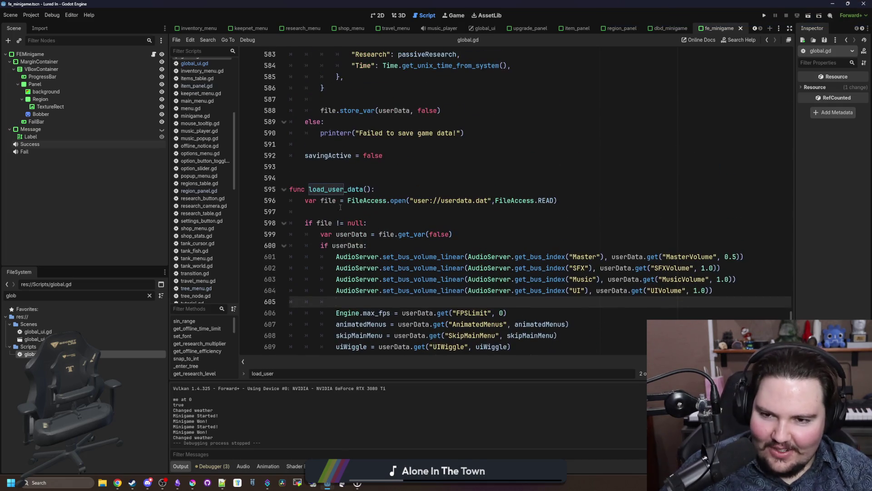
pyautogui.click(337, 213)
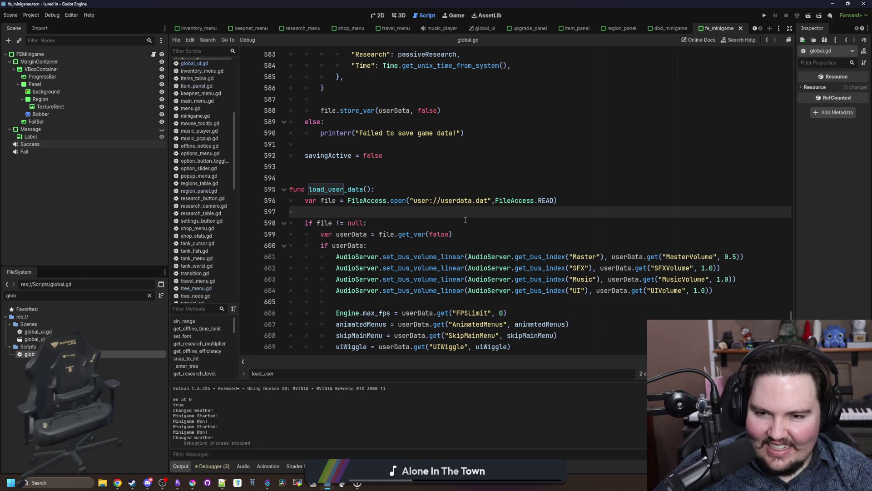
pyautogui.scroll(-2, 484, 217)
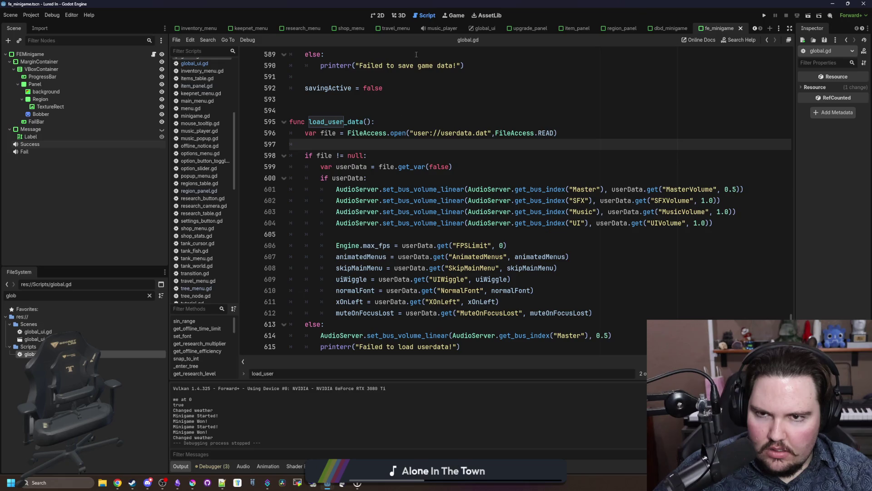
pyautogui.click(381, 17)
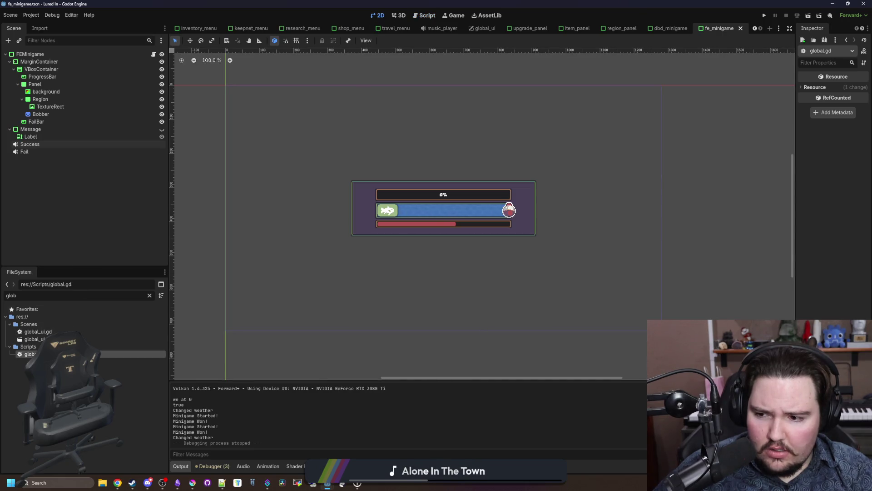
# - Run the project again and return to global.gd's load-failure line
pyautogui.click(763, 17)
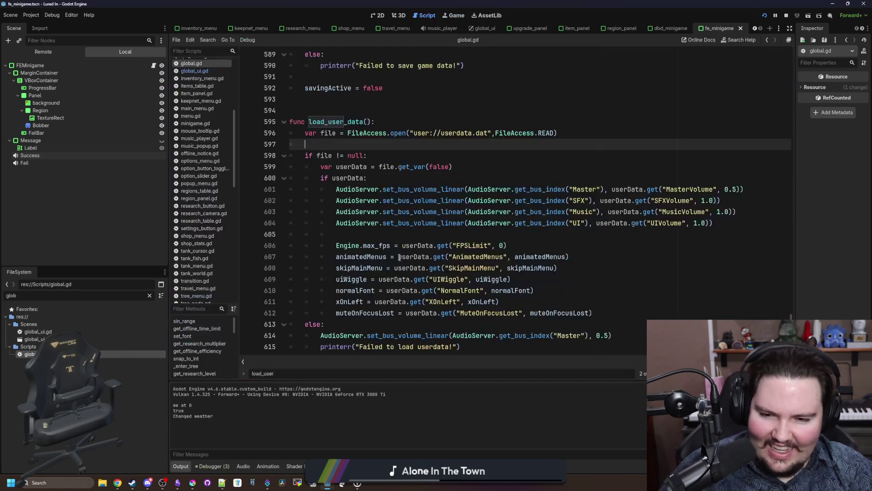
pyautogui.scroll(-4, 400, 243)
pyautogui.click(453, 212)
# - Search global.gd for 'hover' to reach the play_ui_hover function
pyautogui.hotkey('ctrl', 'f')
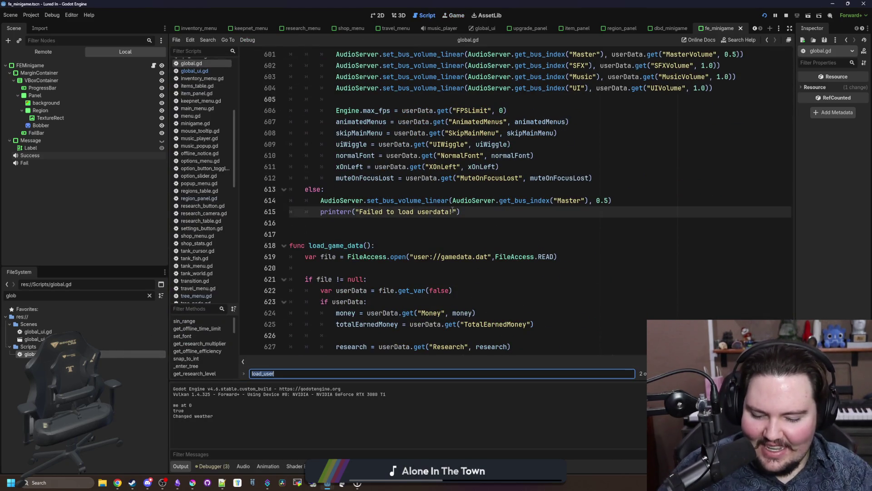
pyautogui.write('hover')
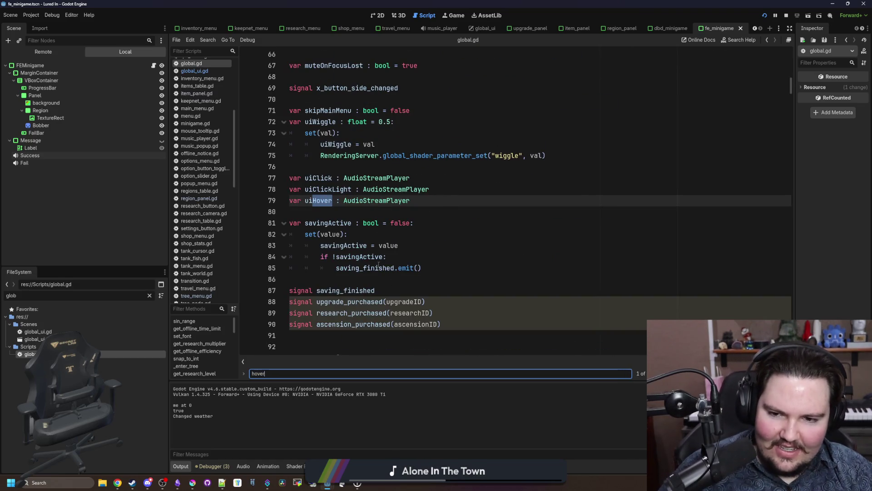
pyautogui.press('Return')
pyautogui.press('Return')
pyautogui.press('Return')
pyautogui.press('Return')
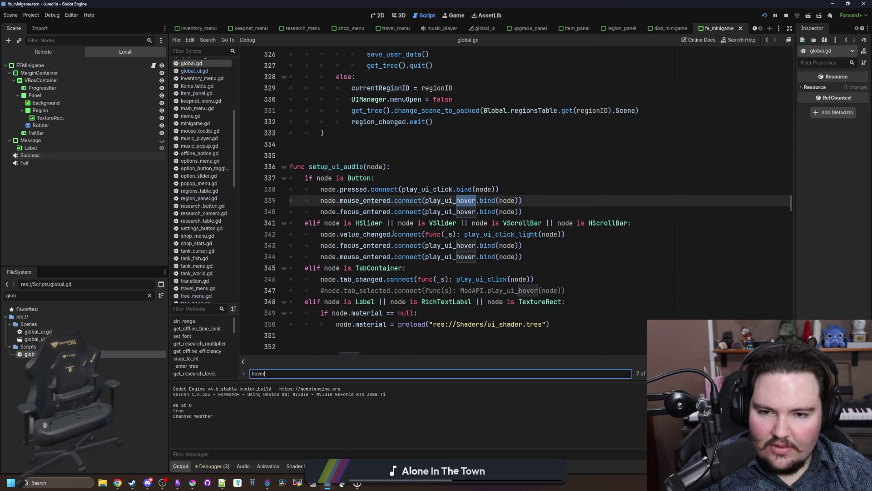
pyautogui.keyDown('ctrl'); pyautogui.click(453, 212); pyautogui.keyUp('ctrl')
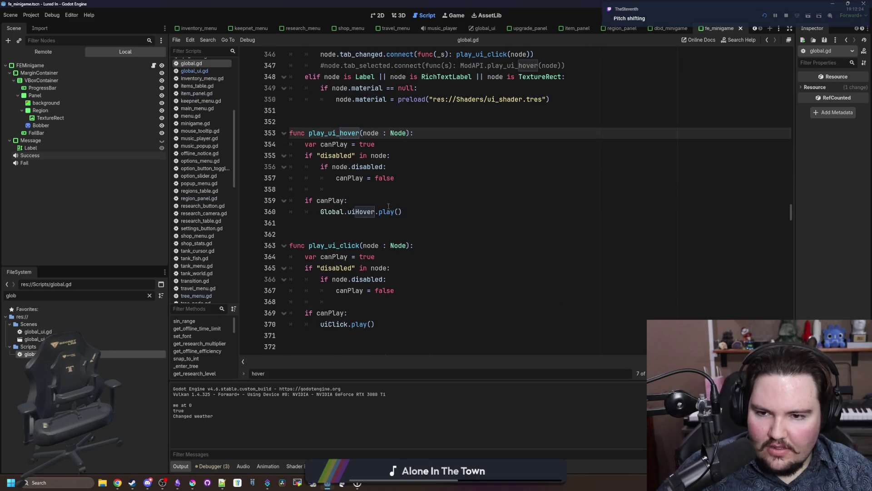
# - Add 'uiHover.pitch_scale = randf_range(0.75,1.25)' under the canPlay check
pyautogui.click(389, 205)
pyautogui.press('Return')
pyautogui.write('Globa')
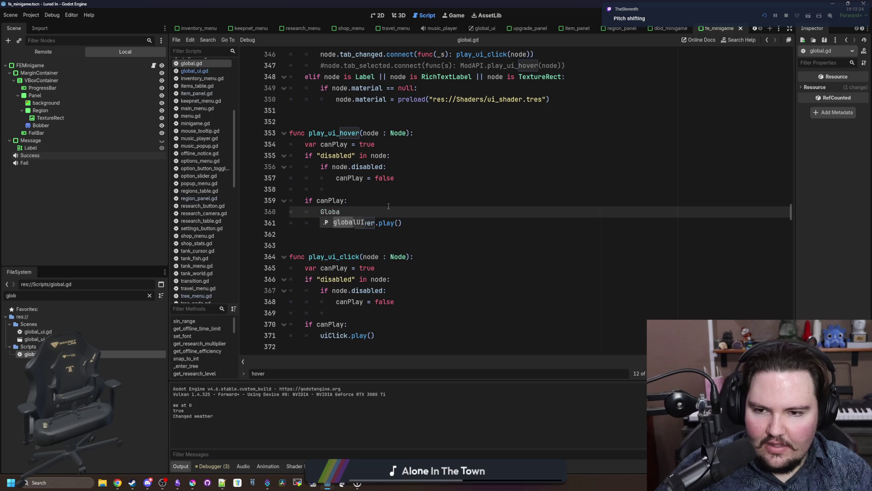
pyautogui.press('BackSpace')
pyautogui.press('BackSpace')
pyautogui.press('BackSpace')
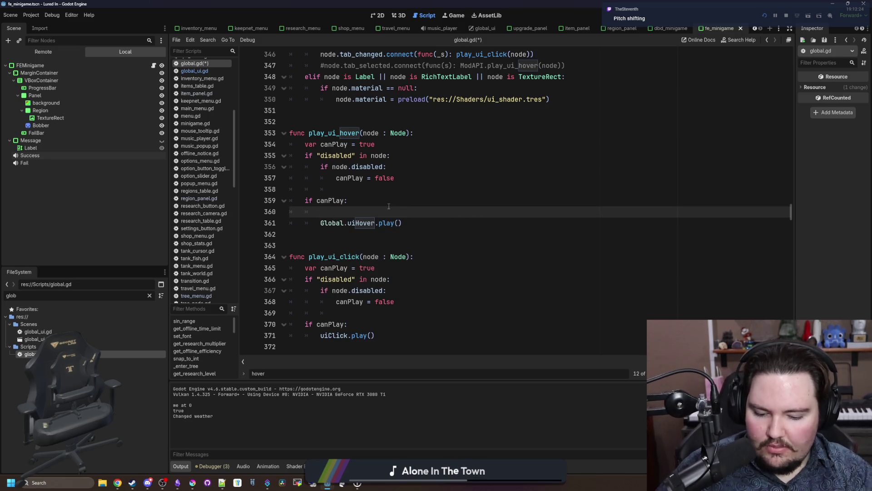
pyautogui.write('uiHover.pit')
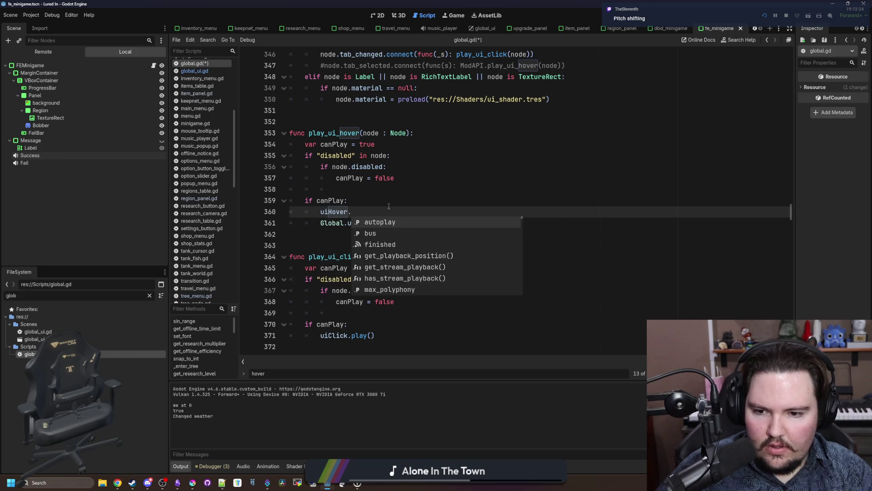
pyautogui.press('Return')
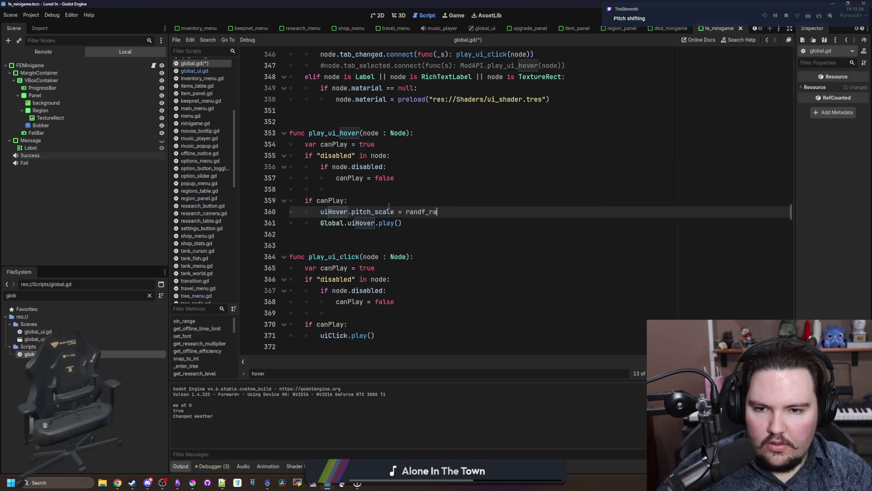
pyautogui.write('0.75,')
pyautogui.write('1.25')
pyautogui.press('Up')
# - Remove 'Global.' from the uiHover.play() call, save the script, and run the game
pyautogui.click(348, 222)
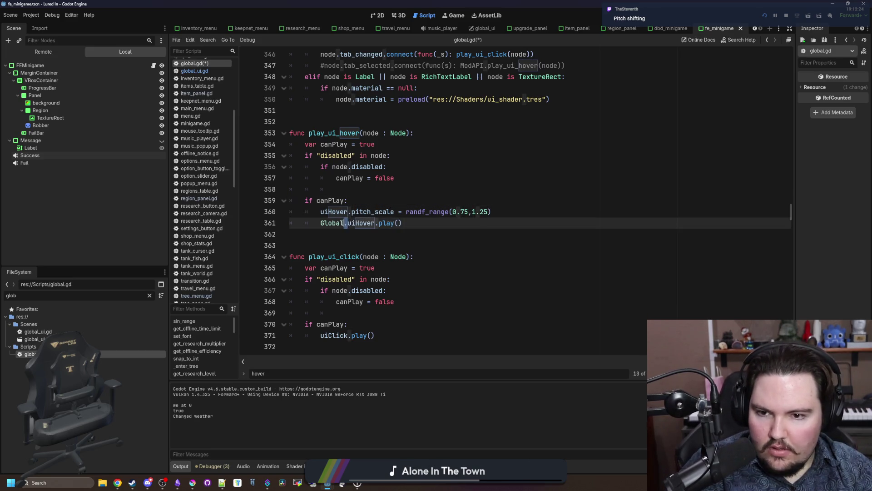
pyautogui.press('BackSpace')
pyautogui.press('Up')
pyautogui.press('Up')
pyautogui.hotkey('ctrl', 's')
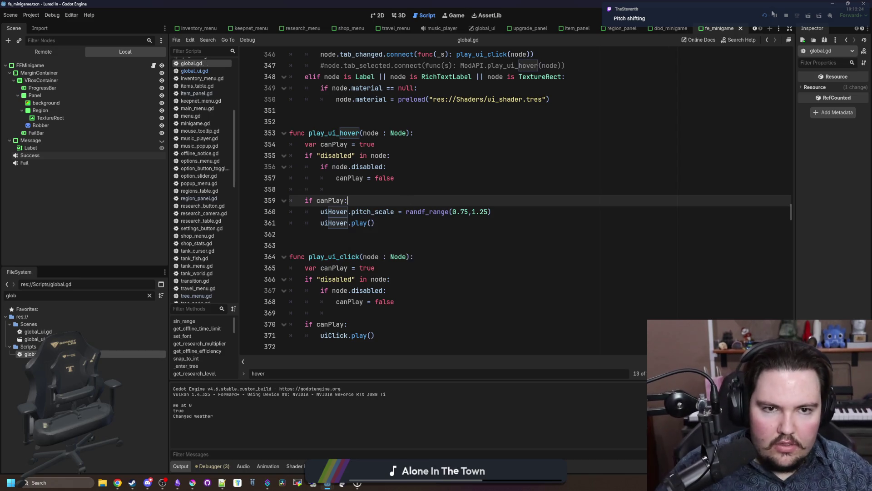
pyautogui.press('F5')
pyautogui.click(476, 261)
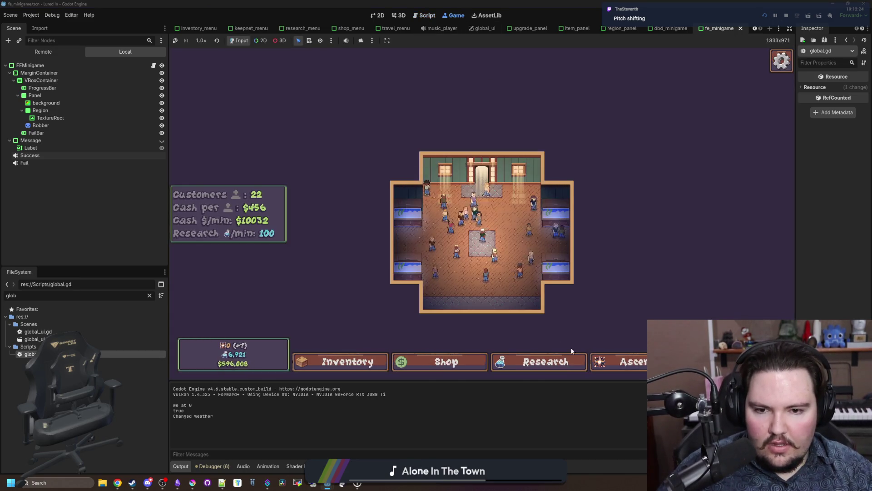
# - Set the game's UI volume to 100 in Options > Audio
pyautogui.press('Escape')
pyautogui.click(468, 212)
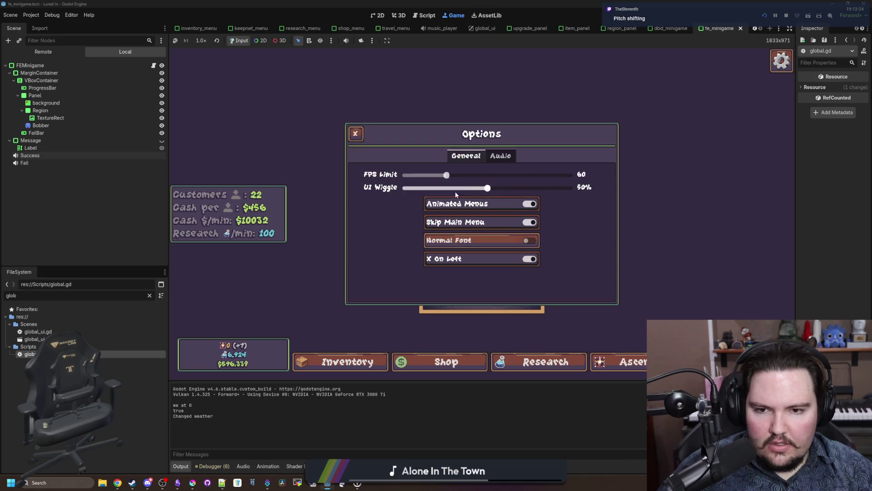
pyautogui.click(499, 159)
pyautogui.click(570, 213)
pyautogui.press('Escape')
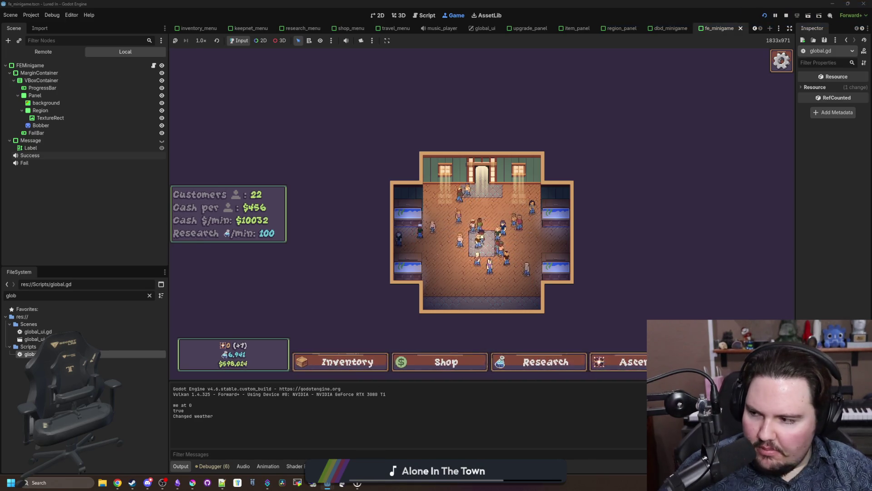
# - Test the hover sounds on the Shop, Inventory, Research and Travel menus
pyautogui.click(409, 358)
pyautogui.click(531, 363)
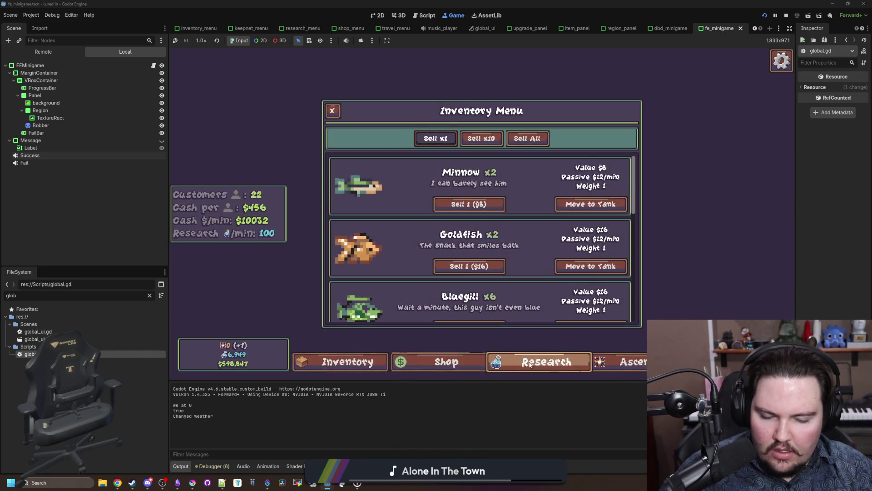
pyautogui.click(409, 361)
pyautogui.click(409, 360)
pyautogui.click(536, 362)
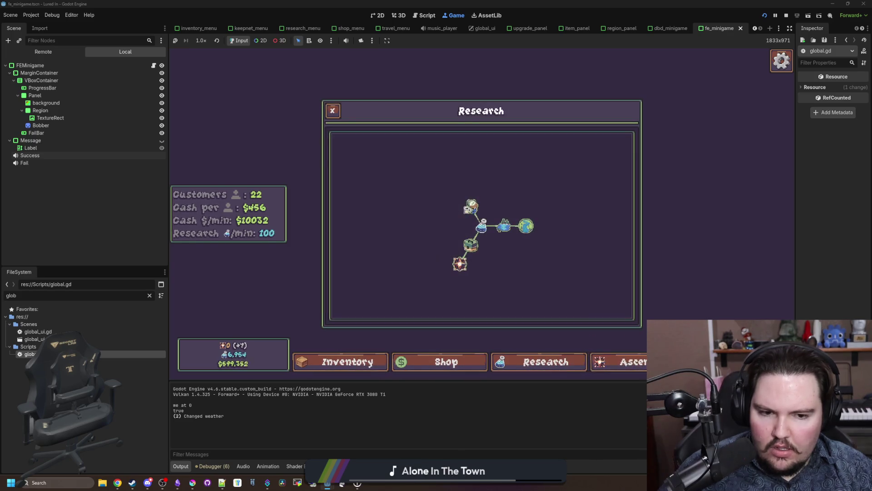
pyautogui.click(357, 366)
pyautogui.click(356, 367)
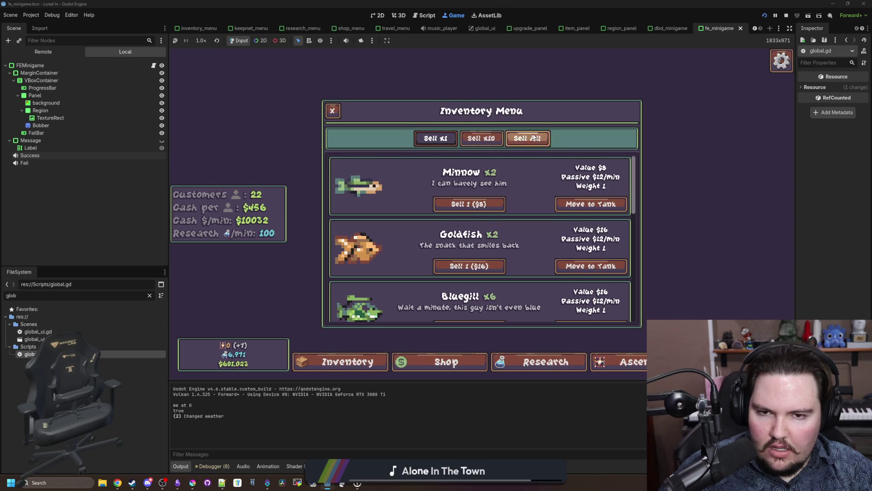
pyautogui.click(333, 110)
# - Test Options, Shop, Inventory, Research and Ascension sounds again, then reopen global.gd
pyautogui.press('Escape')
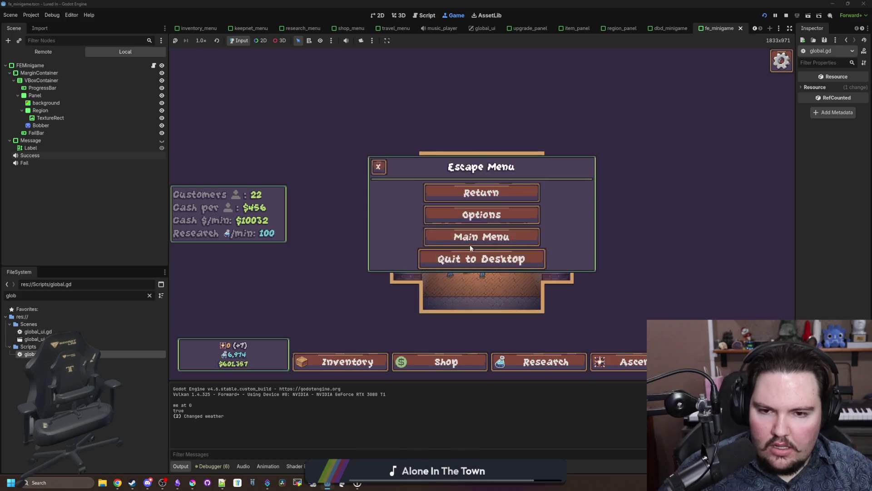
pyautogui.click(473, 215)
pyautogui.press('Escape')
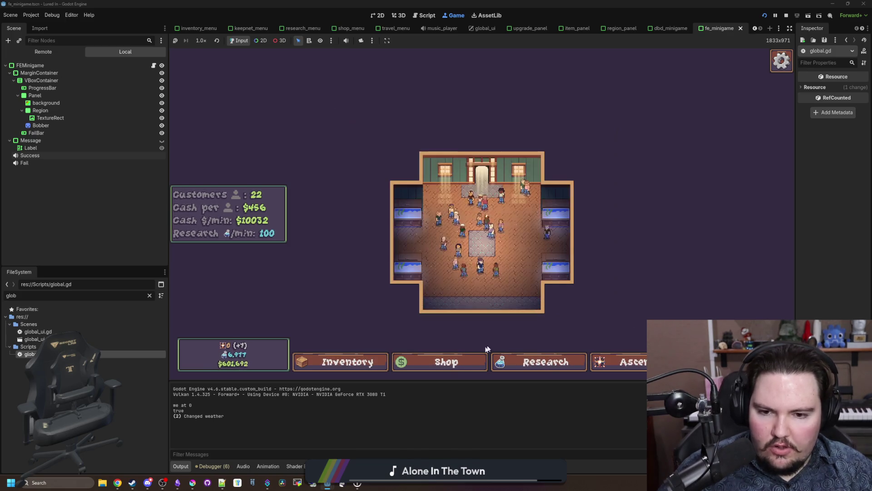
pyautogui.click(443, 362)
pyautogui.press('i')
pyautogui.click(547, 374)
pyautogui.press('a')
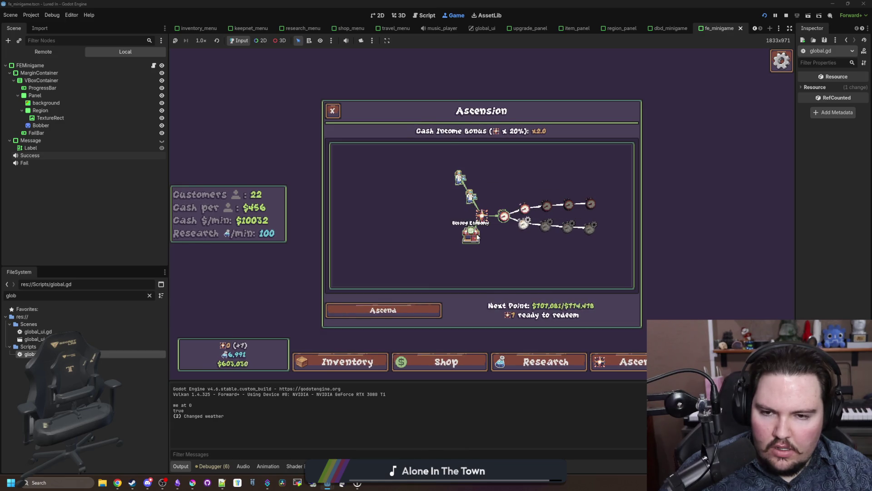
pyautogui.doubleClick(30, 354)
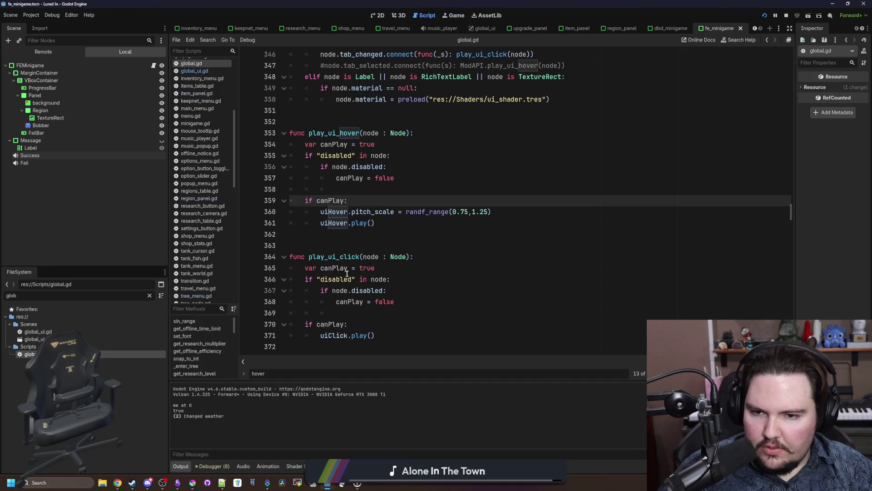
# - Copy the pitch_scale line into play_ui_click and rename its player to uiClick
pyautogui.moveTo(493, 212); pyautogui.dragTo(317, 208)
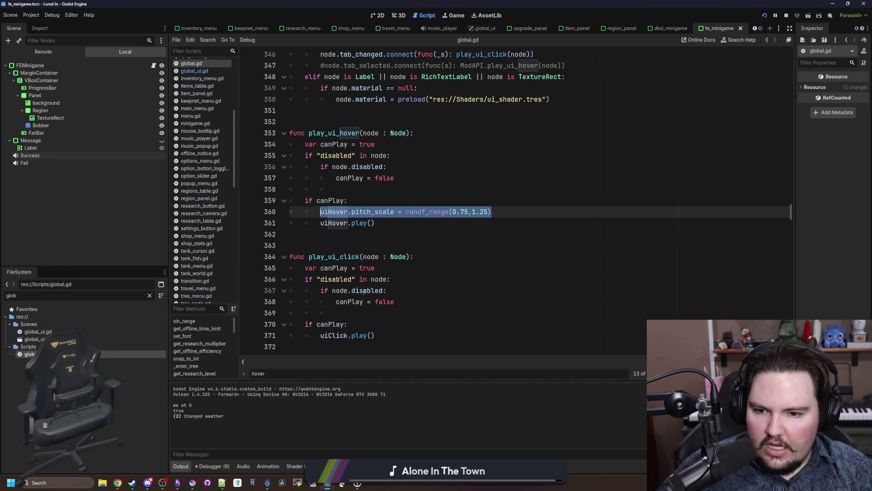
pyautogui.scroll(-3, 364, 291)
pyautogui.click(383, 223)
pyautogui.press('Return')
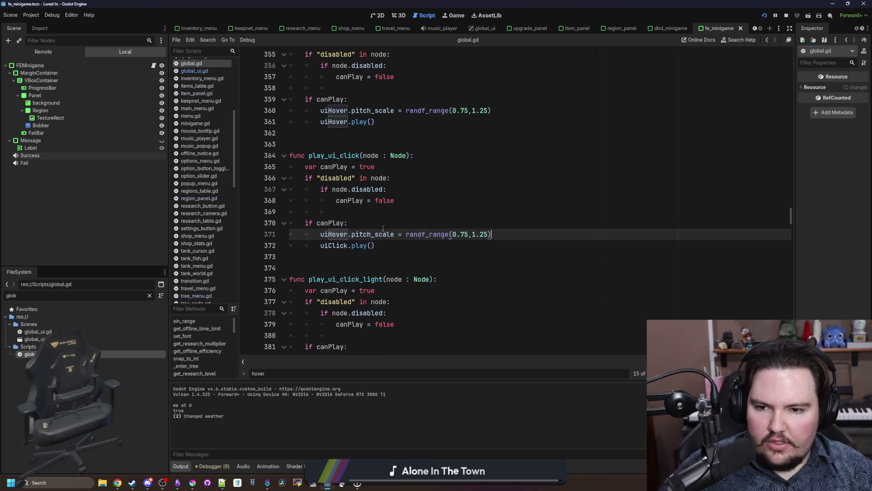
pyautogui.doubleClick(334, 234)
pyautogui.write('uiClick')
# - Paste the pitch assignment into play_ui_click_light for uiClickLight
pyautogui.moveTo(502, 234); pyautogui.dragTo(349, 235)
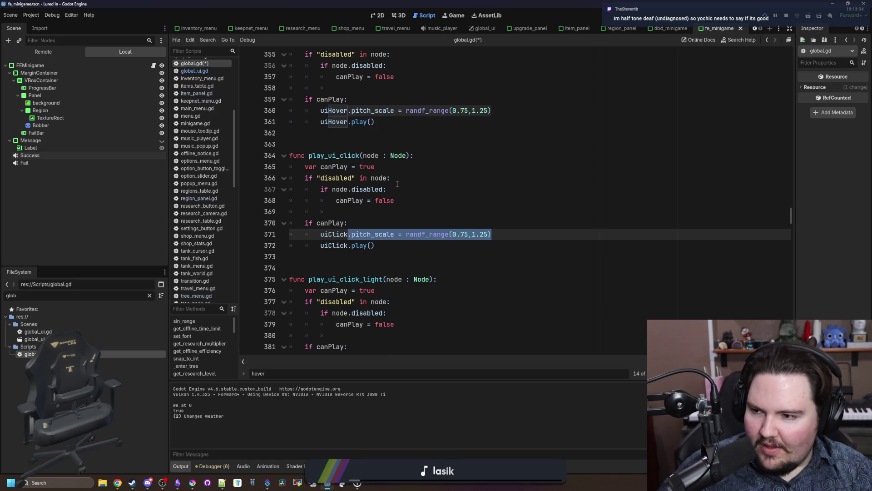
pyautogui.scroll(-1, 397, 184)
pyautogui.click(404, 223)
pyautogui.moveTo(493, 200); pyautogui.dragTo(349, 200)
pyautogui.hotkey('ctrl', 'c')
pyautogui.scroll(-2, 403, 257)
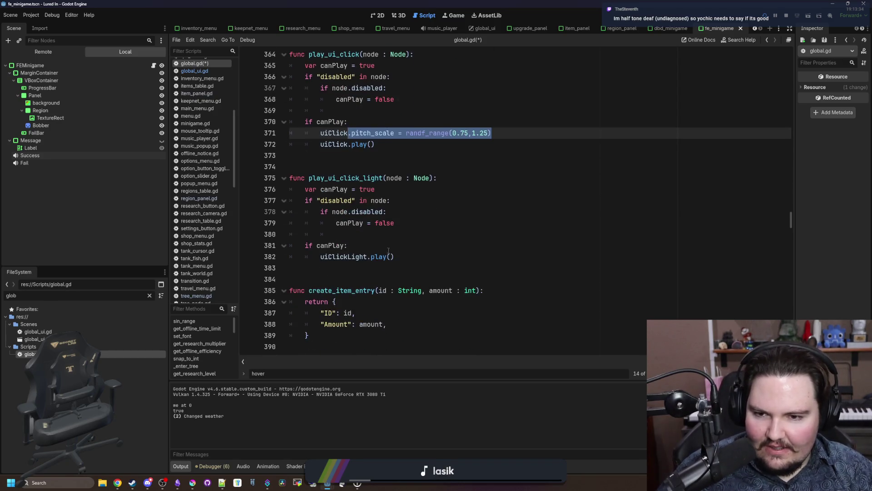
pyautogui.click(367, 249)
pyautogui.press('Return')
pyautogui.hotkey('ctrl', 'v')
pyautogui.click(345, 267)
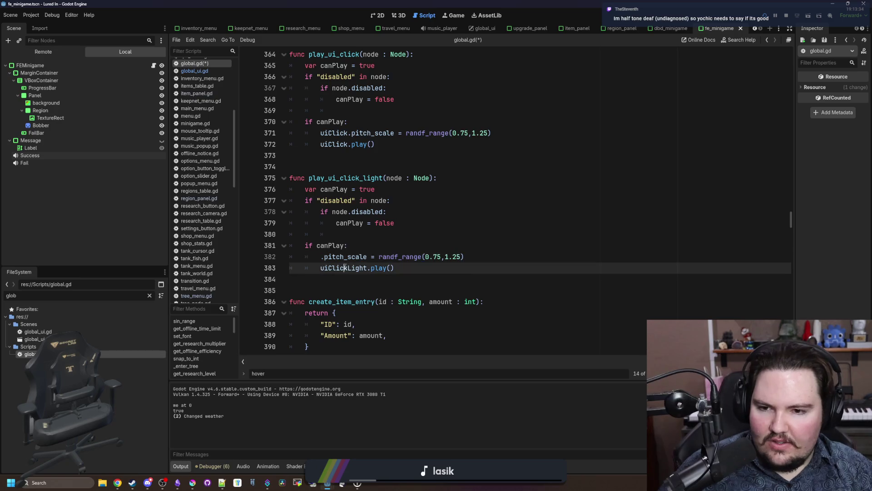
pyautogui.click(323, 256)
pyautogui.write('uiClickLight')
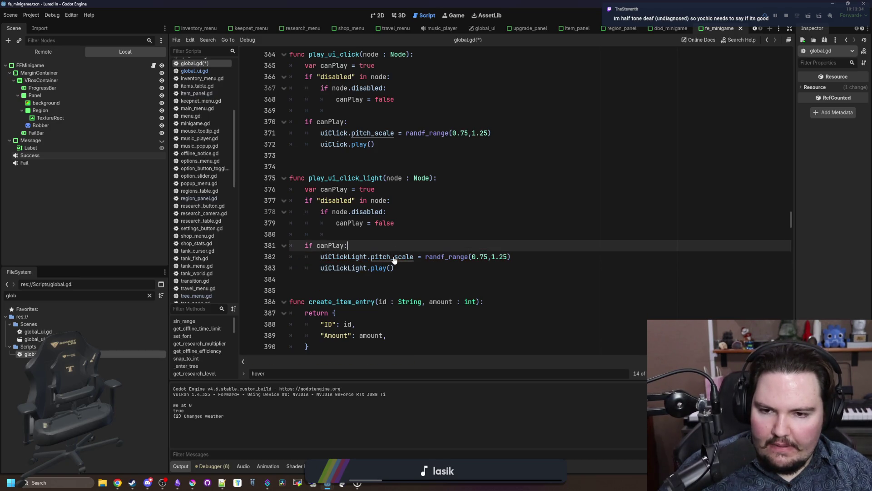
# - Test the click sounds on the game's Ascension, Shop, Research and Inventory panels
pyautogui.click(453, 16)
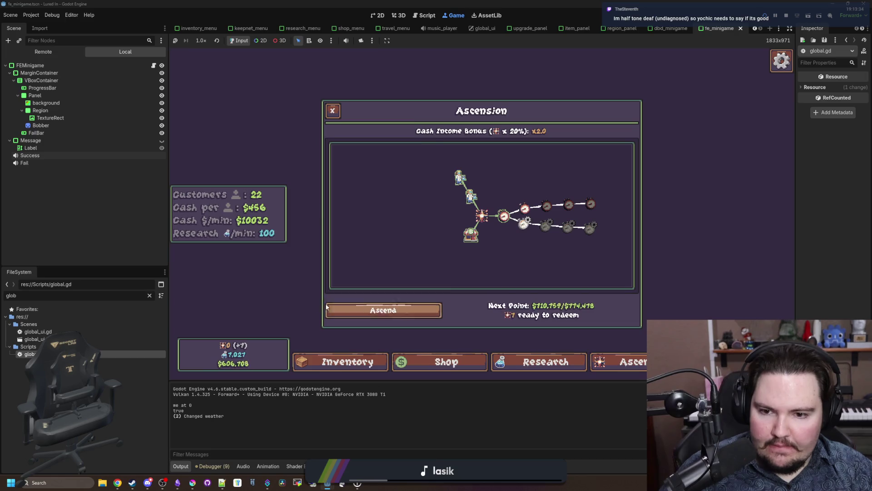
pyautogui.click(333, 110)
pyautogui.click(443, 361)
pyautogui.click(448, 362)
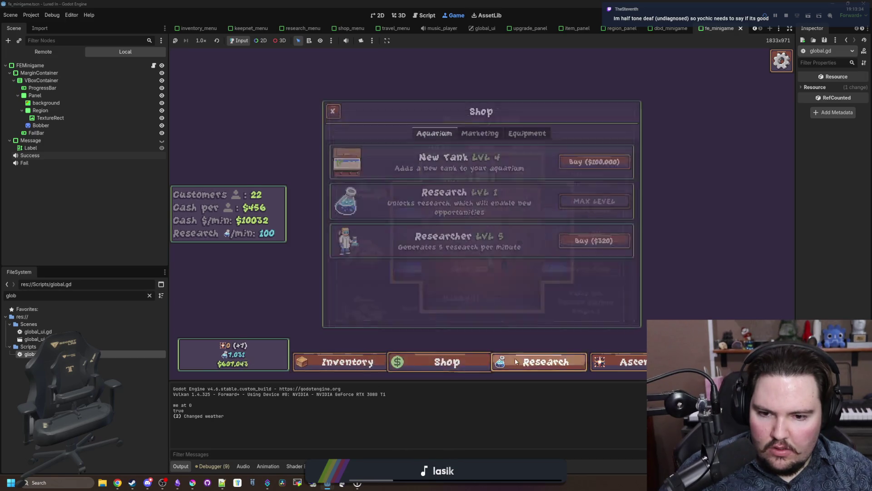
pyautogui.click(347, 362)
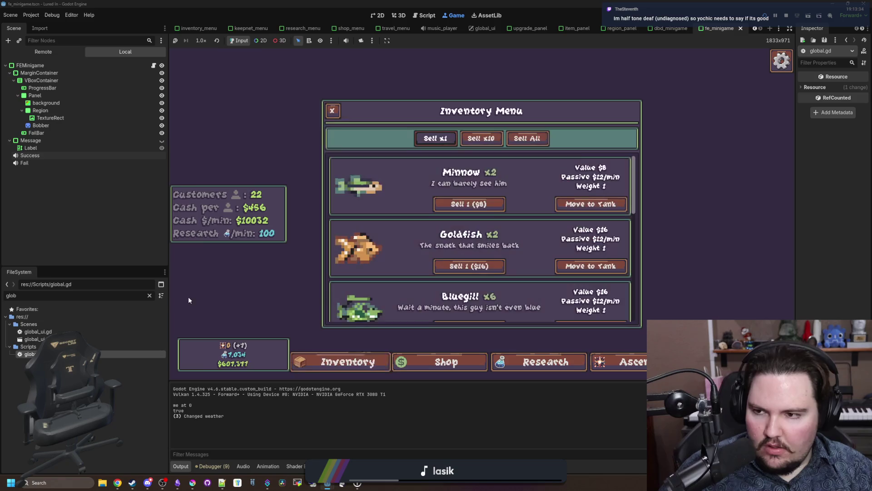
# - Set play_ui_click_light's pitch range to 0.9–1.1 and go back to the game
pyautogui.hotkey('ctrl', 'F3')
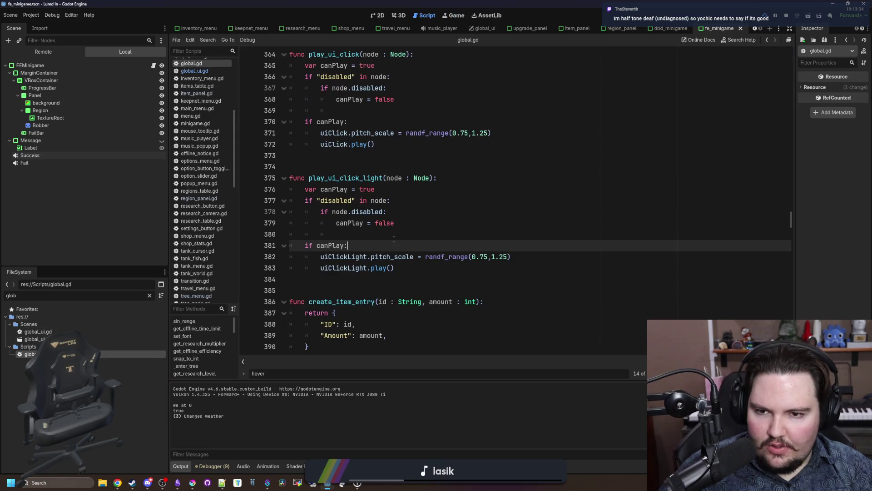
pyautogui.click(488, 257)
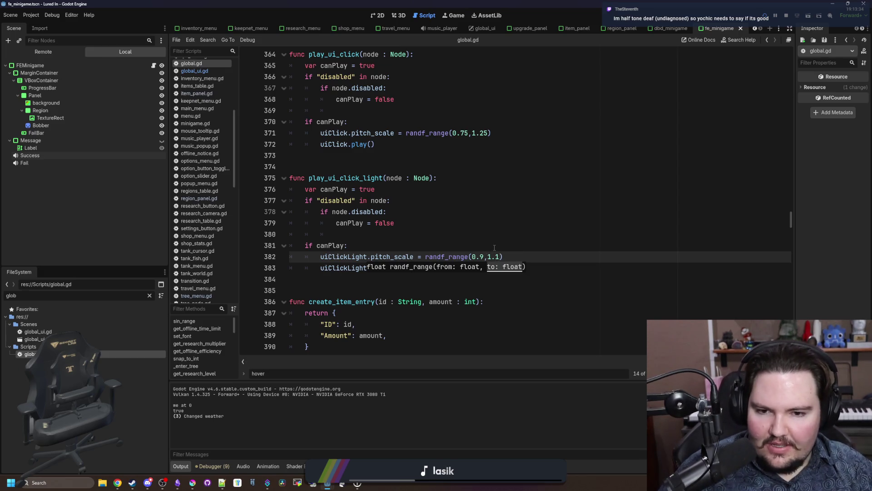
pyautogui.hotkey('ctrl', 'F4')
pyautogui.click(452, 363)
# - Test click sounds across the Shop, Research, Ascension and Inventory panels
pyautogui.click(452, 363)
pyautogui.click(504, 361)
pyautogui.click(619, 361)
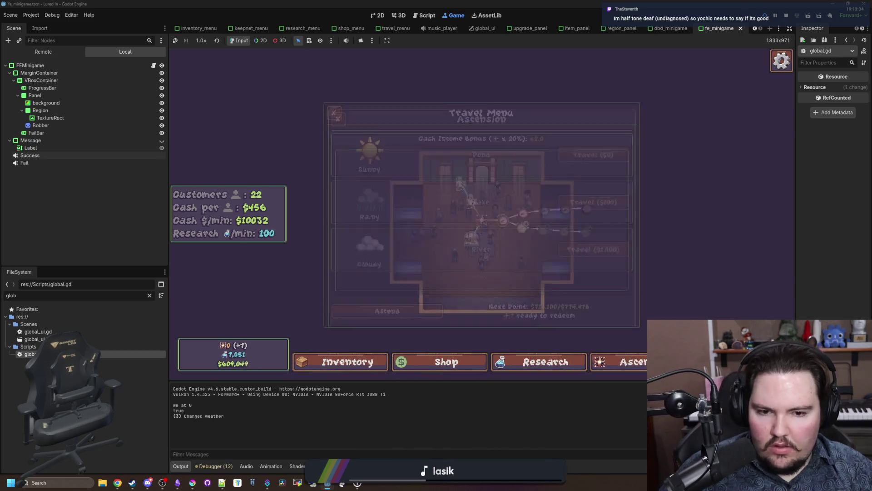
pyautogui.click(439, 362)
pyautogui.click(341, 362)
pyautogui.click(337, 118)
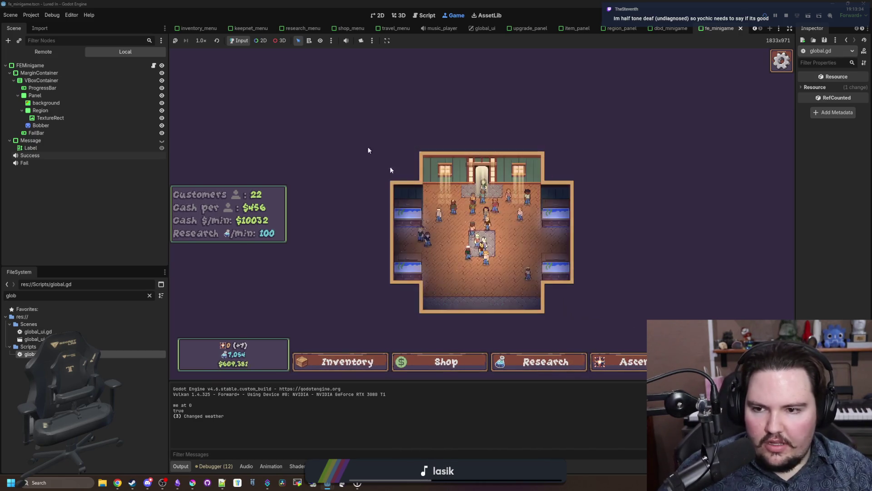
pyautogui.click(527, 364)
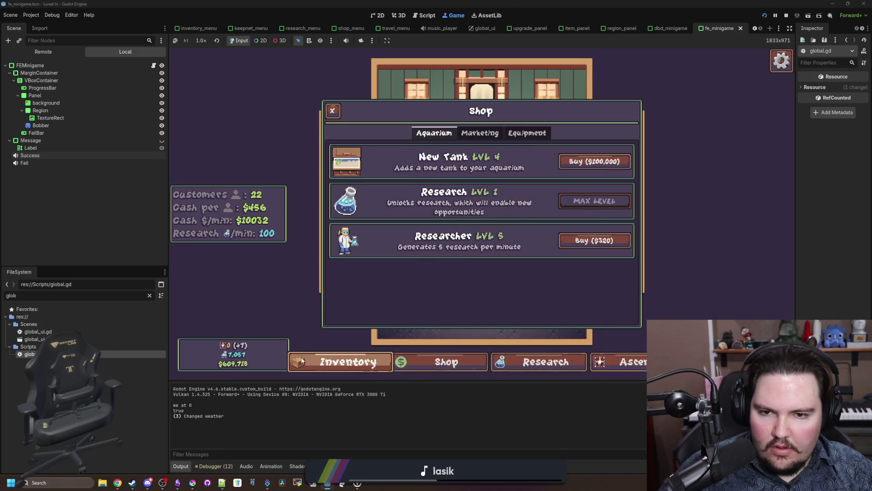
pyautogui.click(332, 111)
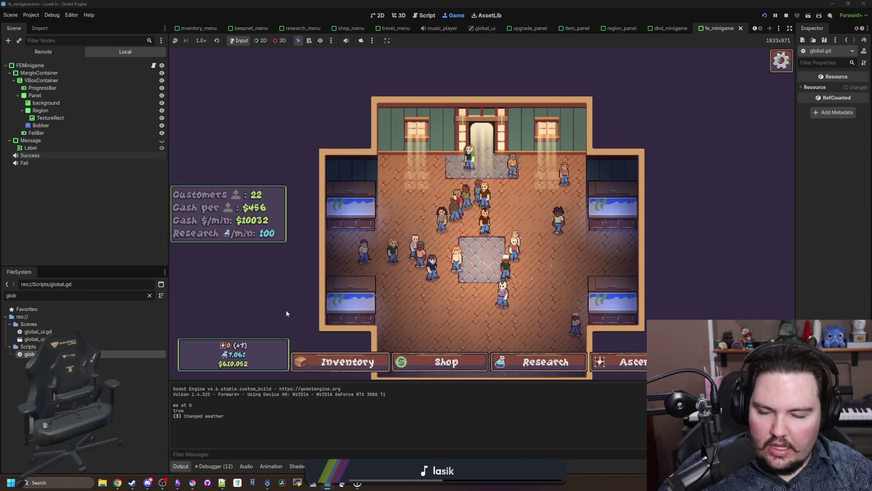
# - Browse Fish Tank 2's upgrades and fish, then open and close the research tree
pyautogui.click(613, 207)
pyautogui.click(502, 135)
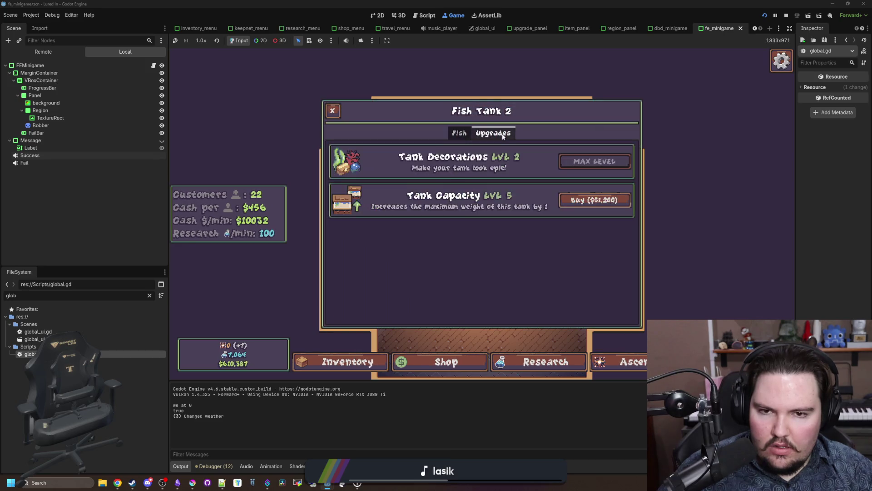
pyautogui.click(452, 134)
pyautogui.moveTo(475, 257)
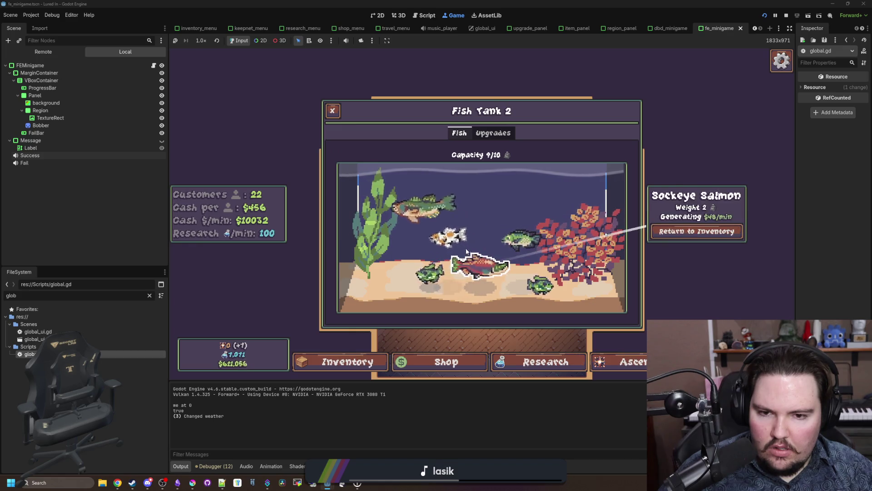
pyautogui.click(520, 348)
pyautogui.click(522, 359)
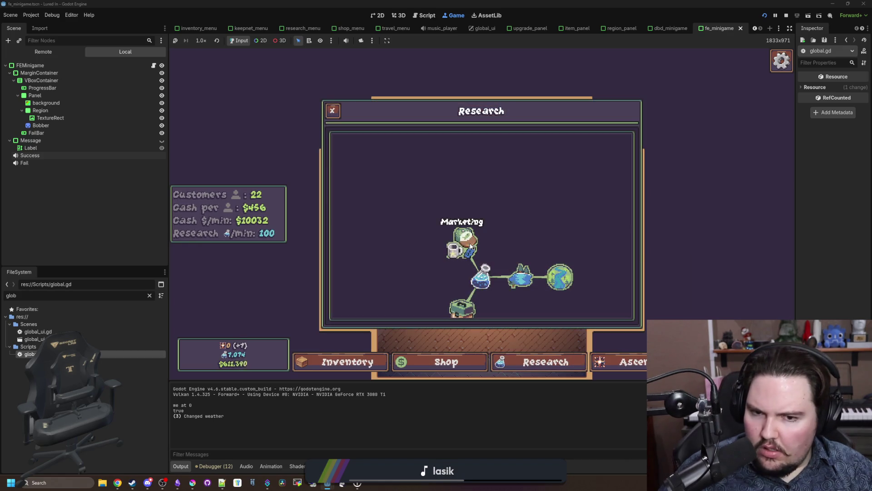
pyautogui.press('Escape')
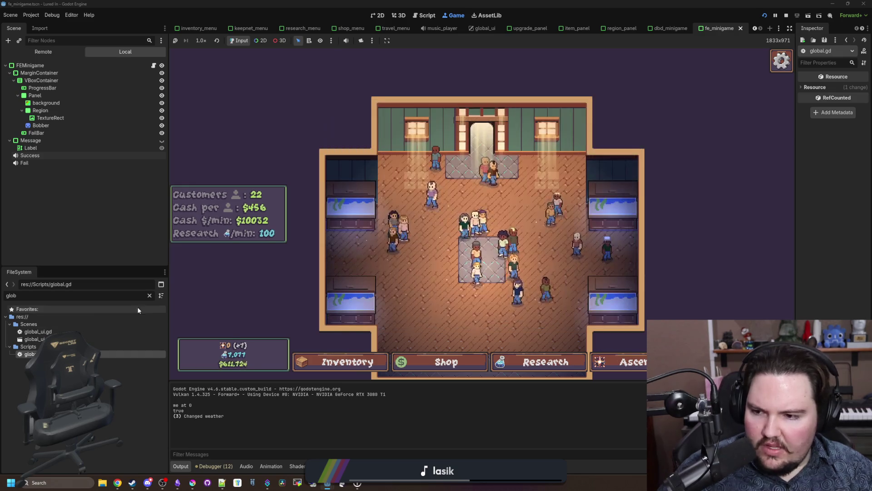
# - Filter the FileSystem for 'click', then 'glob', and open global.gd
pyautogui.click(149, 295)
pyautogui.write('click')
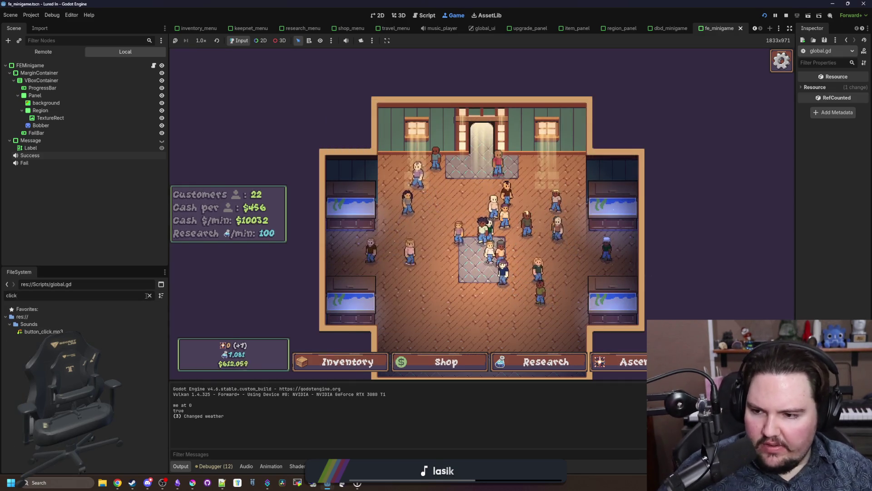
pyautogui.click(28, 324)
pyautogui.click(149, 295)
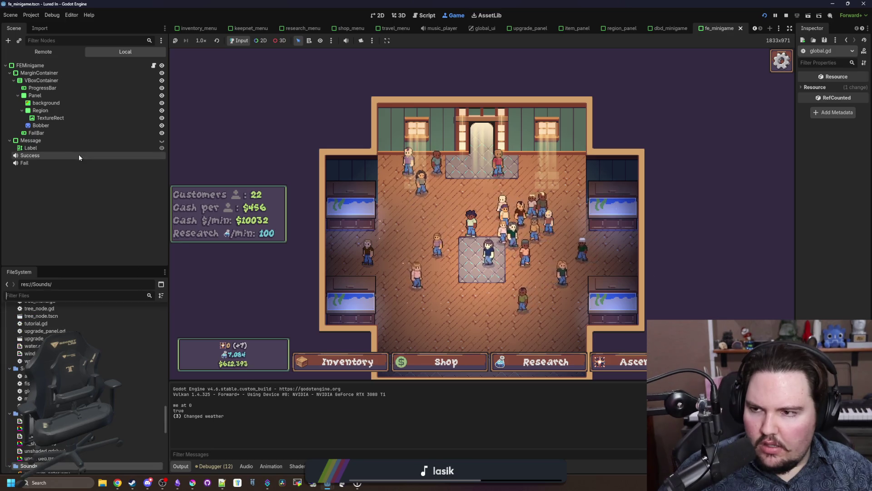
pyautogui.write('glob')
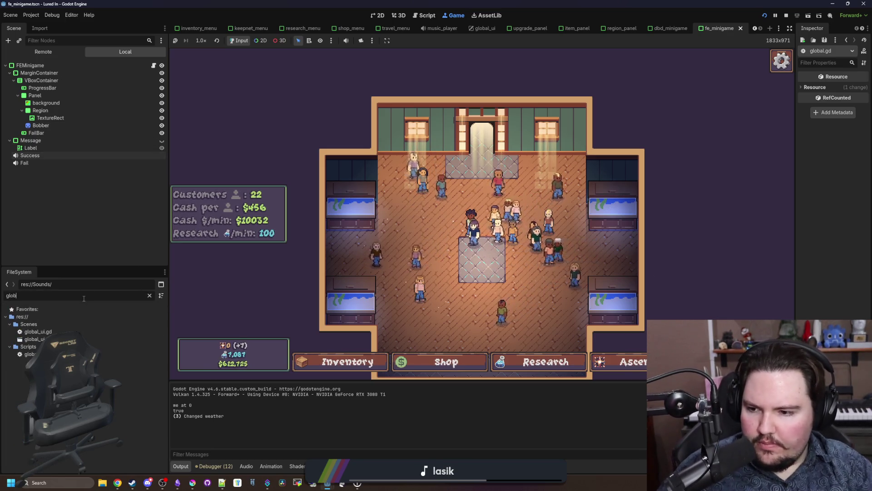
pyautogui.doubleClick(29, 353)
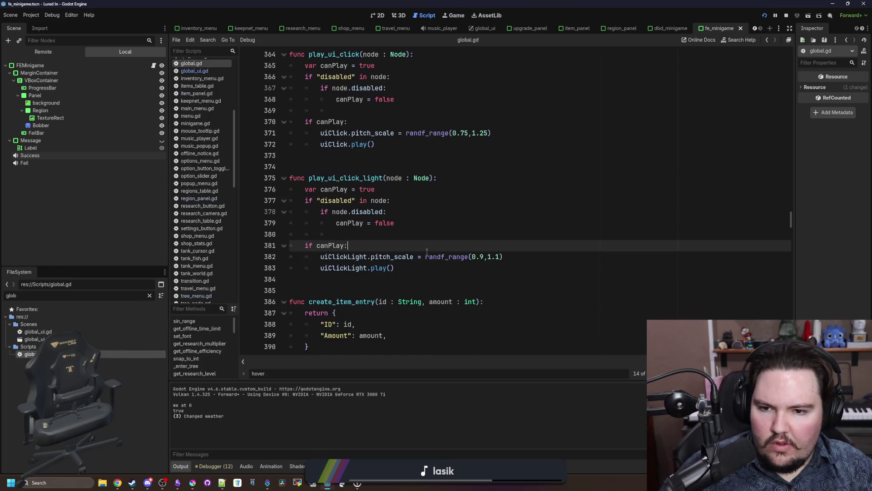
# - Search global.gd for clickLight and step through its matches
pyautogui.click(415, 235)
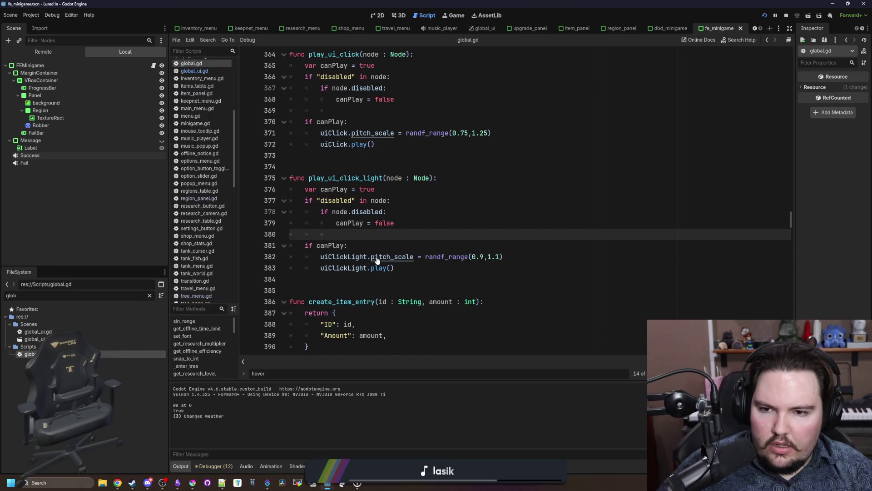
pyautogui.hotkey('ctrl', 'f')
pyautogui.write('clickLight')
pyautogui.press('Return')
pyautogui.press('Return')
pyautogui.press('Return')
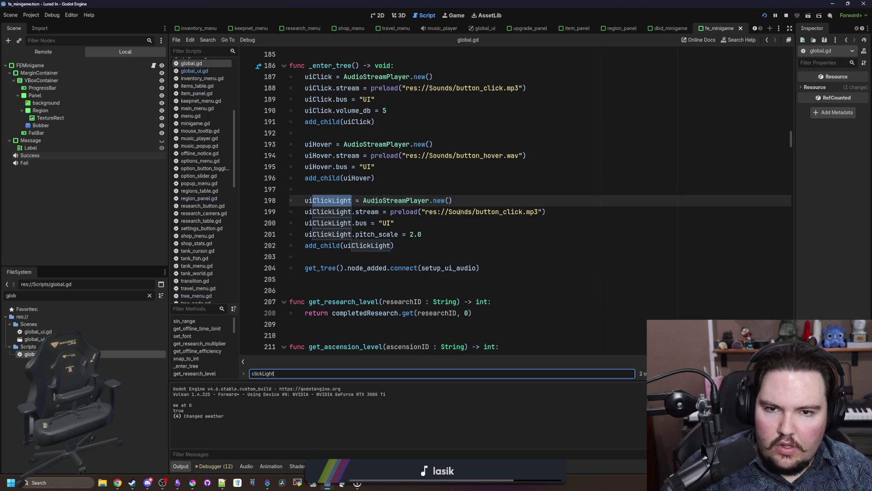
# - Inspect the button_click.mp3 sound resource and widen the Inspector panel
pyautogui.keyDown('ctrl'); pyautogui.click(499, 212); pyautogui.keyUp('ctrl')
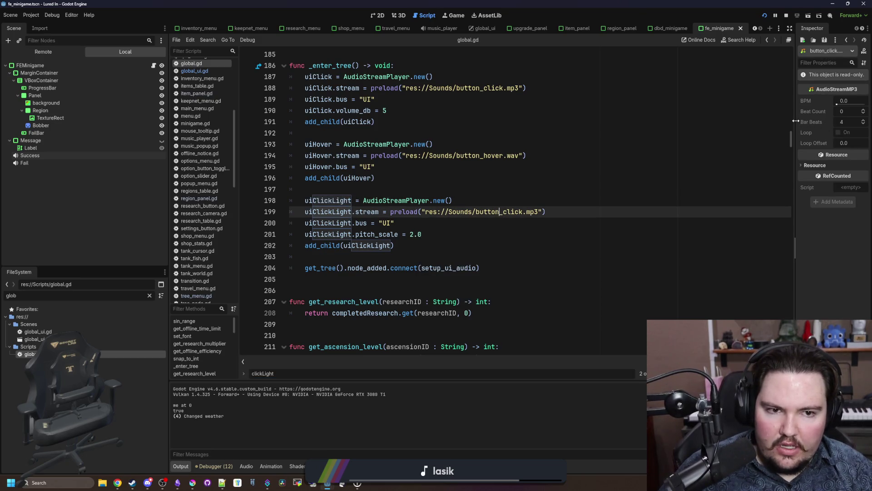
pyautogui.moveTo(796, 121); pyautogui.dragTo(729, 124)
pyautogui.click(457, 187)
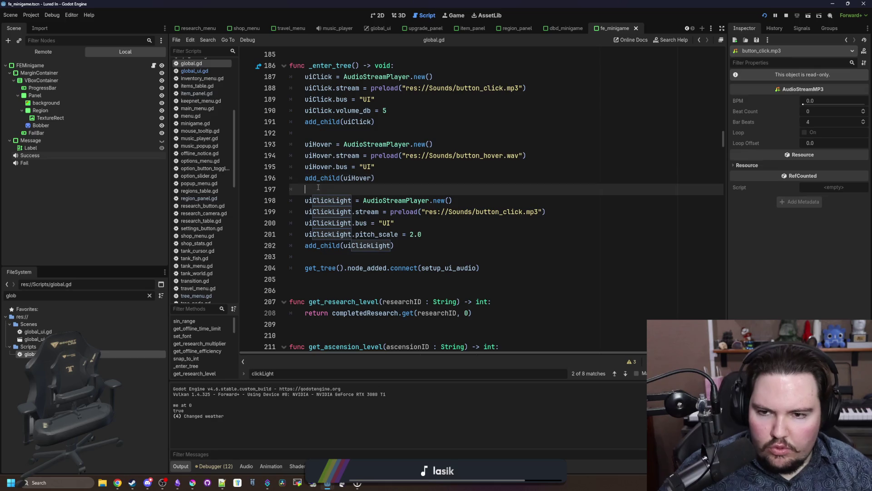
# - Run a project-wide Find in Files for clickLight, listing 8 matches in global.gd
pyautogui.hotkey('ctrl', 'shift', 'f')
pyautogui.press('Return')
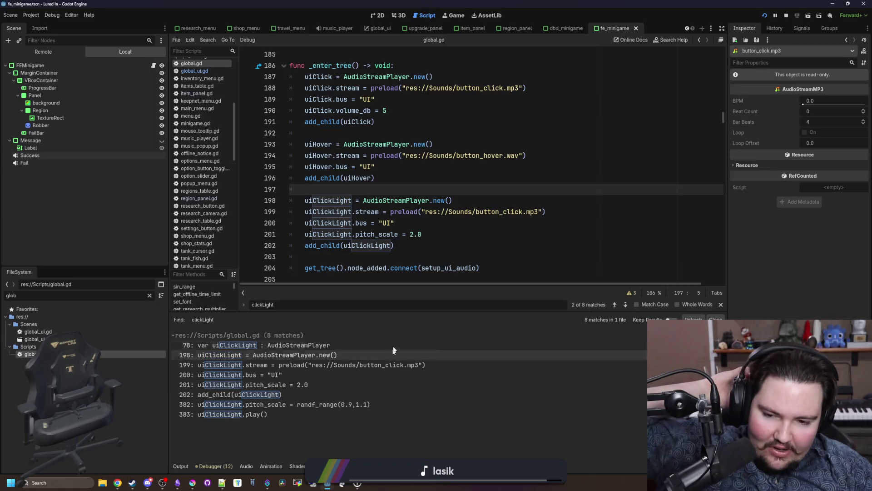
pyautogui.click(475, 243)
pyautogui.click(414, 190)
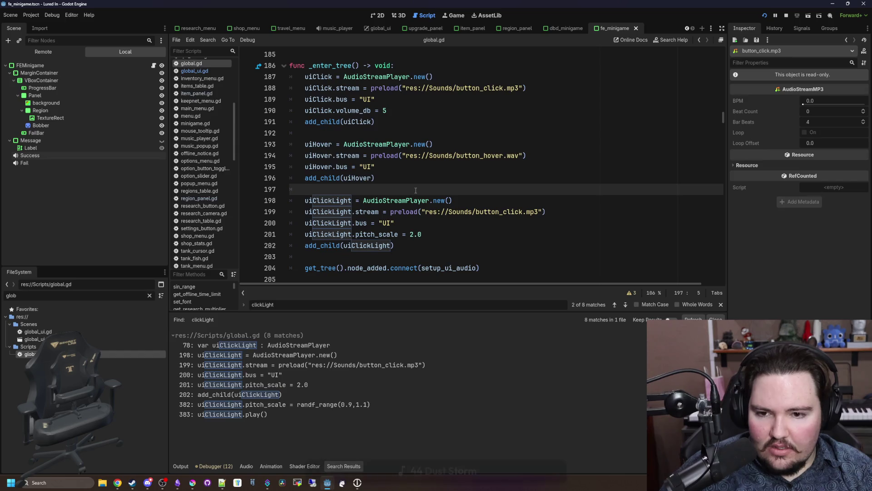
pyautogui.scroll(-4, 415, 190)
pyautogui.scroll(2, 415, 189)
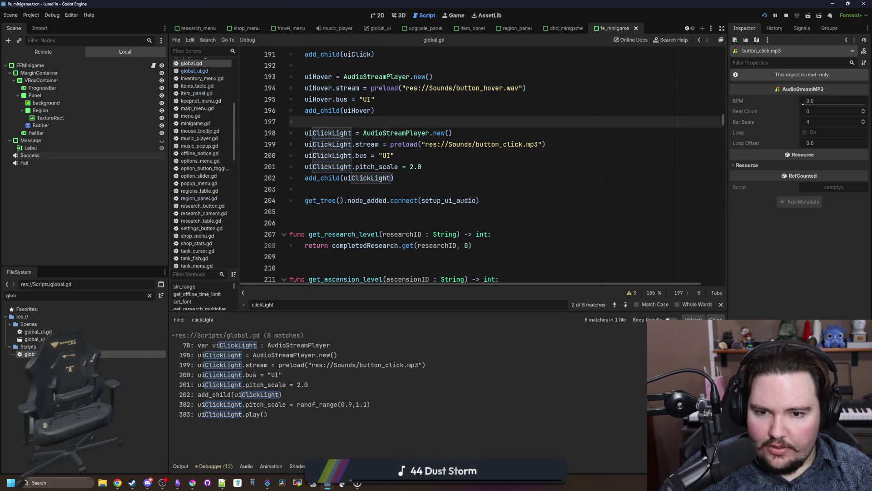
pyautogui.scroll(-5, 382, 183)
pyautogui.click(493, 179)
# - Find 'setup_a' to reach setup_ui_audio and review its play_ui_click_light slider wiring
pyautogui.hotkey('ctrl', 'shift', 'f')
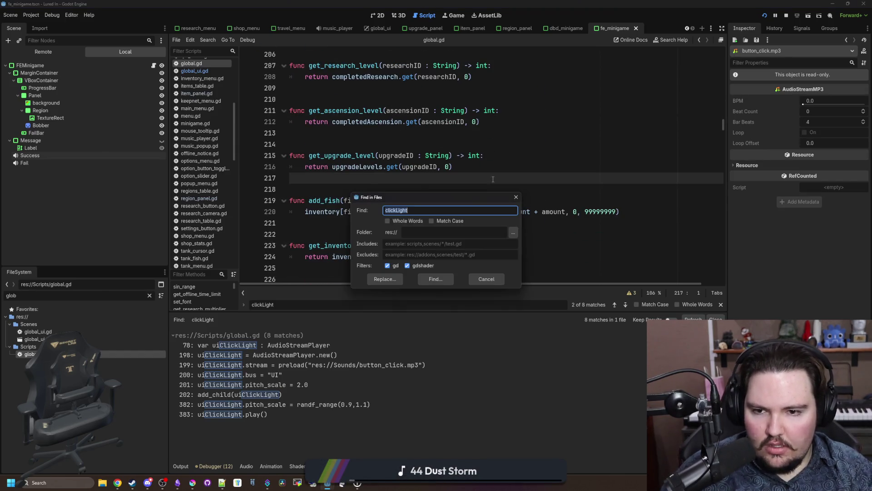
pyautogui.click(516, 197)
pyautogui.click(504, 187)
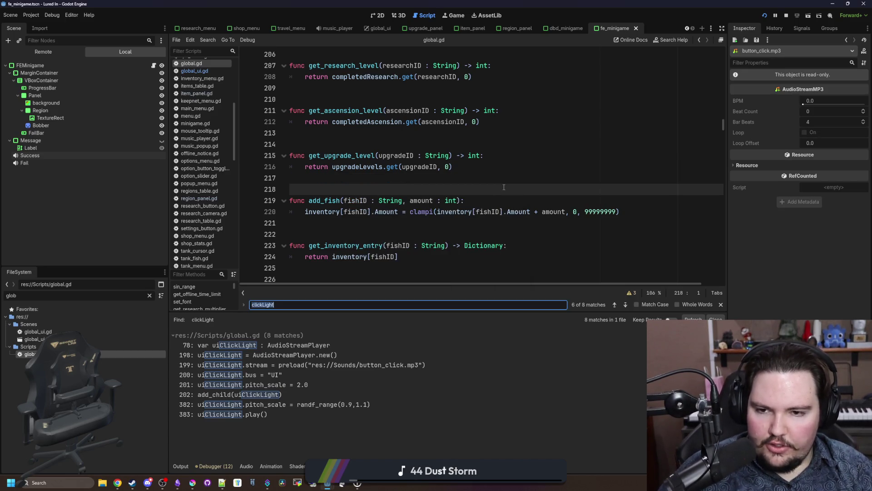
pyautogui.write('connect_')
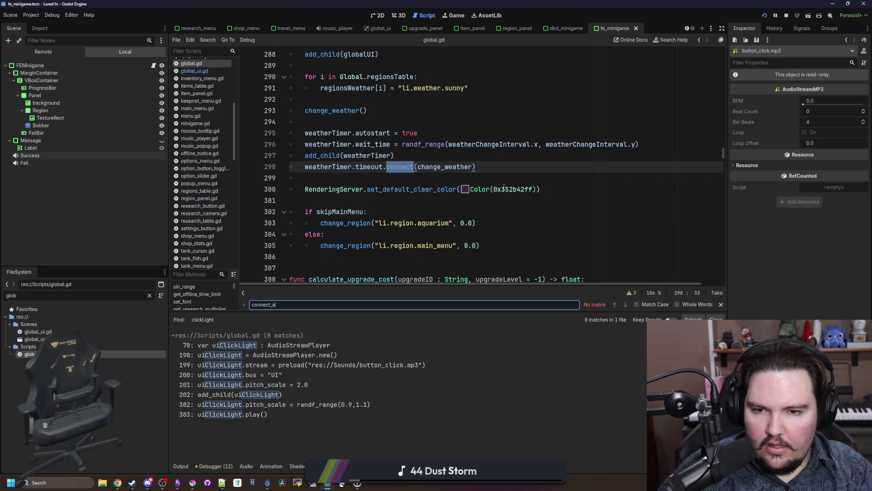
pyautogui.hotkey('ctrl', 'a')
pyautogui.write('setup_a')
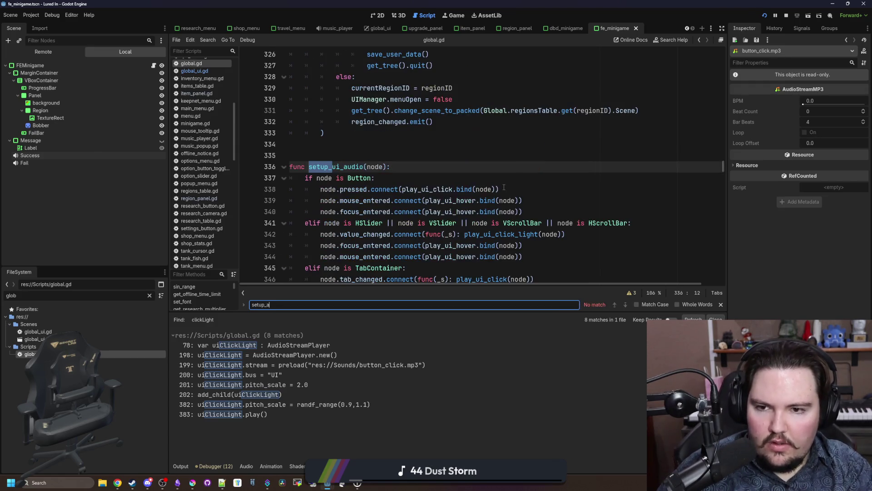
pyautogui.scroll(-2, 512, 187)
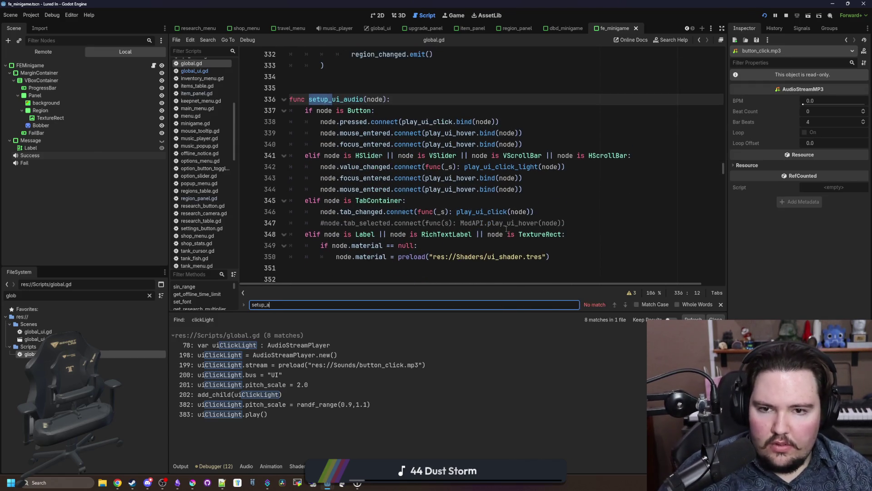
pyautogui.click(563, 201)
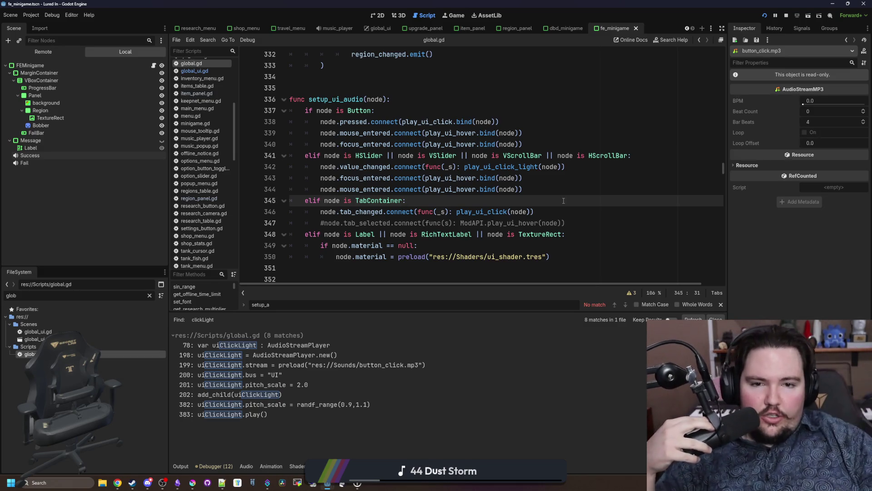
pyautogui.moveTo(463, 168)
pyautogui.mouseDown()
pyautogui.moveTo(500, 157)
pyautogui.moveTo(577, 172)
pyautogui.mouseUp()
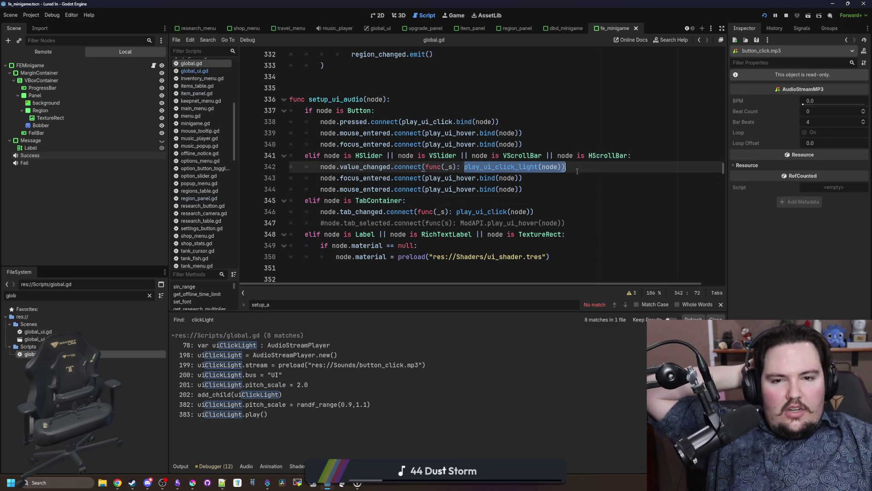
pyautogui.click(579, 171)
pyautogui.click(585, 190)
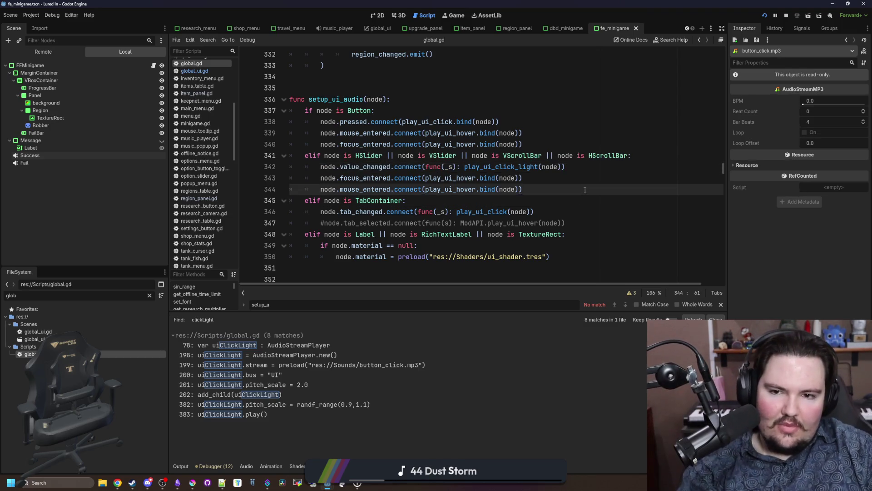
# - In the game's audio options, test Master and Music volume, then lower UI Volume
pyautogui.click(457, 21)
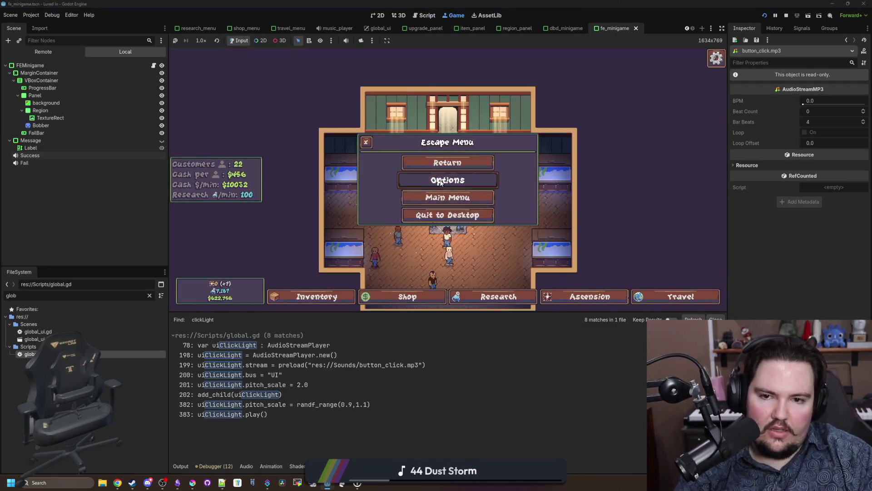
pyautogui.click(447, 181)
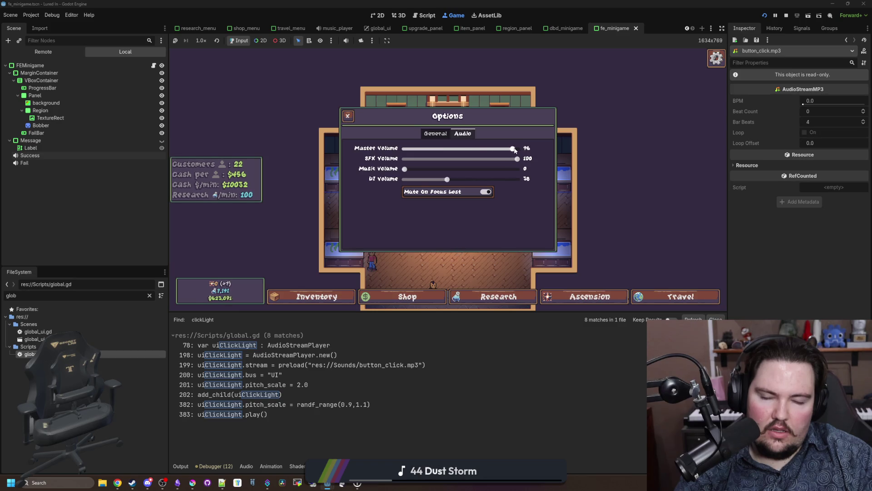
pyautogui.moveTo(513, 150); pyautogui.dragTo(403, 151)
pyautogui.moveTo(462, 155); pyautogui.dragTo(497, 157)
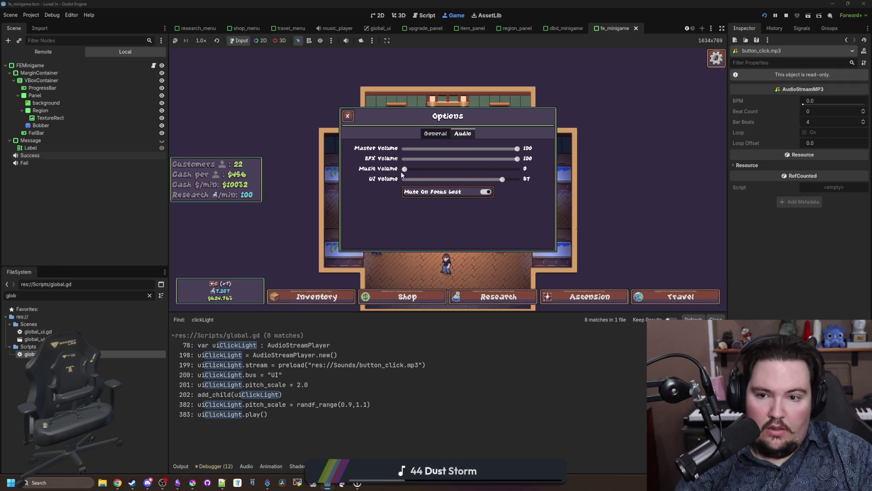
pyautogui.moveTo(400, 171)
pyautogui.mouseDown()
pyautogui.moveTo(457, 170)
pyautogui.moveTo(352, 169)
pyautogui.mouseUp()
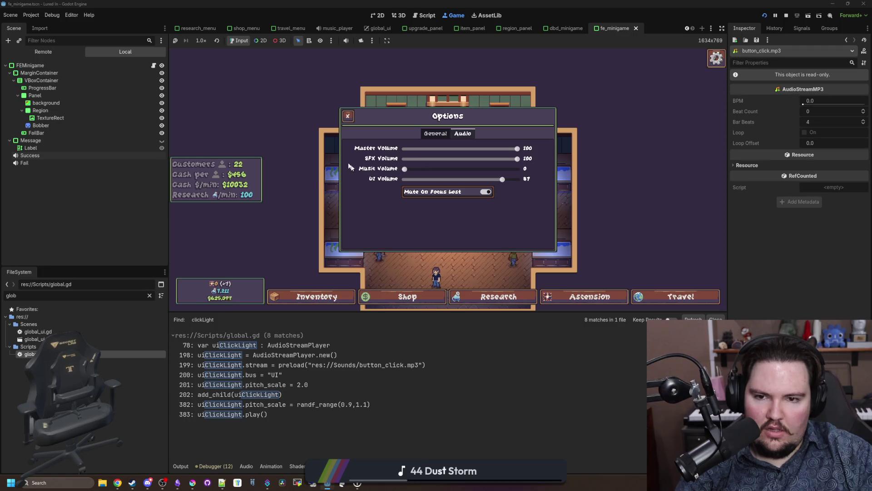
pyautogui.moveTo(475, 183); pyautogui.dragTo(440, 185)
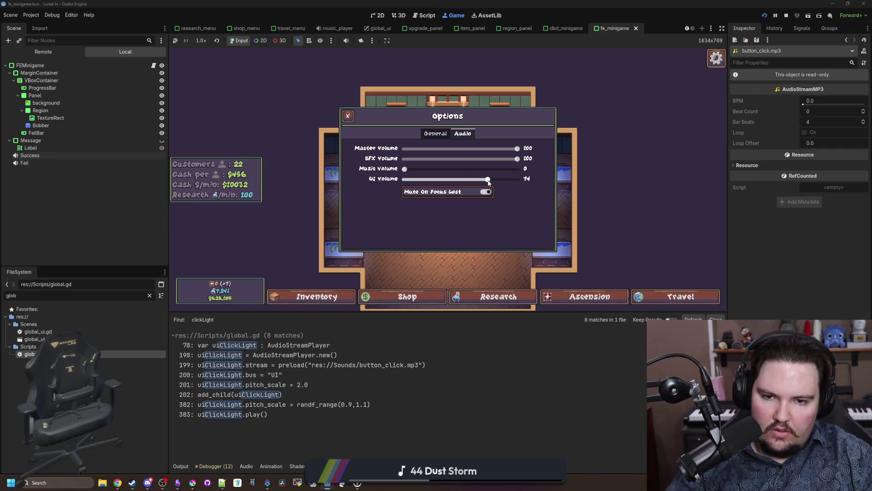
pyautogui.click(348, 116)
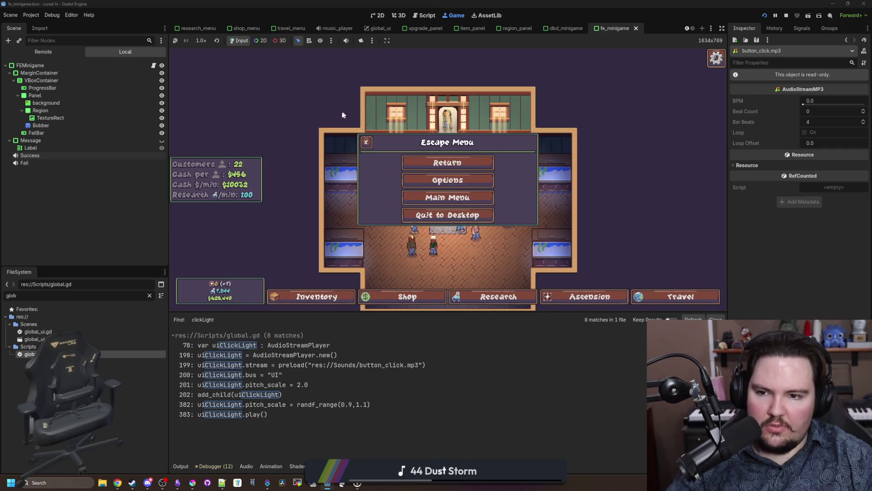
pyautogui.click(366, 142)
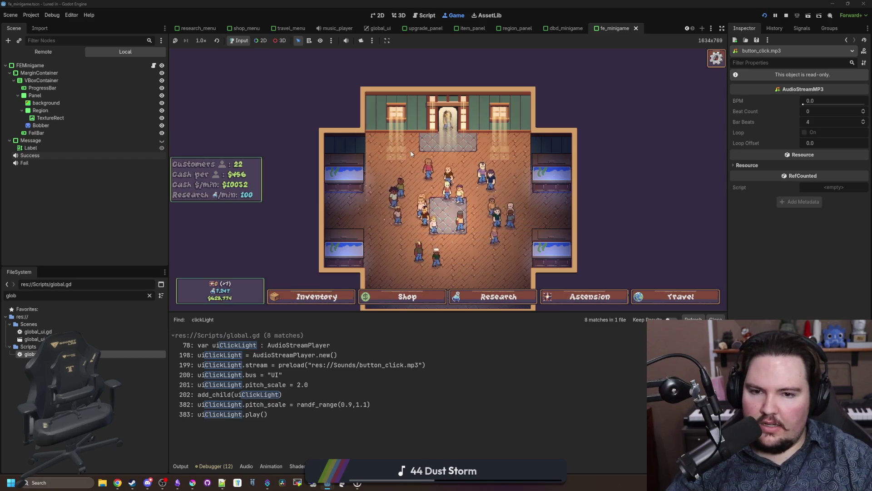
# - Open the Shop and Travel menus, then reopen Options from the pause menu to audio settings
pyautogui.scroll(2, 410, 150)
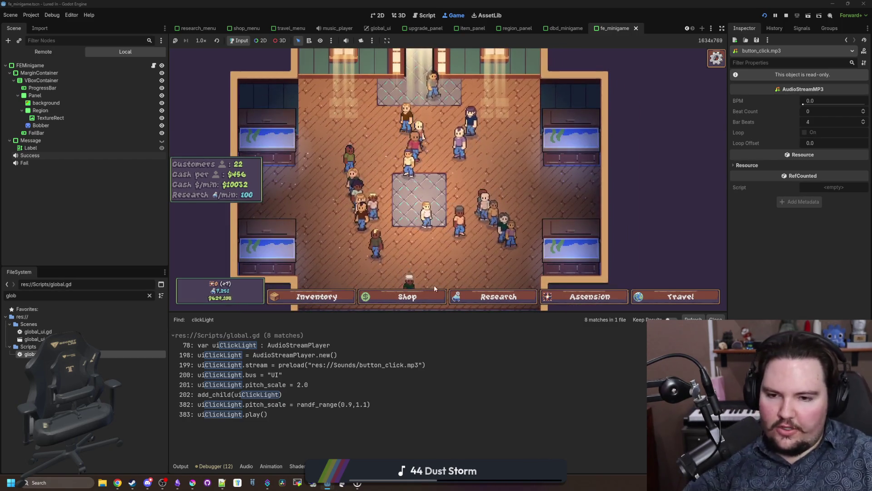
pyautogui.click(436, 295)
pyautogui.click(673, 300)
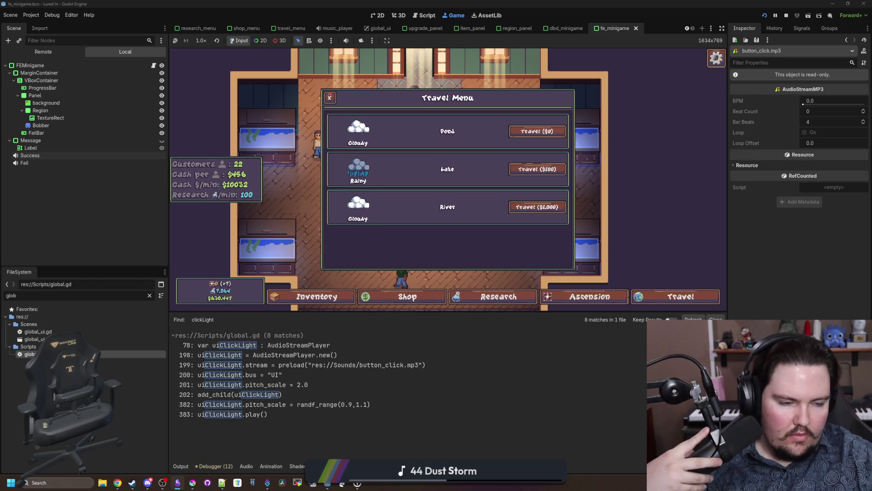
pyautogui.press('Escape')
pyautogui.press('Escape')
pyautogui.click(448, 179)
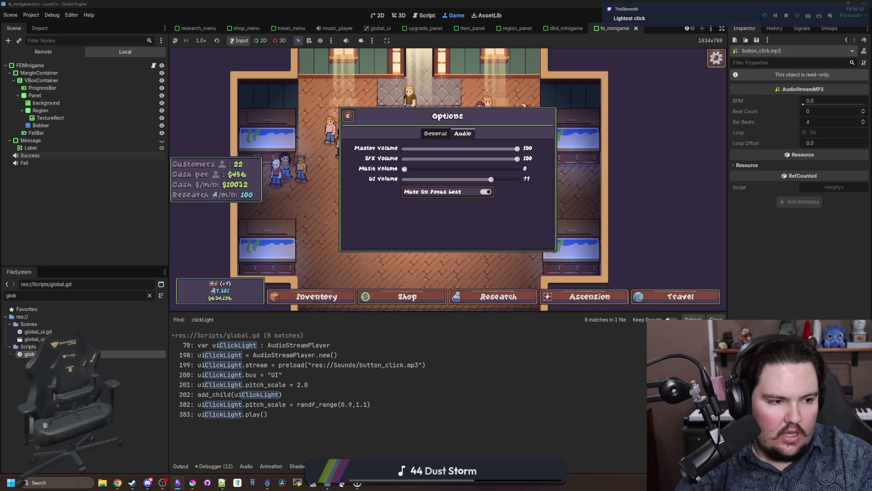
# - Reword the changelog lines to say 'option' instead of 'open' and 'button'
pyautogui.hotkey('alt', 'Tab')
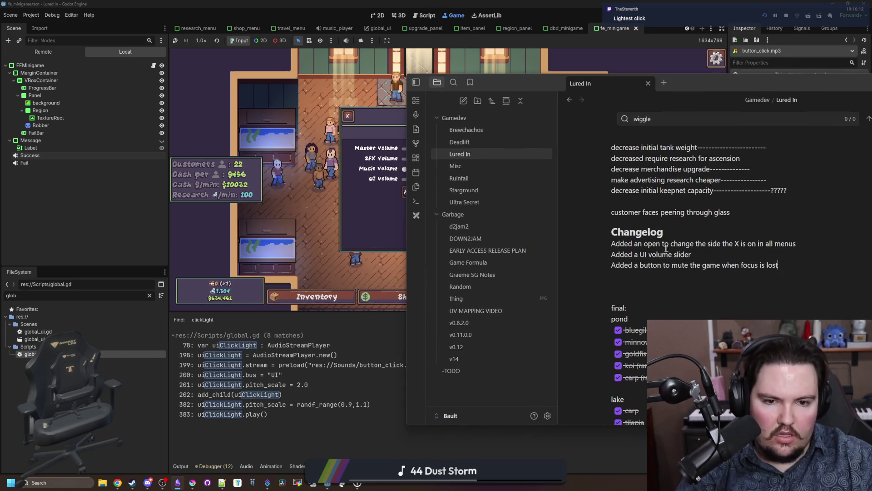
pyautogui.write('option')
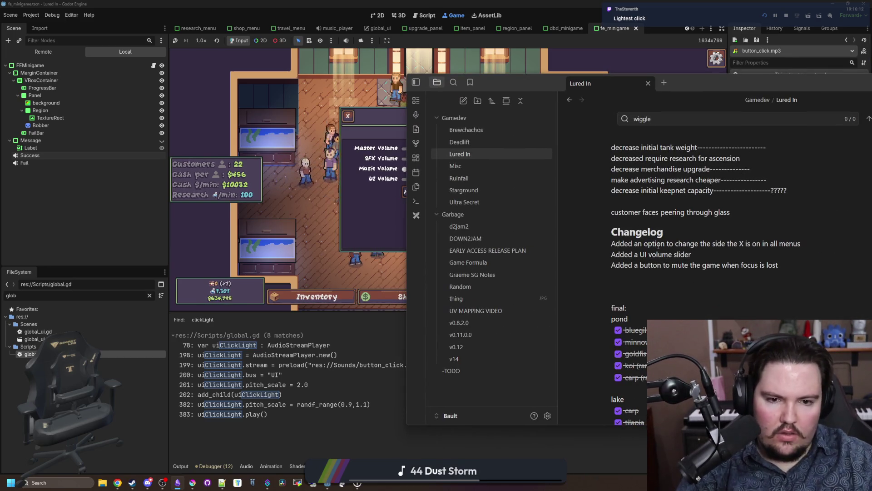
pyautogui.doubleClick(643, 266)
pyautogui.write('option')
pyautogui.write('n')
pyautogui.hotkey('alt', 'Tab')
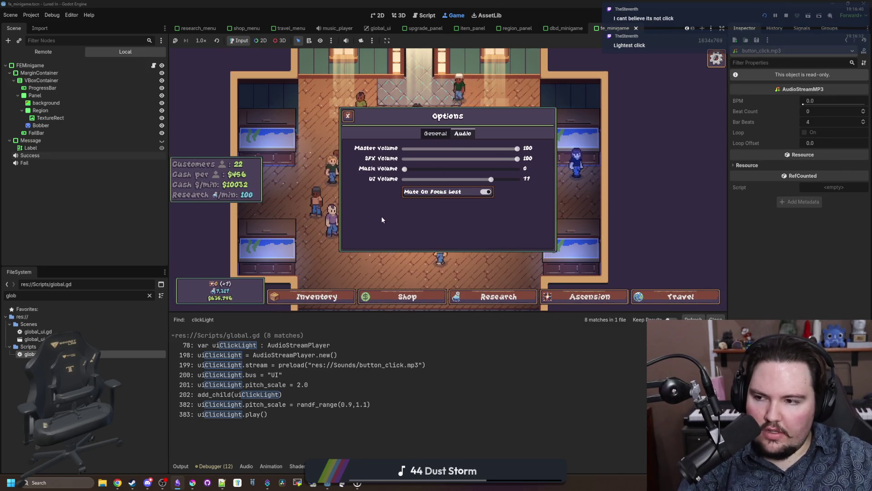
# - Toggle the Normal Font option on and off, then close options and the pause menu
pyautogui.click(435, 136)
pyautogui.click(460, 200)
pyautogui.click(452, 202)
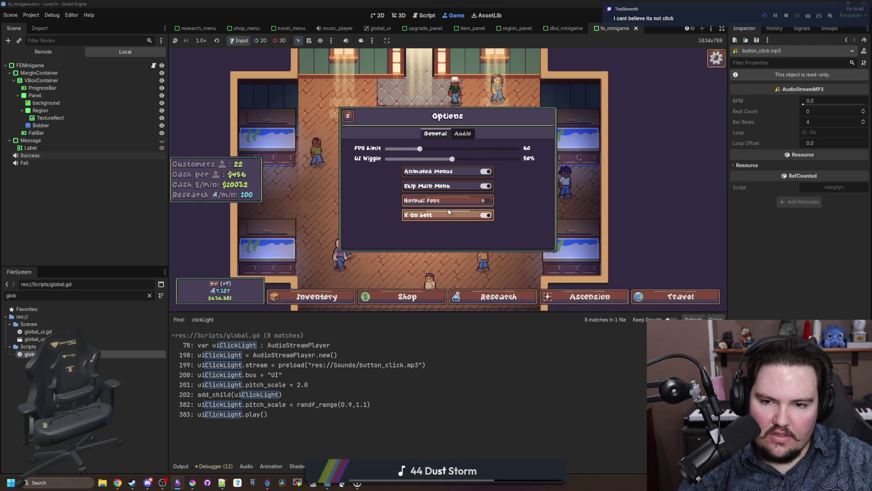
pyautogui.click(349, 115)
pyautogui.click(469, 160)
# - Open and close the travel menu and pause menu repeatedly to test UI sounds
pyautogui.click(677, 295)
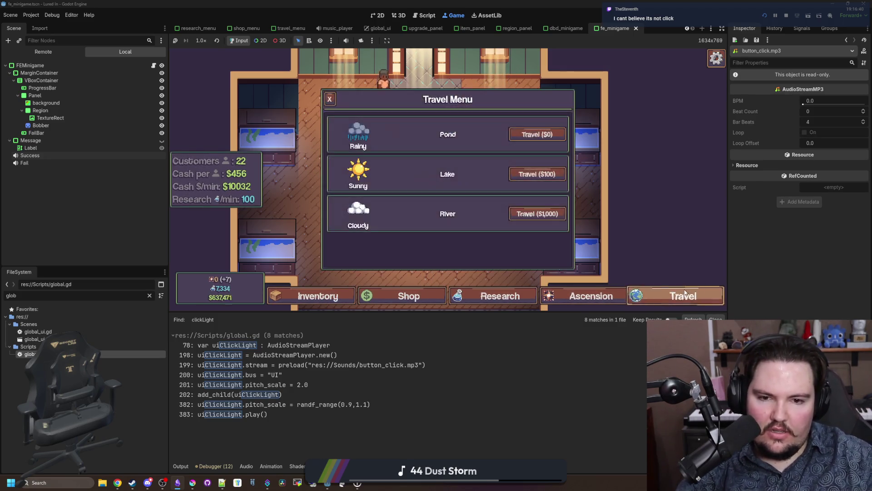
pyautogui.click(333, 101)
pyautogui.click(446, 163)
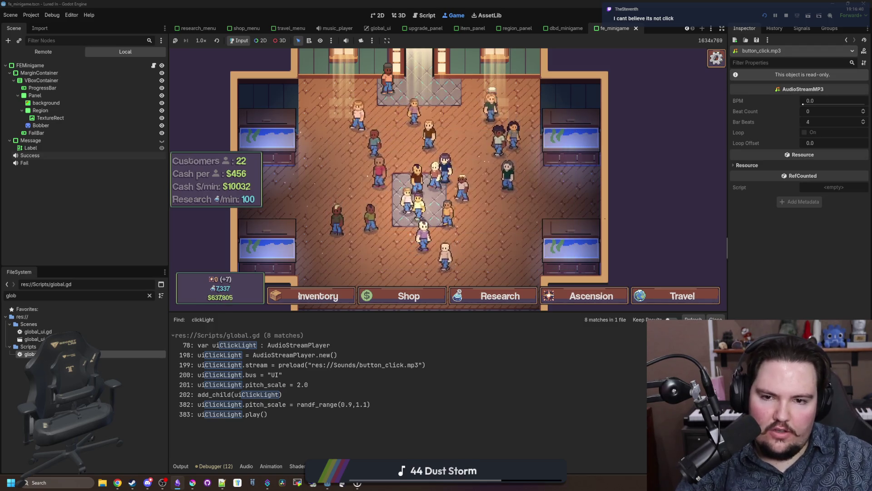
pyautogui.press('Escape')
pyautogui.click(445, 169)
pyautogui.press('Escape')
pyautogui.click(457, 161)
pyautogui.press('Escape')
pyautogui.click(459, 162)
# - Travel to the Pond and cast the fishing line
pyautogui.click(677, 296)
pyautogui.click(536, 174)
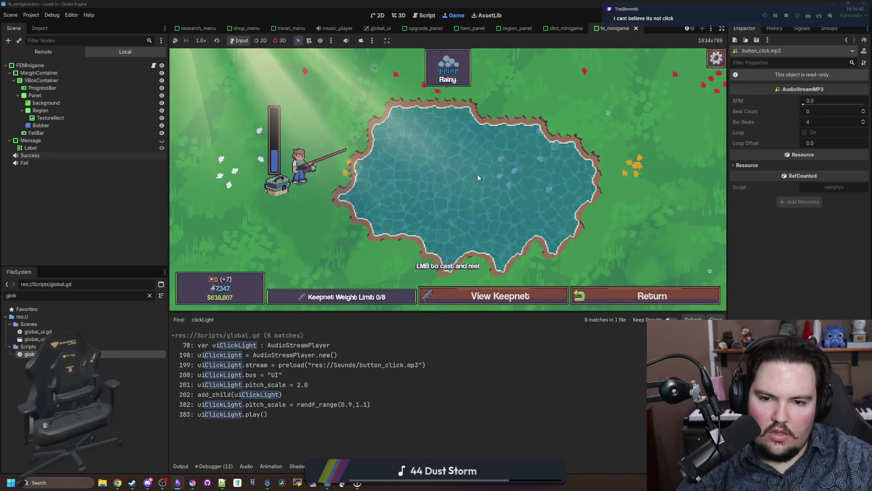
pyautogui.click(478, 173)
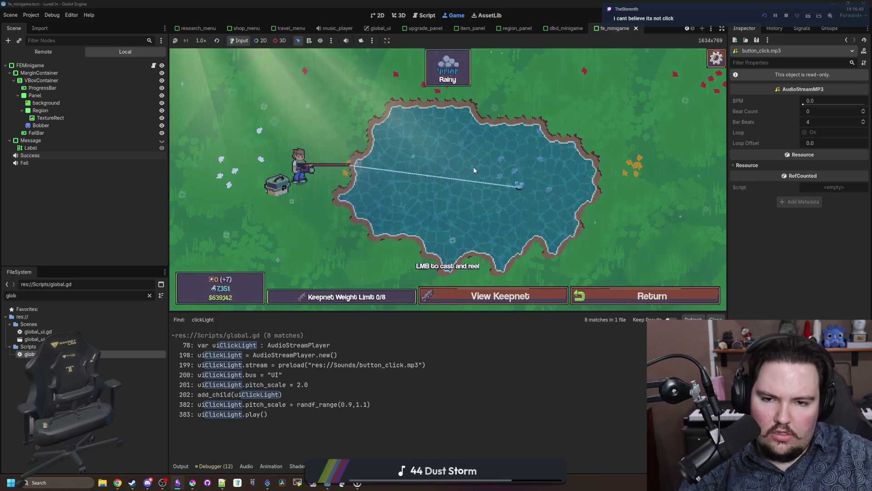
# - Set UI Volume to 48 in the audio options, resume, then stop the game
pyautogui.press('Escape')
pyautogui.click(455, 178)
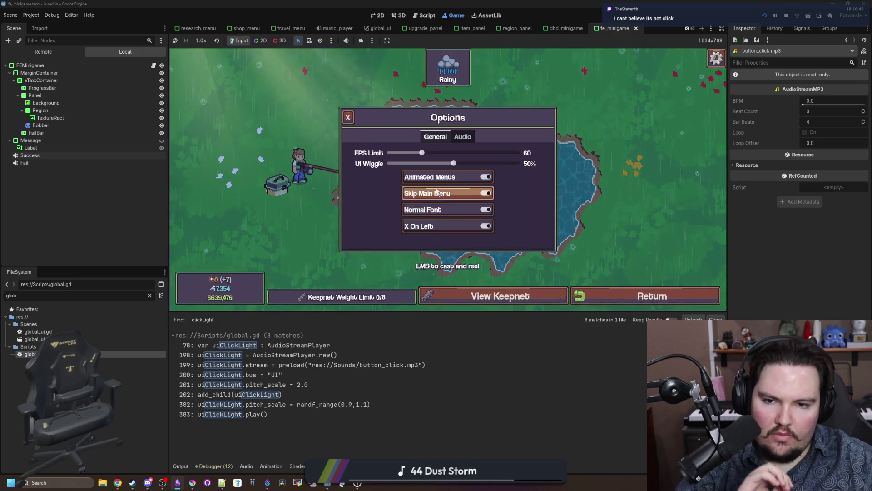
pyautogui.click(462, 136)
pyautogui.moveTo(492, 185); pyautogui.dragTo(459, 184)
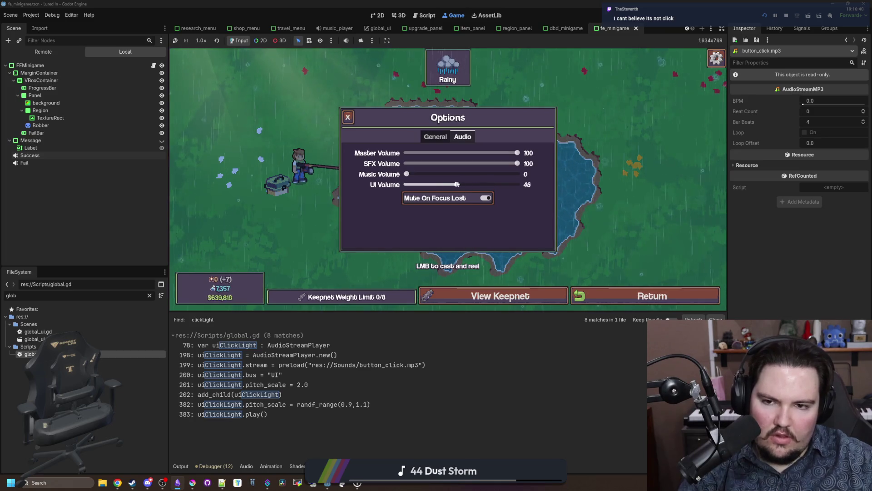
pyautogui.click(348, 117)
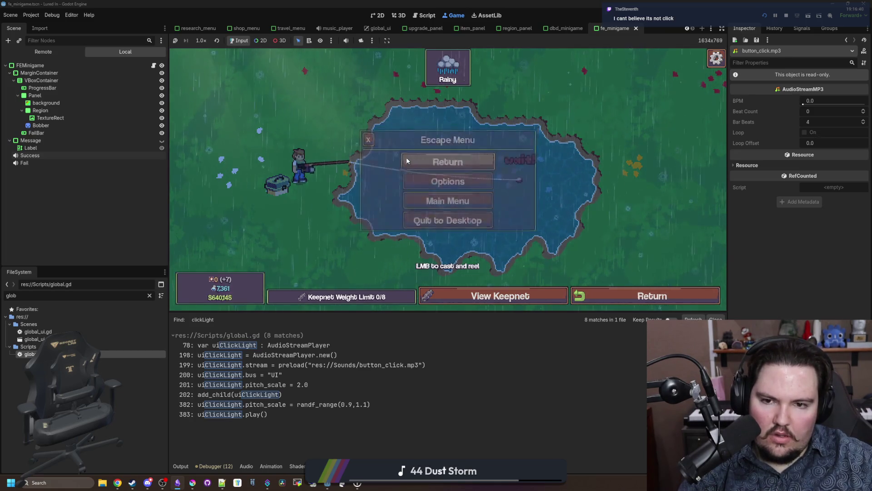
pyautogui.click(407, 161)
pyautogui.press('F8')
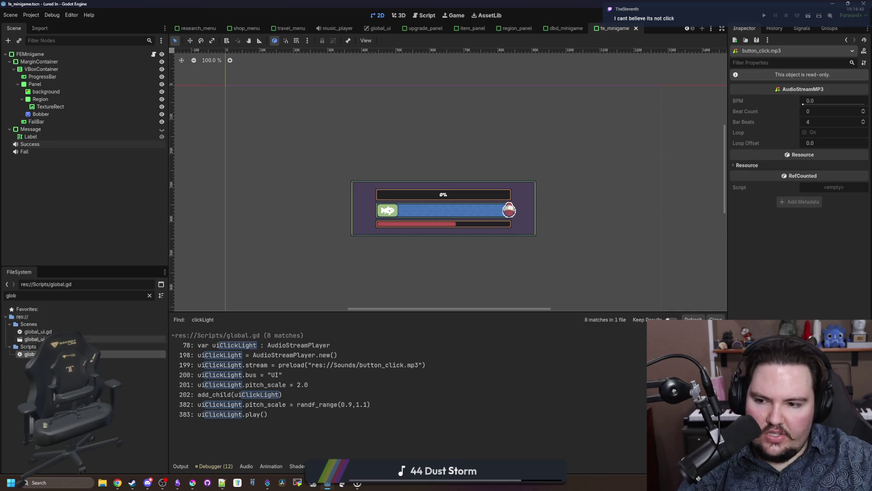
# - Change play_ui_click's pitch range from randf_range(0.75,1.25) to (0.9,1.1), then relaunch the game
pyautogui.hotkey('ctrl', 'F3')
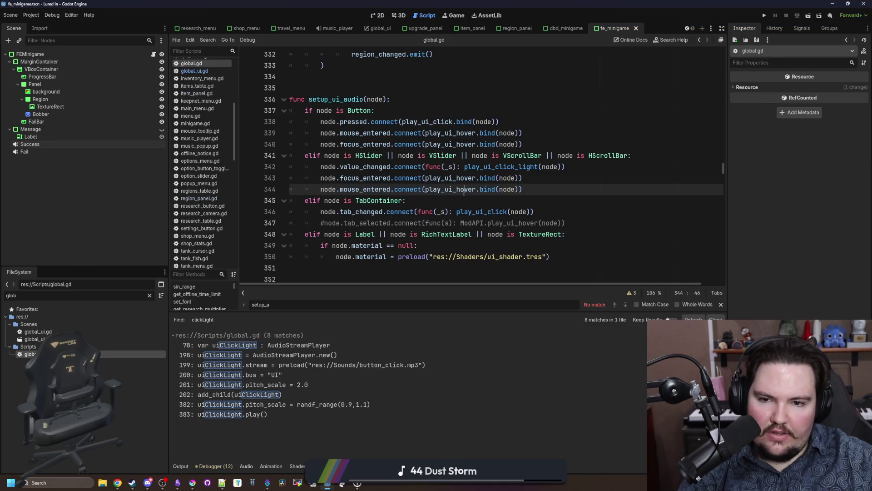
pyautogui.click(461, 197)
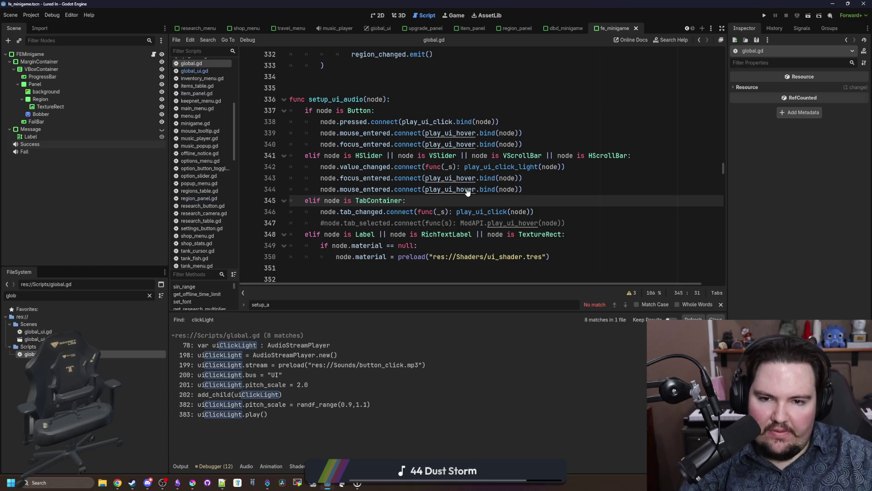
pyautogui.keyDown('ctrl'); pyautogui.click(493, 212); pyautogui.keyUp('ctrl')
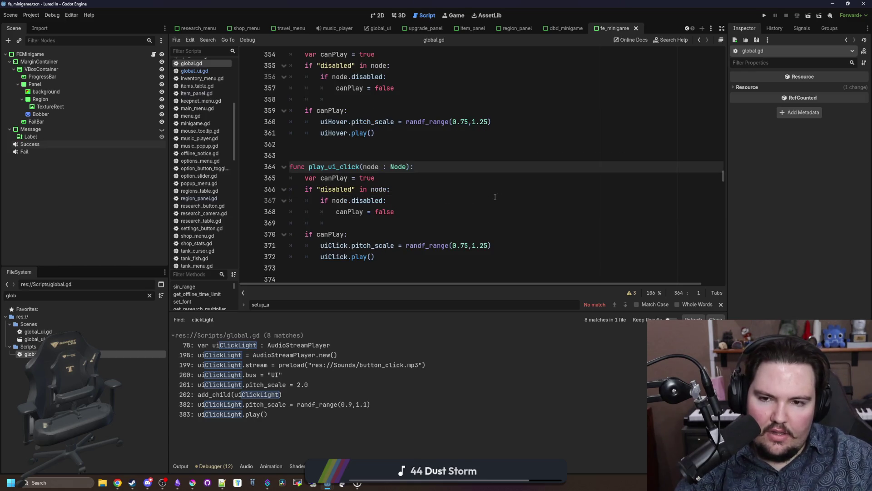
pyautogui.scroll(-1, 409, 191)
pyautogui.click(385, 192)
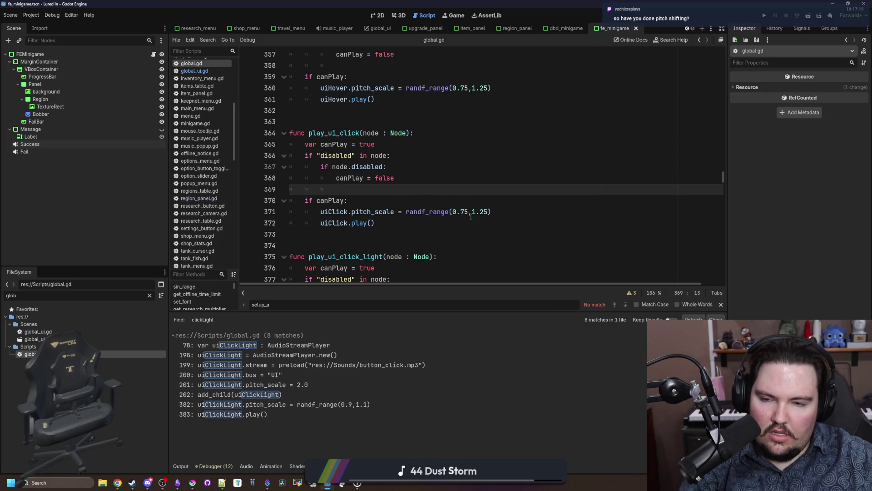
pyautogui.scroll(-3, 469, 209)
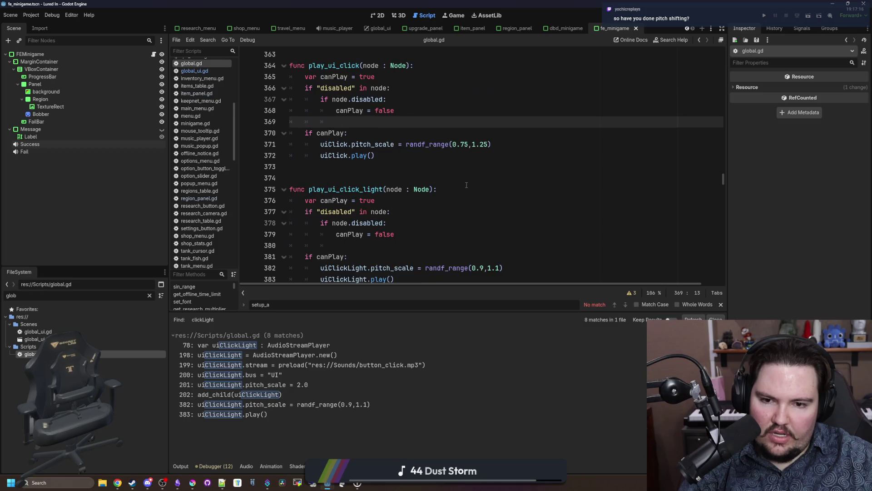
pyautogui.scroll(2, 468, 177)
pyautogui.click(468, 178)
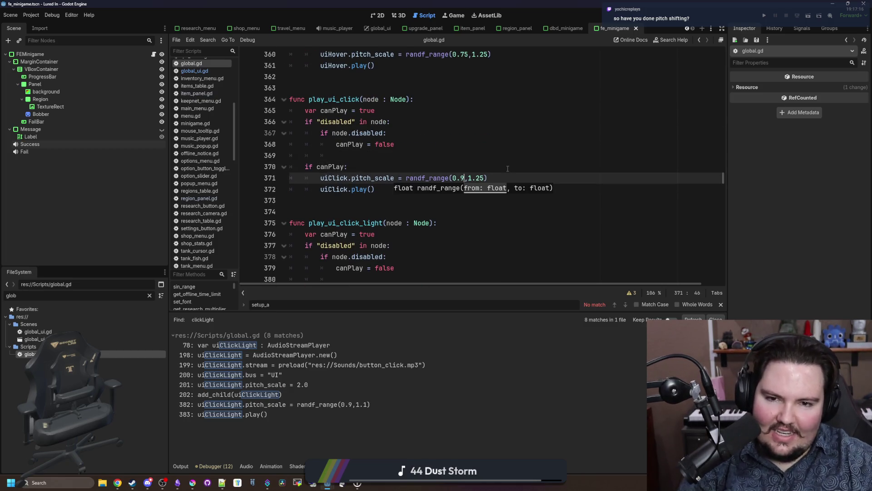
pyautogui.click(508, 168)
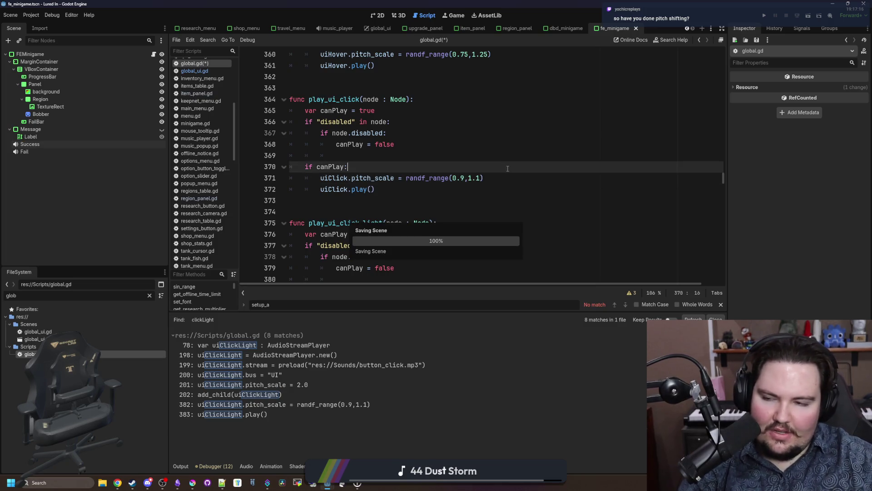
pyautogui.click(453, 15)
pyautogui.click(766, 16)
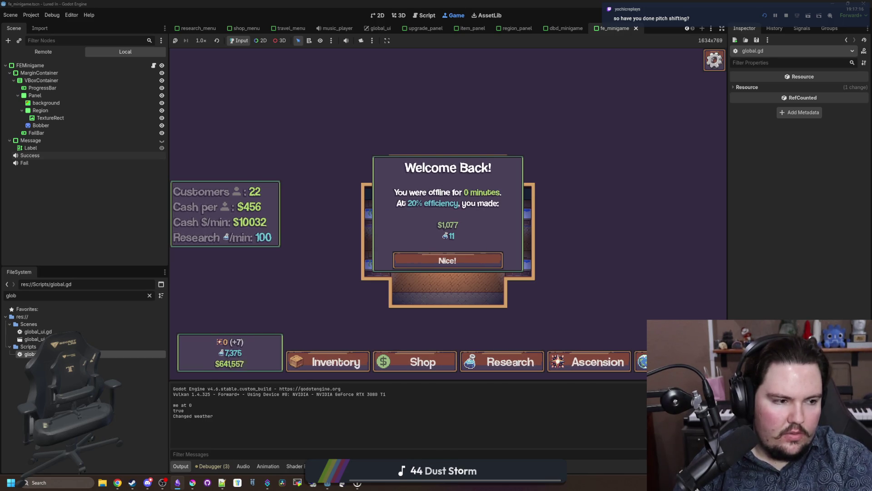
# - Dismiss the Welcome Back popup and cycle through the shop, research and travel panels
pyautogui.click(448, 260)
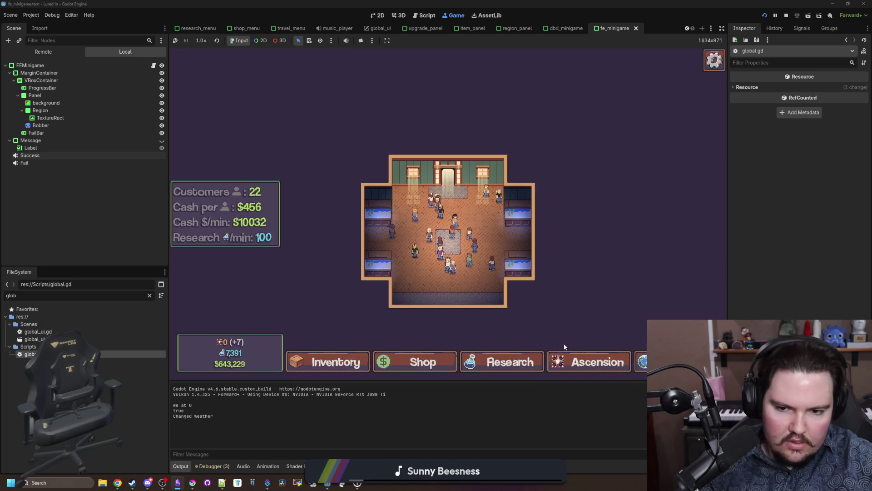
pyautogui.click(418, 362)
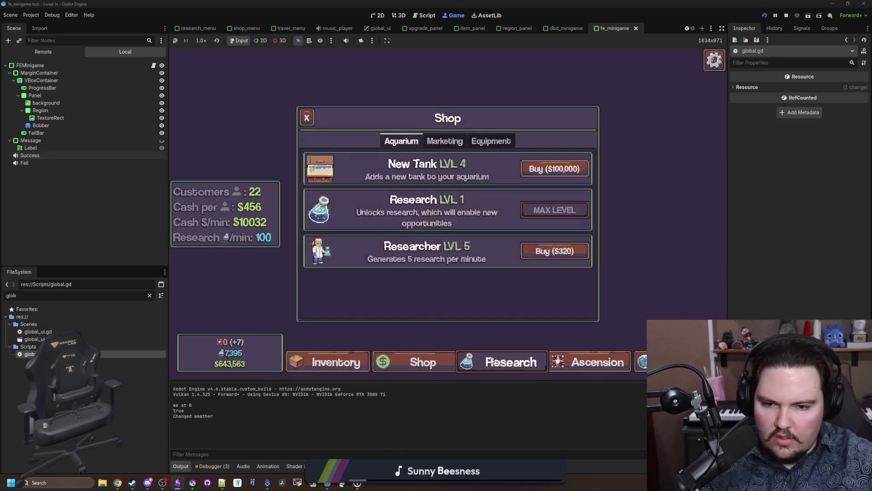
pyautogui.click(491, 361)
pyautogui.click(642, 362)
pyautogui.click(502, 362)
pyautogui.click(416, 362)
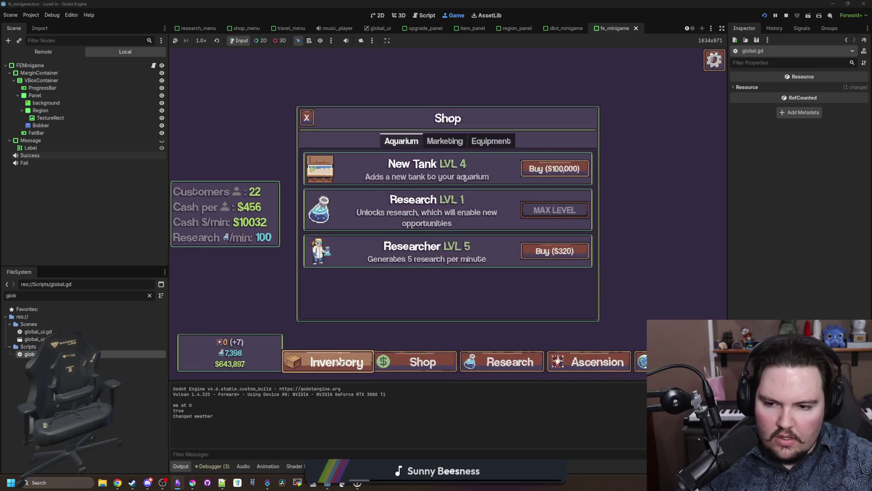
# - Open and close the inventory and shop menus repeatedly
pyautogui.click(341, 361)
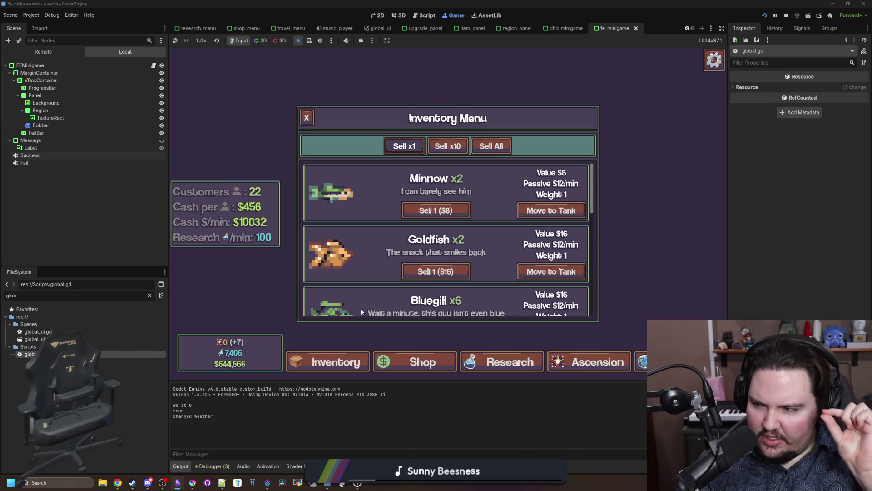
pyautogui.click(344, 362)
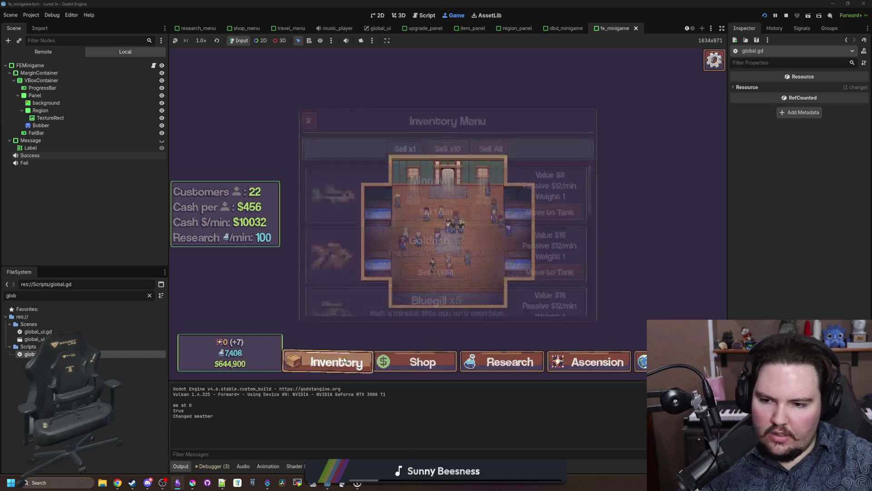
pyautogui.click(345, 362)
pyautogui.click(345, 361)
pyautogui.click(347, 362)
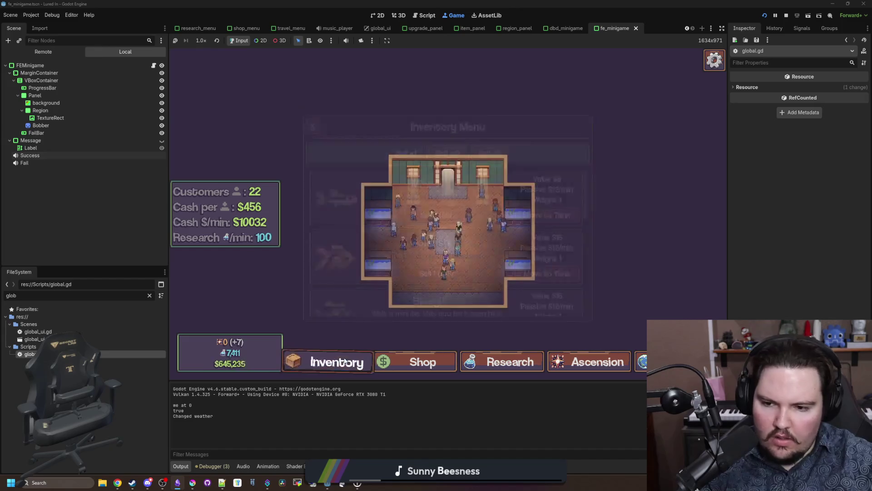
pyautogui.click(347, 362)
pyautogui.click(346, 362)
pyautogui.click(346, 362)
pyautogui.click(415, 362)
pyautogui.click(414, 362)
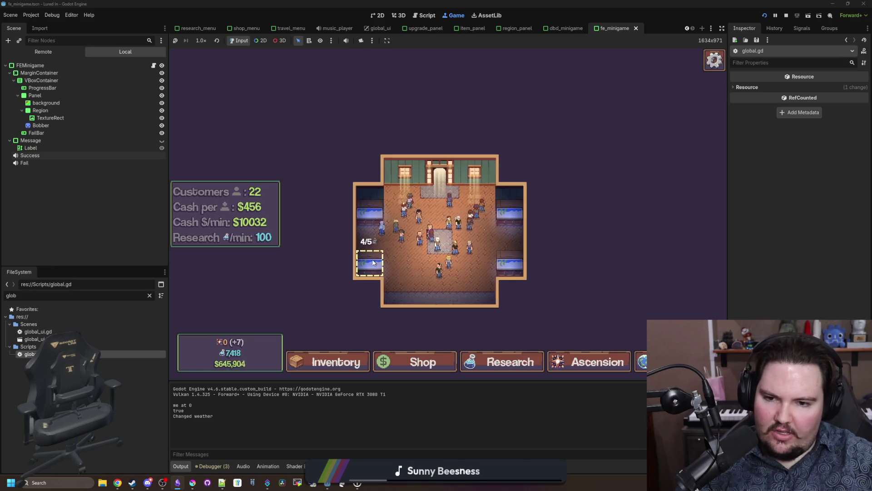
# - Check Fish Tank 3's upgrades and Fish Tank 1, then close them to the shop room
pyautogui.click(373, 263)
pyautogui.click(459, 140)
pyautogui.click(426, 141)
pyautogui.click(307, 119)
pyautogui.click(369, 211)
pyautogui.click(307, 118)
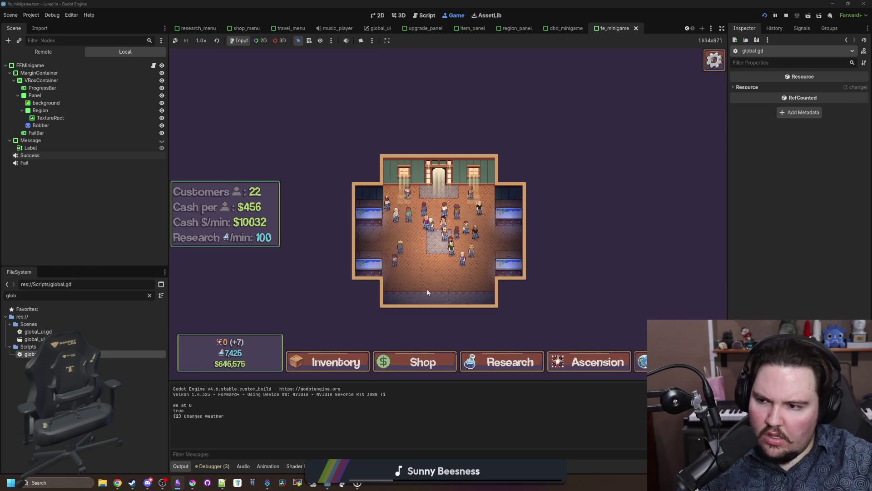
pyautogui.scroll(2, 438, 227)
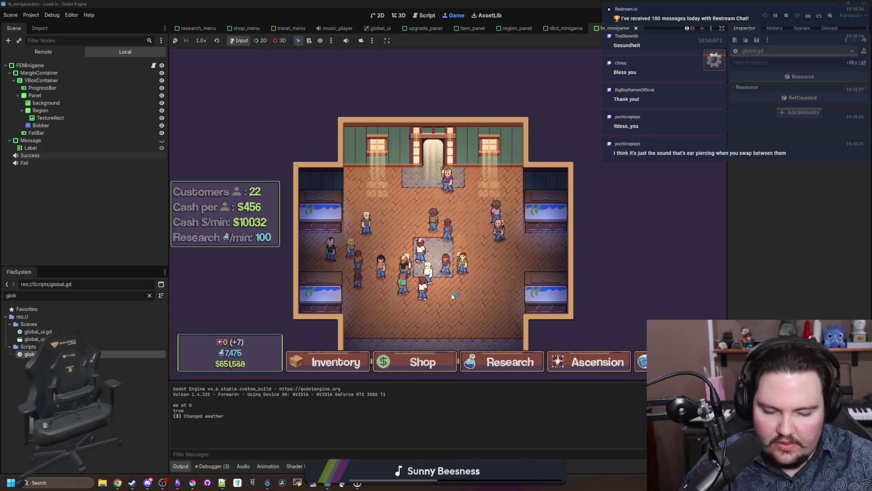
pyautogui.click(150, 295)
# - Filter the FileSystem to 'hover' and show button_hover.wav's audio properties
pyautogui.write('hover')
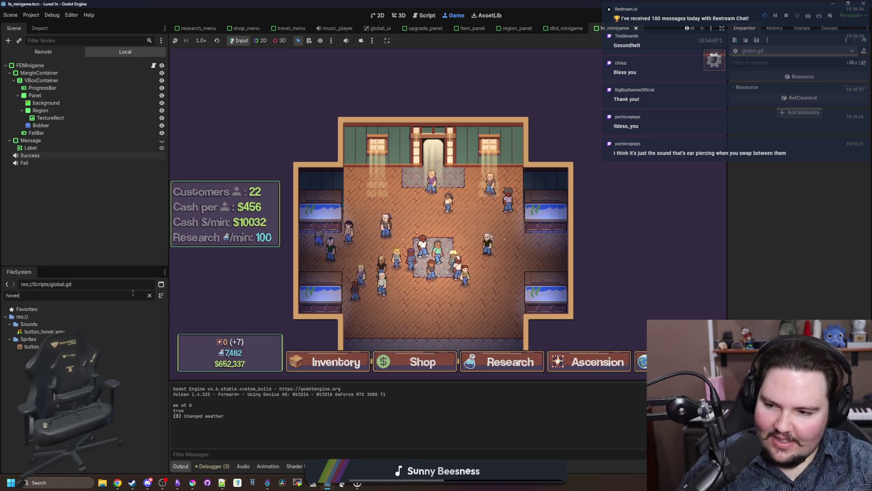
pyautogui.click(44, 331)
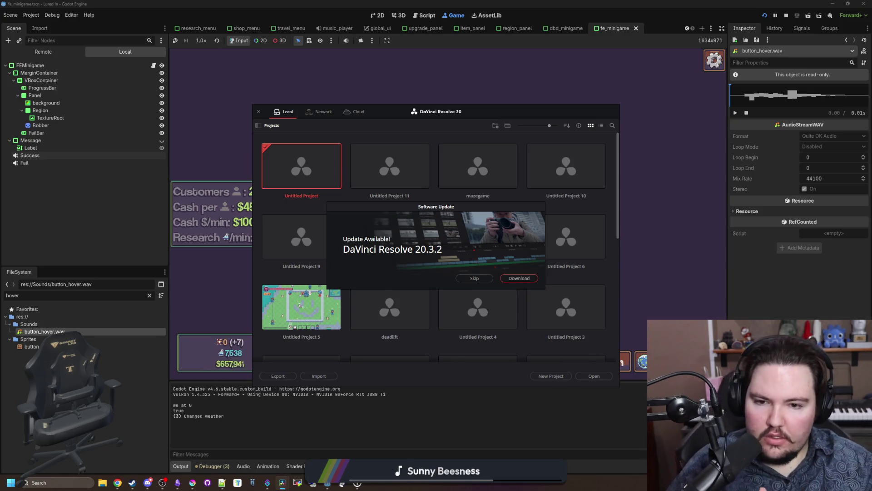
# - Skip the 20.3.2 update notice and create the new project Untitled Project 12
pyautogui.click(466, 275)
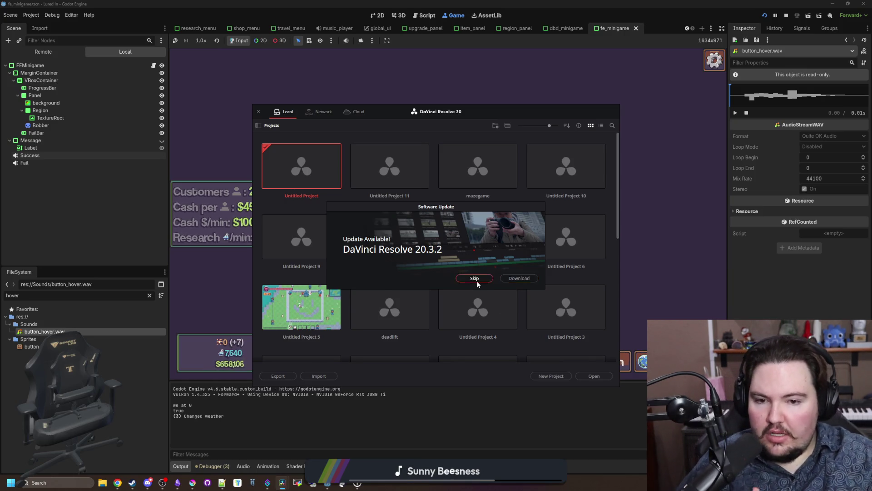
pyautogui.doubleClick(312, 173)
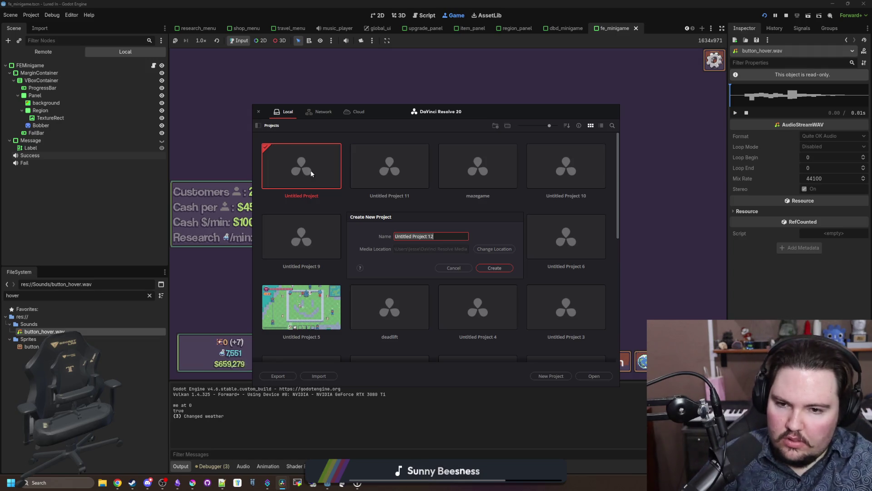
pyautogui.click(500, 269)
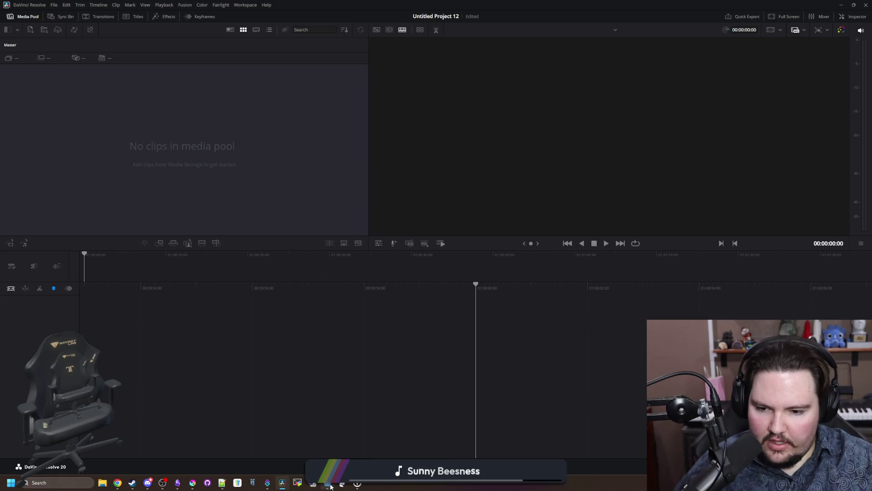
# - Bring Godot forward and shrink its window over Resolve to expose button_hover.wav
pyautogui.moveTo(326, 488)
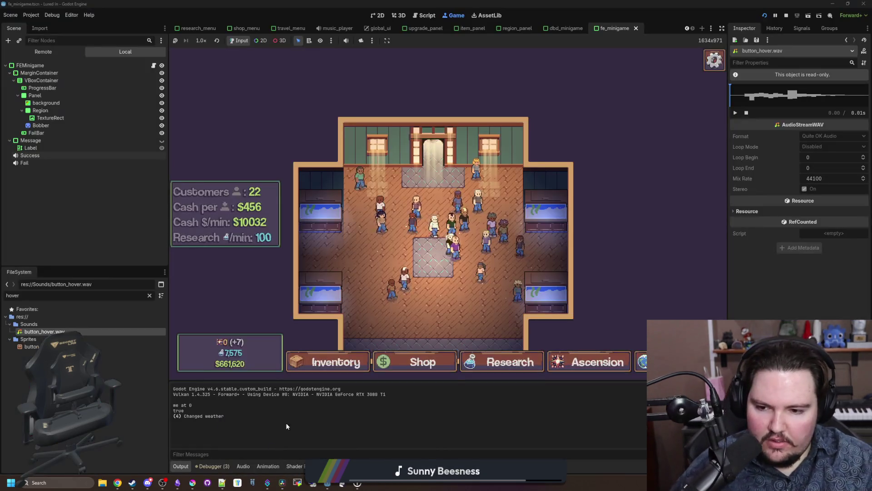
pyautogui.click(285, 423)
pyautogui.rightClick(68, 331)
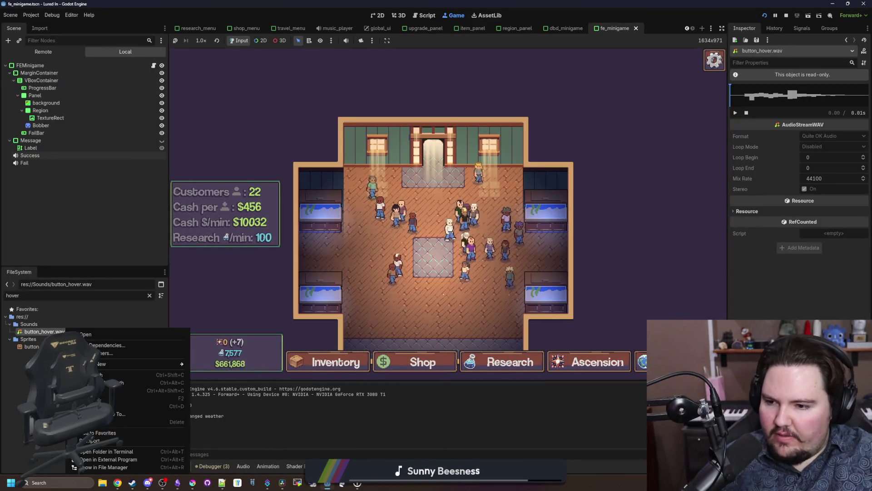
pyautogui.click(102, 468)
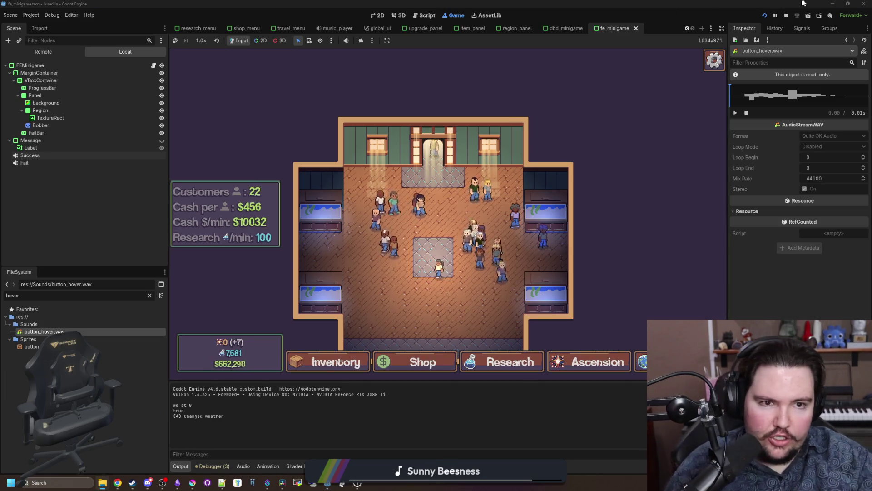
pyautogui.press('super+Down')
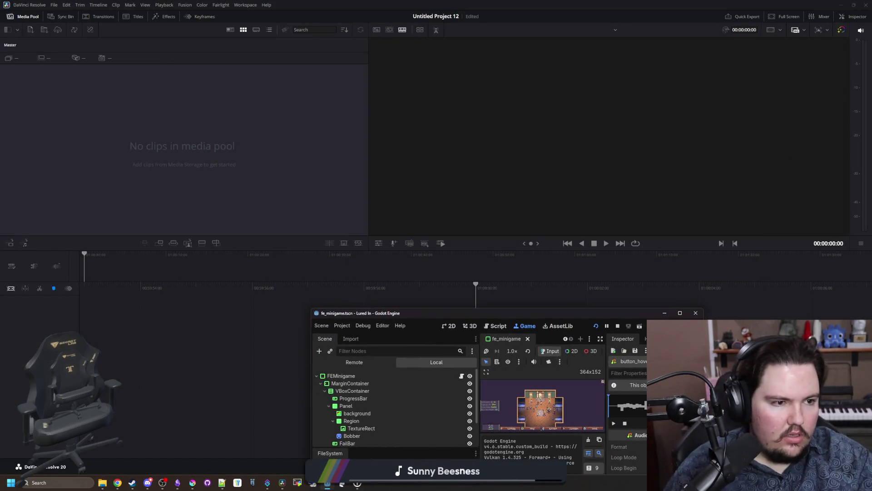
# - Import button_hover.wav into the Media Pool and place it on Audio 1 in Fairlight
pyautogui.moveTo(150, 91)
pyautogui.mouseDown()
pyautogui.moveTo(170, 111)
pyautogui.moveTo(214, 123)
pyautogui.mouseUp()
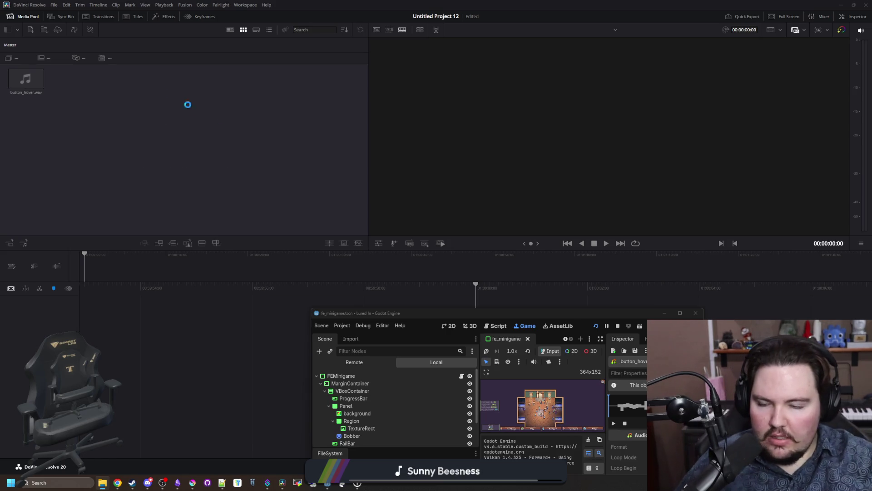
pyautogui.moveTo(27, 82); pyautogui.dragTo(209, 328)
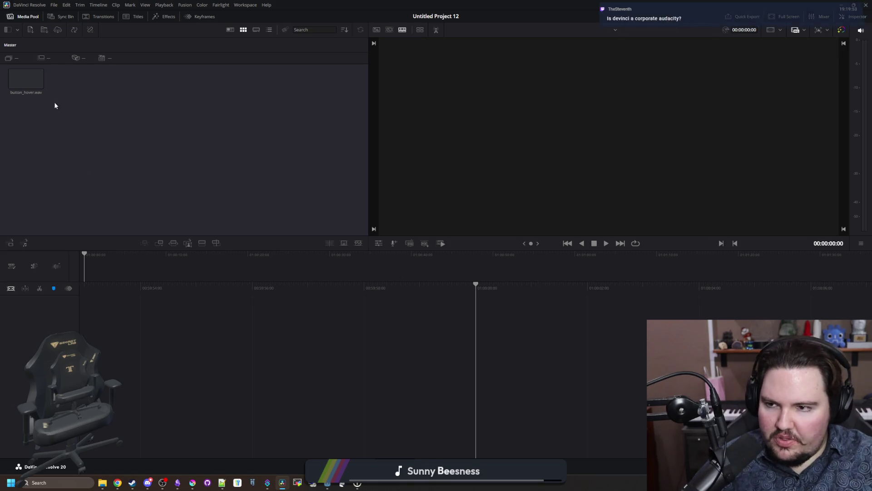
pyautogui.hotkey('shift', '7')
pyautogui.moveTo(68, 57)
pyautogui.mouseDown()
pyautogui.moveTo(319, 354)
pyautogui.moveTo(309, 339)
pyautogui.moveTo(291, 336)
pyautogui.mouseUp()
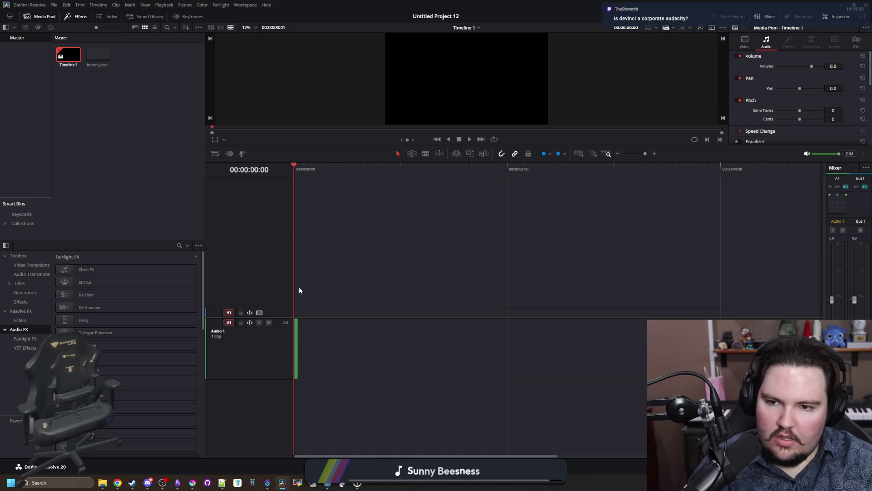
pyautogui.scroll(3, 299, 290)
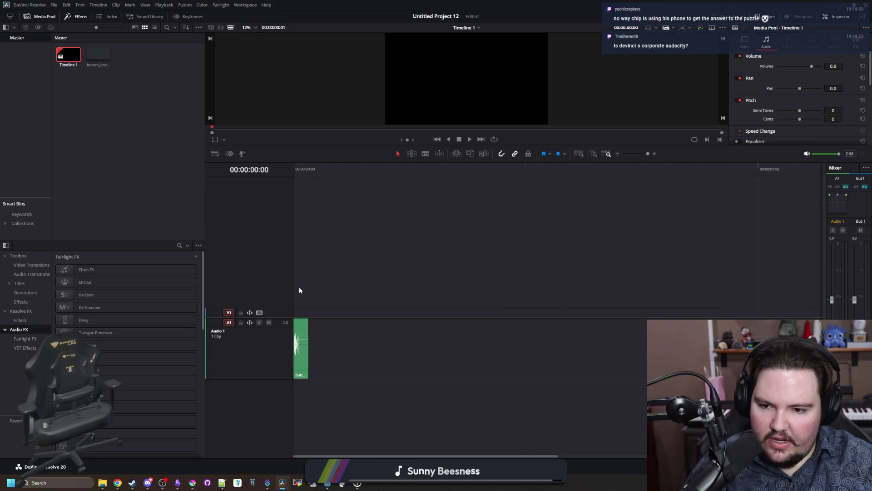
pyautogui.scroll(2, 300, 289)
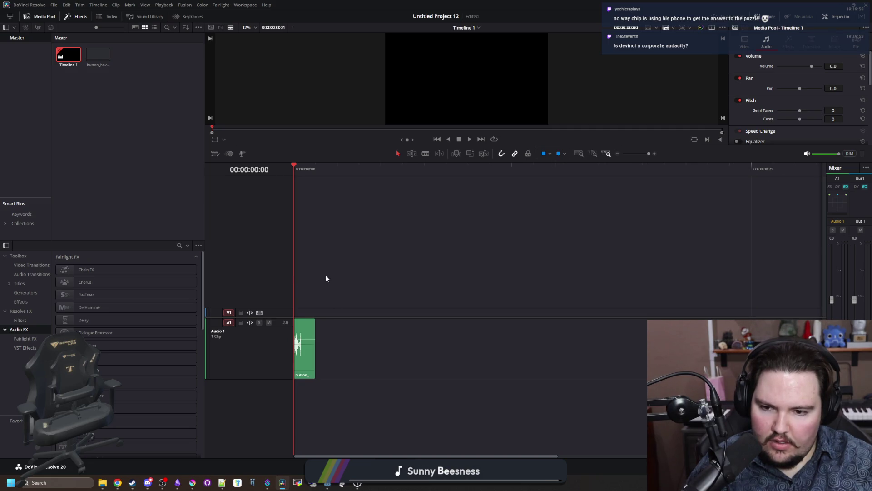
# - Mark an In/Out range on the ruler, enable Loop, and preview the clip, nudging it later
pyautogui.rightClick(296, 171)
pyautogui.click(315, 186)
pyautogui.click(316, 170)
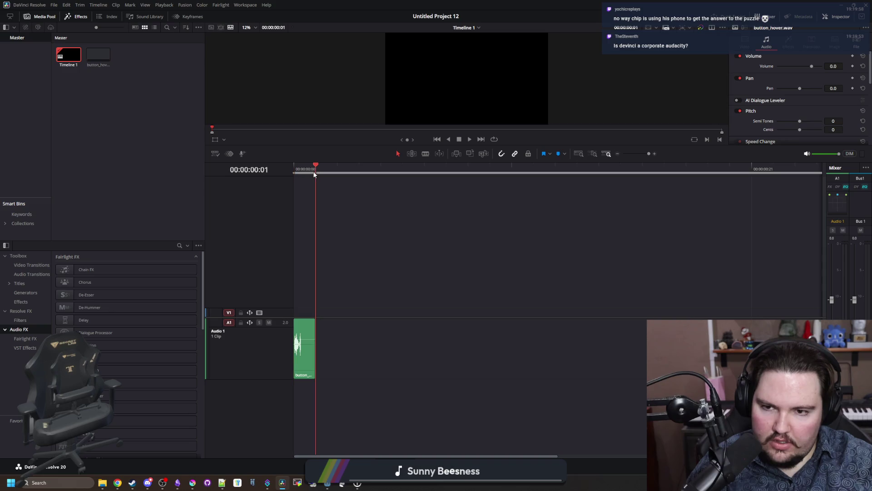
pyautogui.rightClick(321, 174)
pyautogui.click(330, 180)
pyautogui.moveTo(337, 173); pyautogui.dragTo(497, 172)
pyautogui.click(495, 139)
pyautogui.press('space')
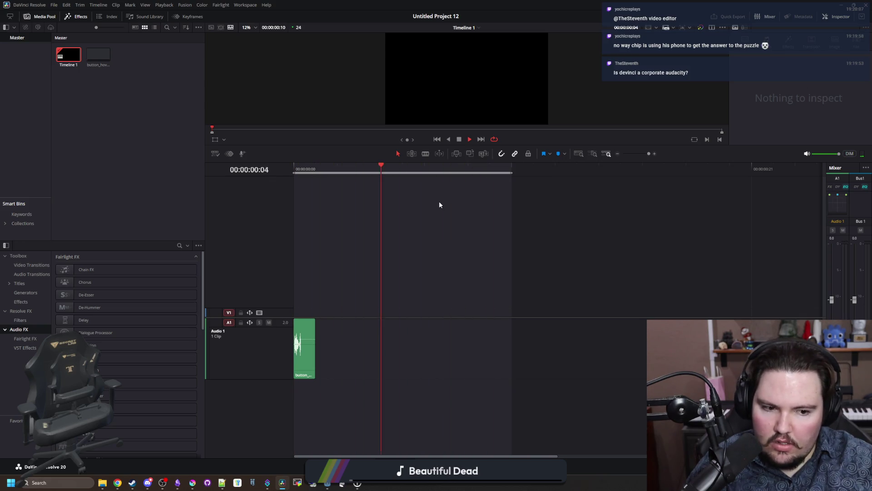
pyautogui.press('space')
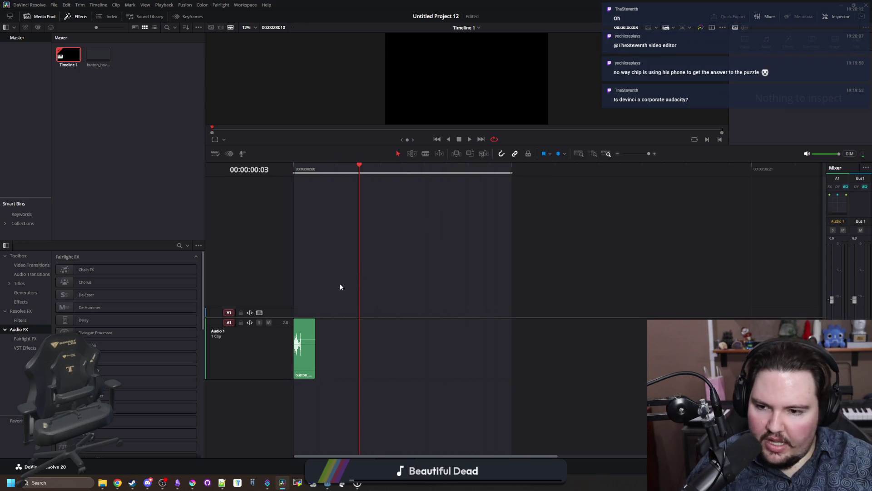
pyautogui.moveTo(310, 328); pyautogui.dragTo(353, 344)
pyautogui.press('space')
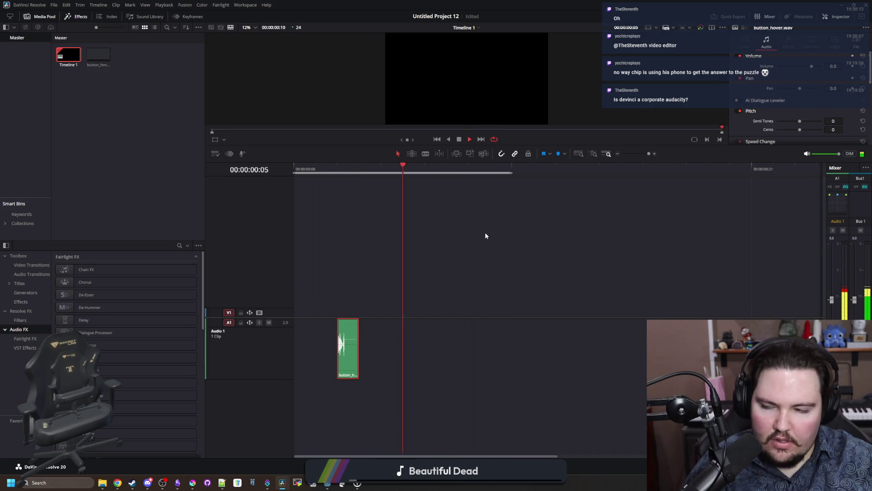
pyautogui.press('space')
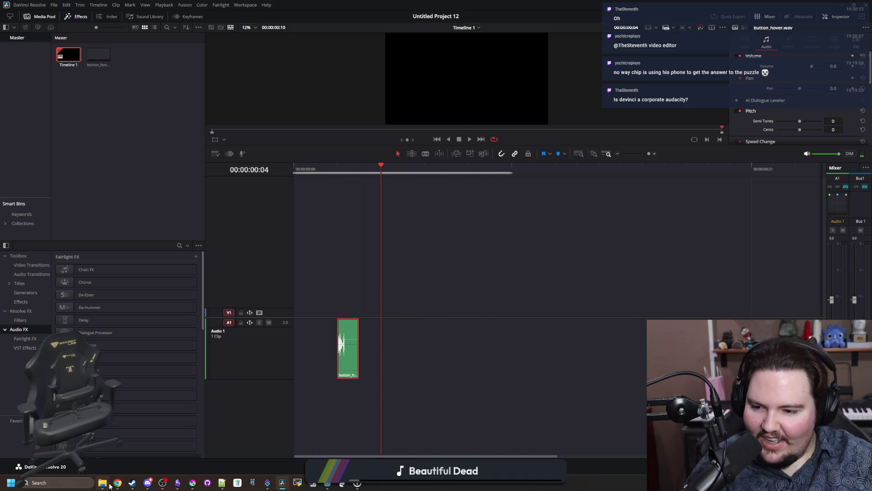
# - Shorten the end of the loop range and replay the looping hover clip
pyautogui.moveTo(121, 487)
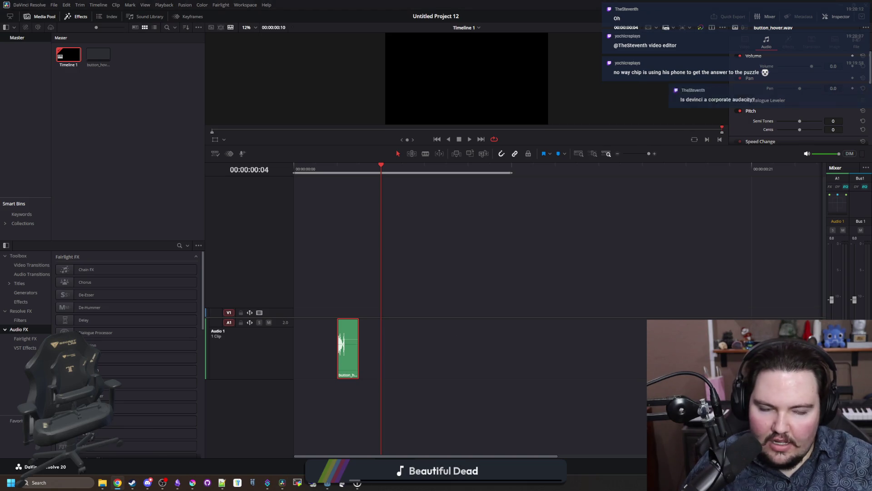
pyautogui.click(118, 483)
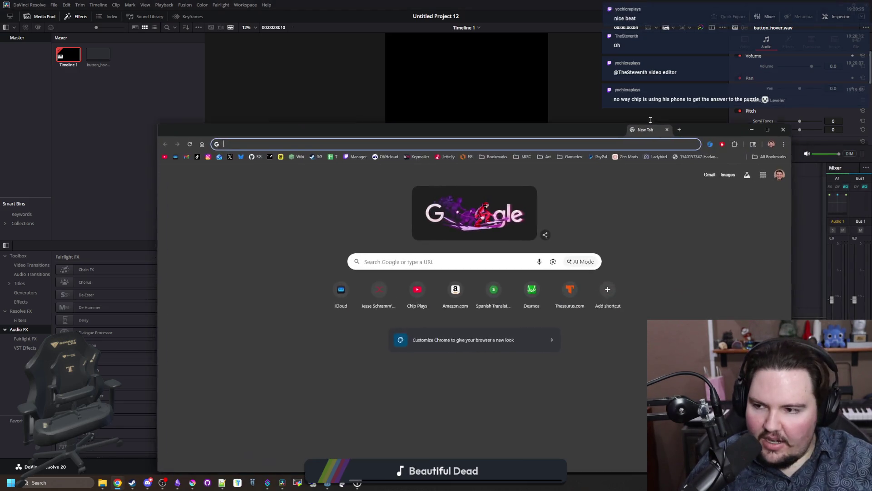
pyautogui.click(384, 3)
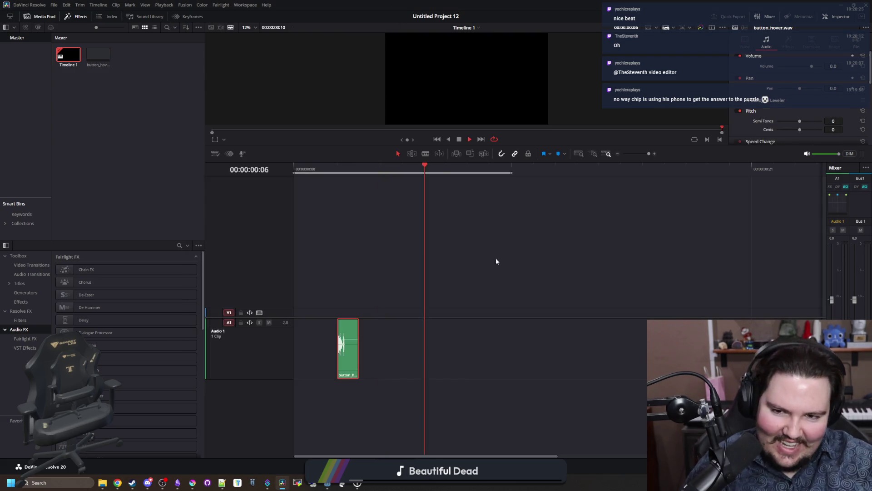
pyautogui.click(512, 173)
pyautogui.moveTo(514, 173); pyautogui.dragTo(381, 172)
pyautogui.press('space')
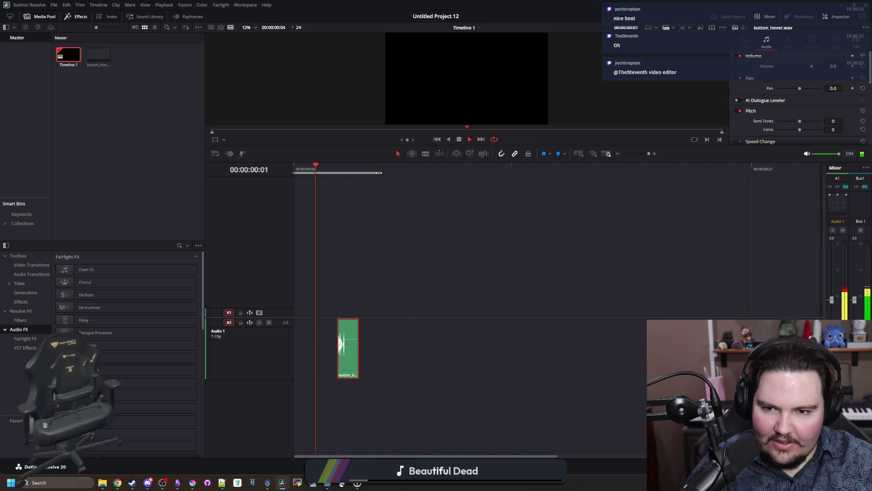
pyautogui.press('space')
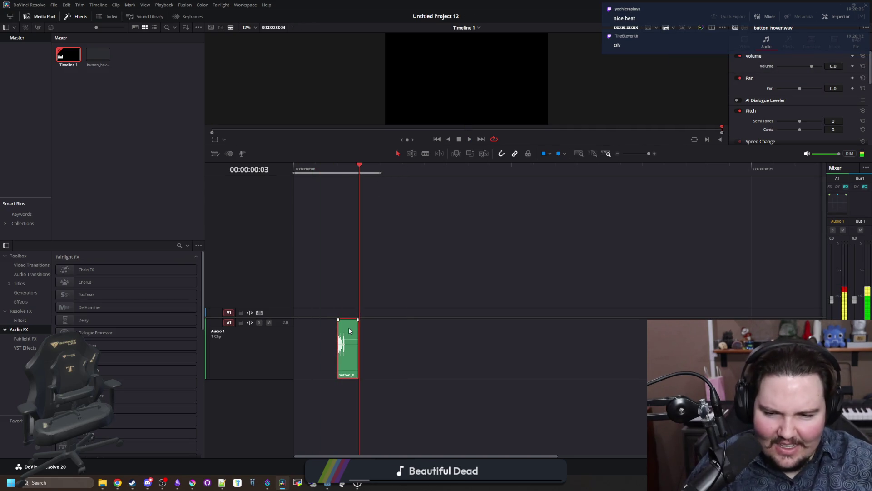
# - Tighten the loop range from zero to just past the clip and replay it
pyautogui.moveTo(293, 173); pyautogui.dragTo(359, 172)
pyautogui.press('Left')
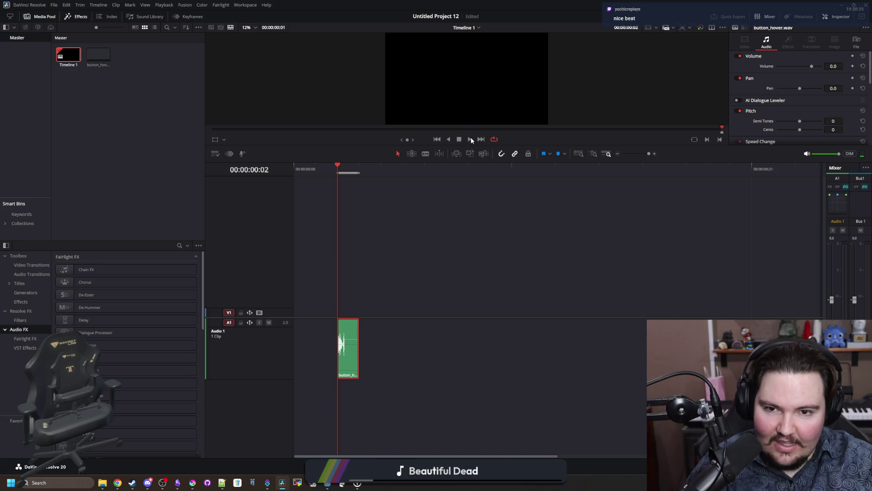
pyautogui.moveTo(357, 173); pyautogui.dragTo(382, 173)
pyautogui.press('space')
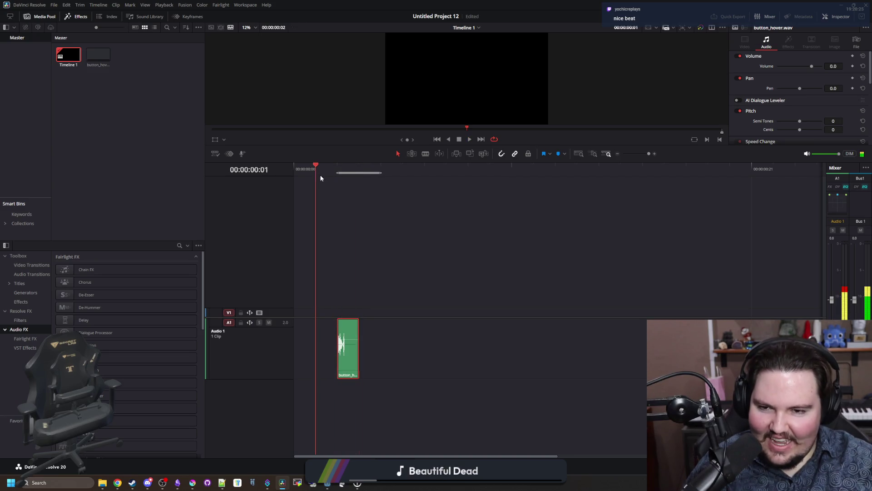
pyautogui.moveTo(338, 173); pyautogui.dragTo(297, 178)
pyautogui.press('space')
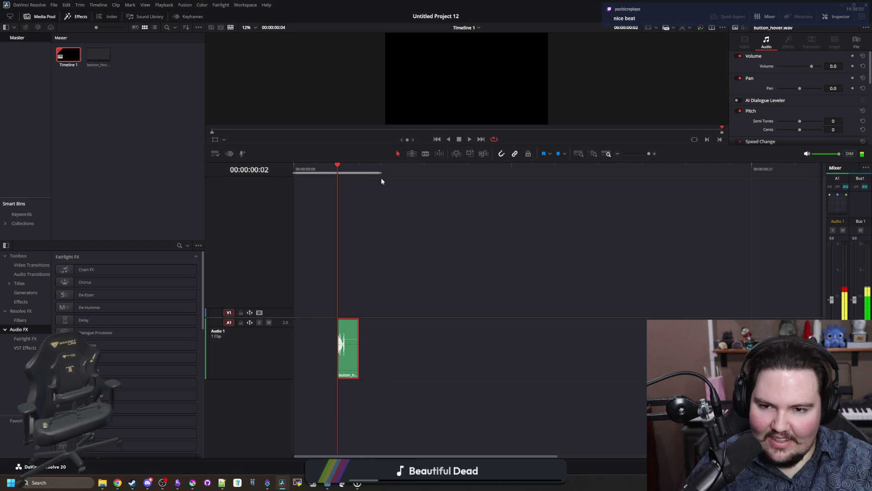
# - Shift the hover clip earlier, then three frames later, readjusting the loop range ends between previews
pyautogui.moveTo(349, 336); pyautogui.dragTo(327, 337)
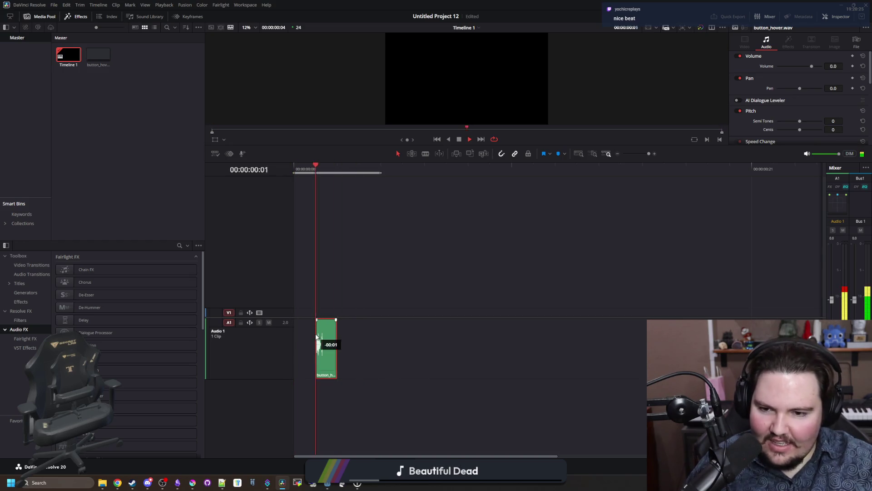
pyautogui.moveTo(381, 173); pyautogui.dragTo(337, 173)
pyautogui.press('space')
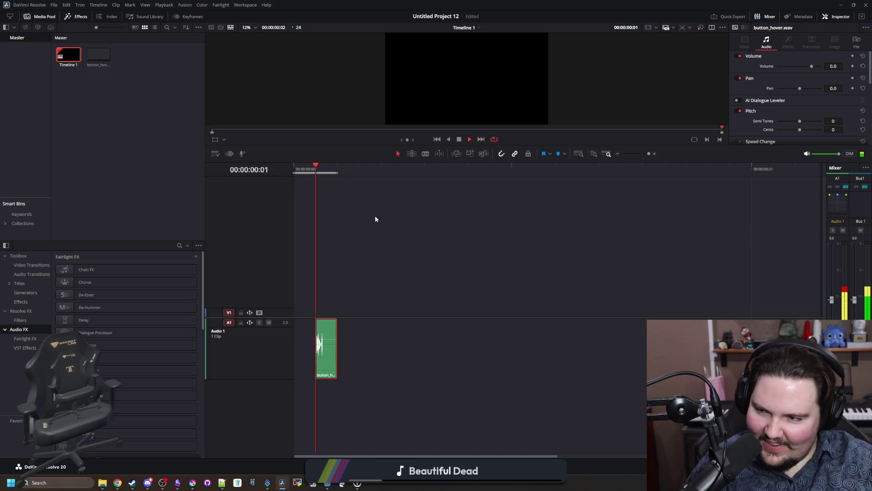
pyautogui.press('space')
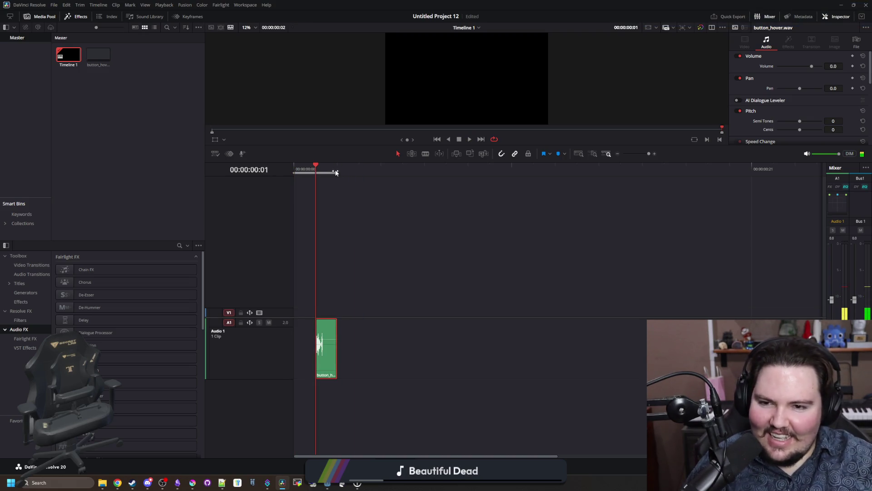
pyautogui.moveTo(338, 173); pyautogui.dragTo(534, 173)
pyautogui.moveTo(334, 337); pyautogui.dragTo(406, 330)
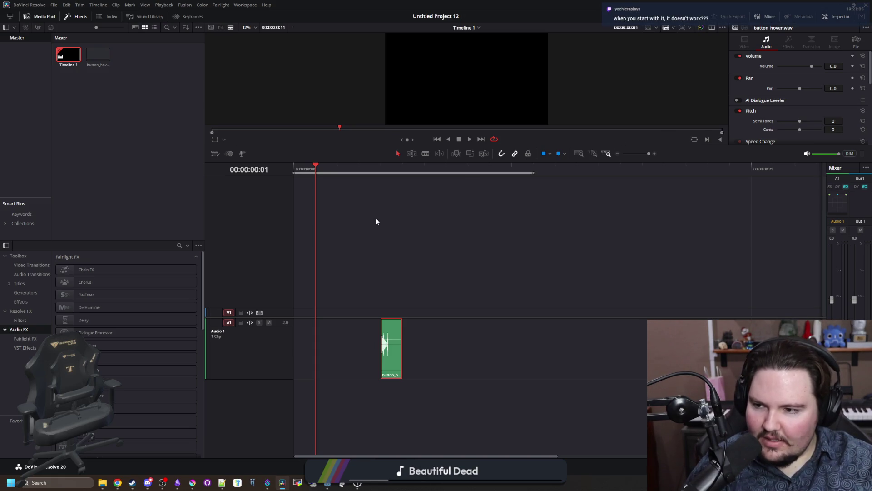
pyautogui.moveTo(293, 173); pyautogui.dragTo(381, 173)
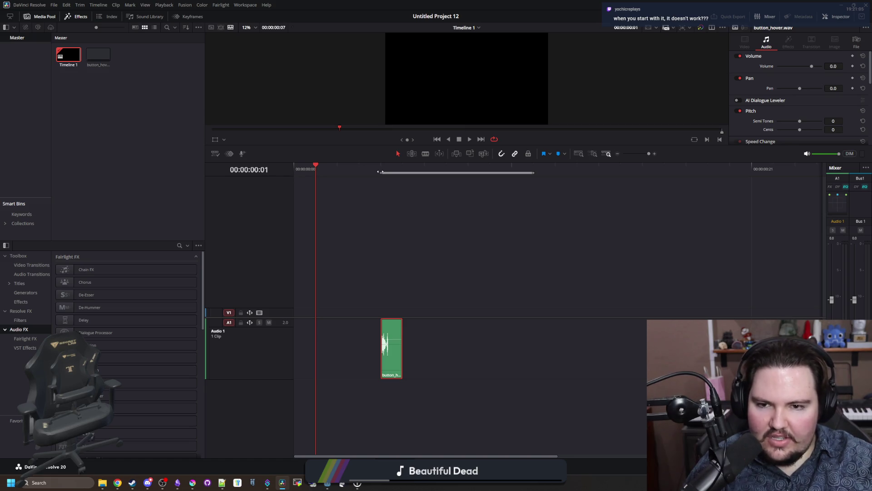
pyautogui.press('space')
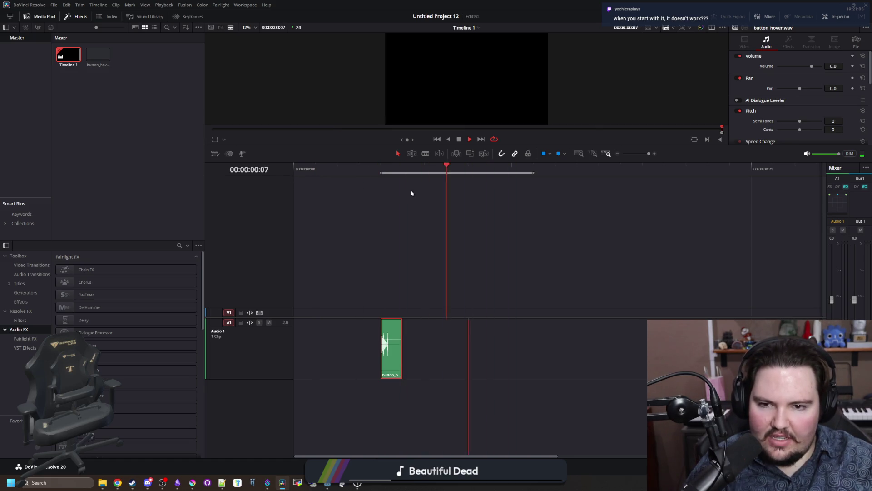
pyautogui.press('space')
# - Move the loop start earlier, preview the hover sound once more, then switch to the browser
pyautogui.moveTo(380, 173); pyautogui.dragTo(315, 173)
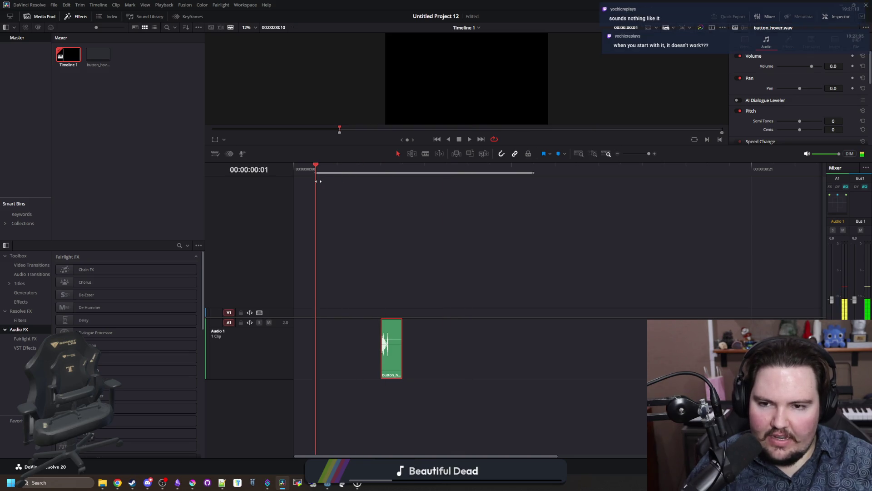
pyautogui.press('space')
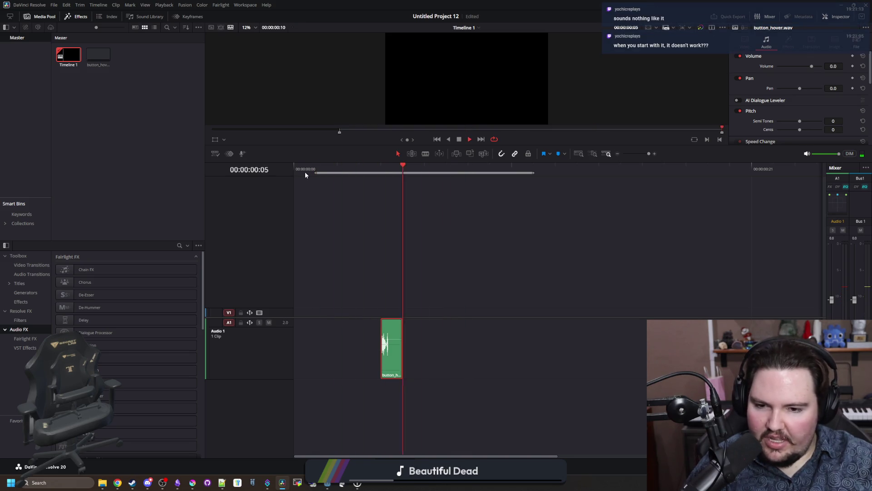
pyautogui.press('space')
pyautogui.hotkey('alt', 'Tab')
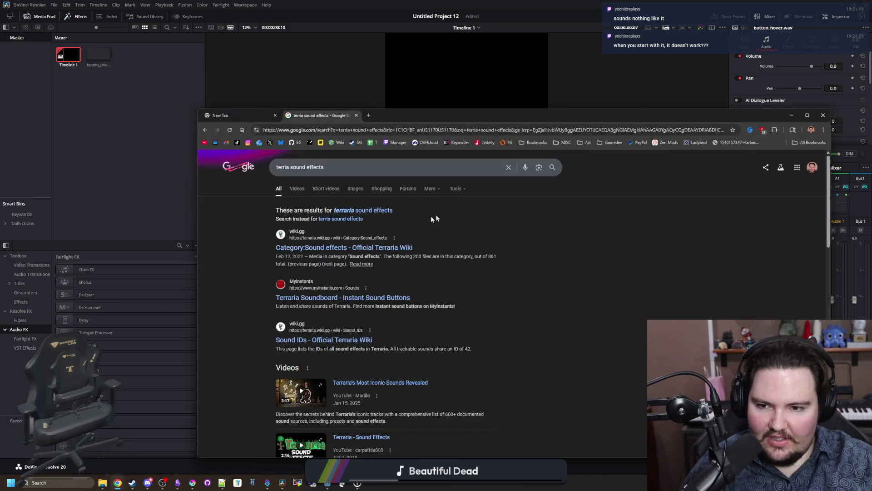
# - Open the Terraria wiki Sound effects category and search the page for 'projectile' and 'arro'
pyautogui.click(384, 241)
pyautogui.moveTo(448, 113); pyautogui.dragTo(443, 2)
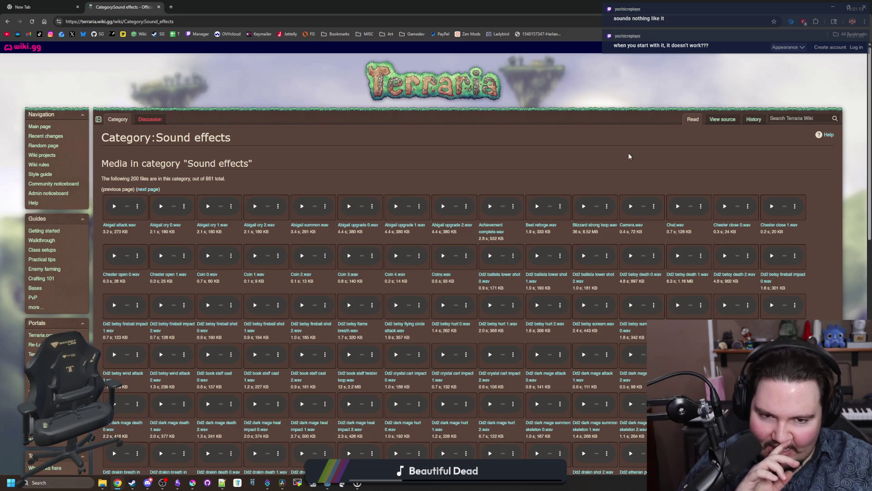
pyautogui.hotkey('ctrl', 'f')
pyautogui.write('projectile')
pyautogui.hotkey('ctrl', 'a')
pyautogui.write('arro')
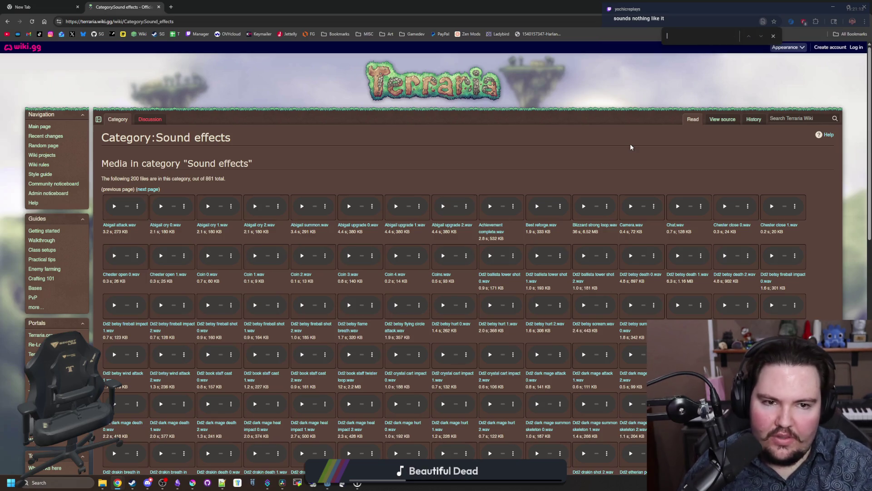
pyautogui.press('Escape')
pyautogui.scroll(-3, 341, 176)
pyautogui.scroll(-8, 341, 176)
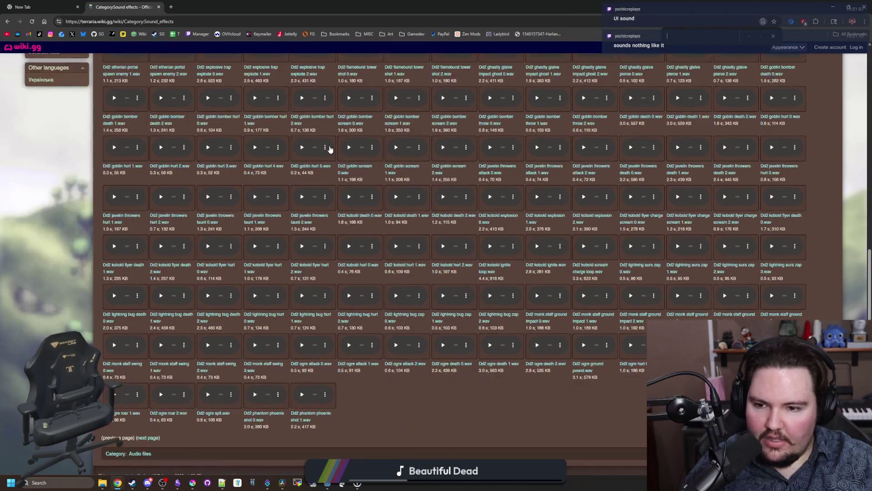
# - Page forward through the category to the list starting at Item 191.wav
pyautogui.click(150, 378)
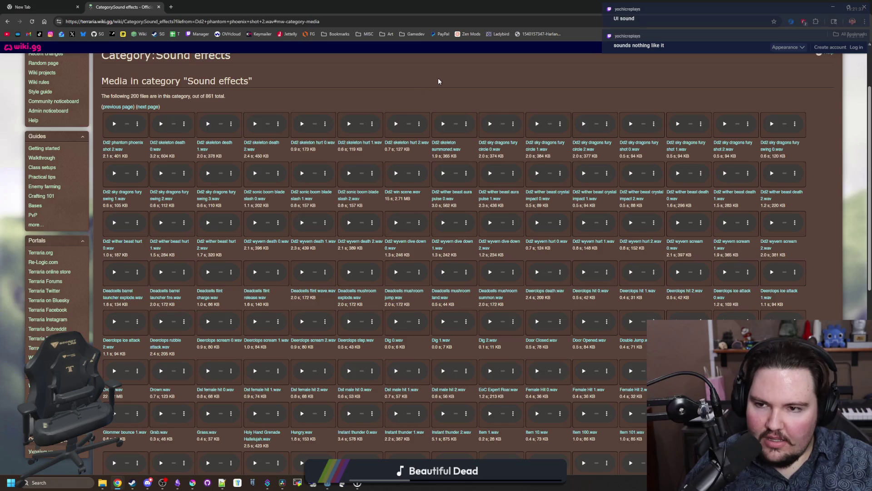
pyautogui.scroll(-8, 173, 369)
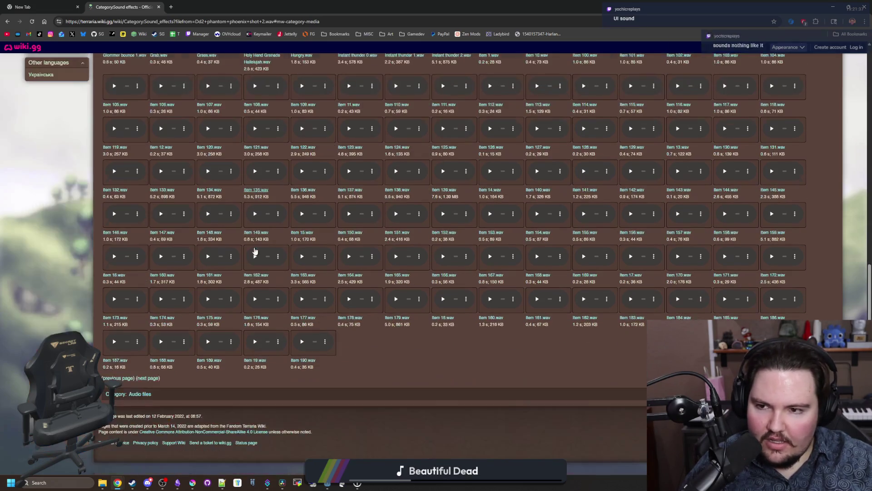
pyautogui.click(150, 378)
pyautogui.scroll(1, 275, 257)
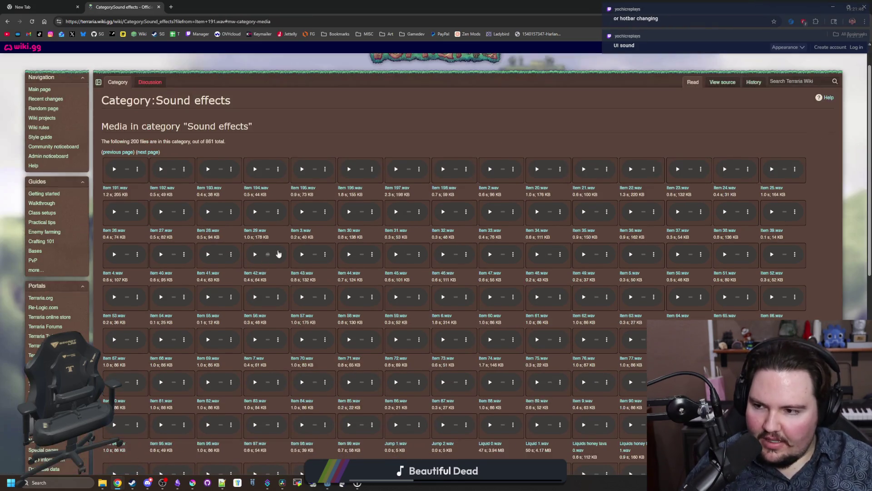
pyautogui.hotkey('alt', 'Left')
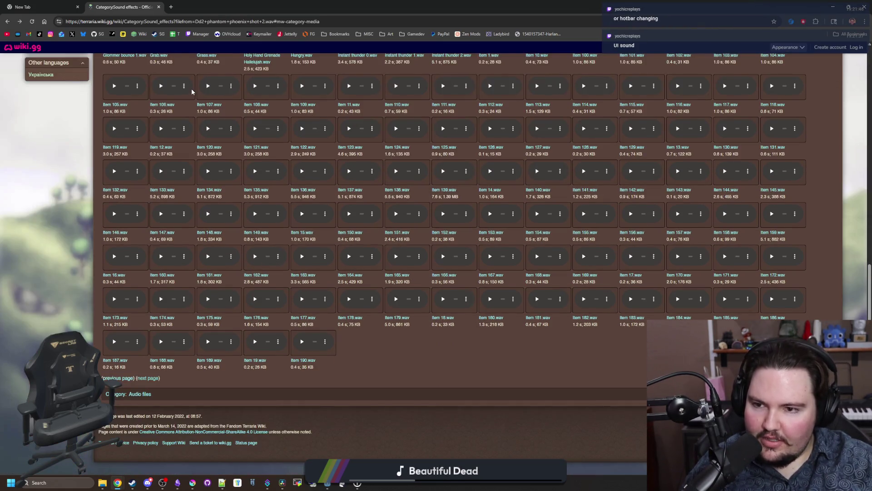
pyautogui.hotkey('alt', 'Right')
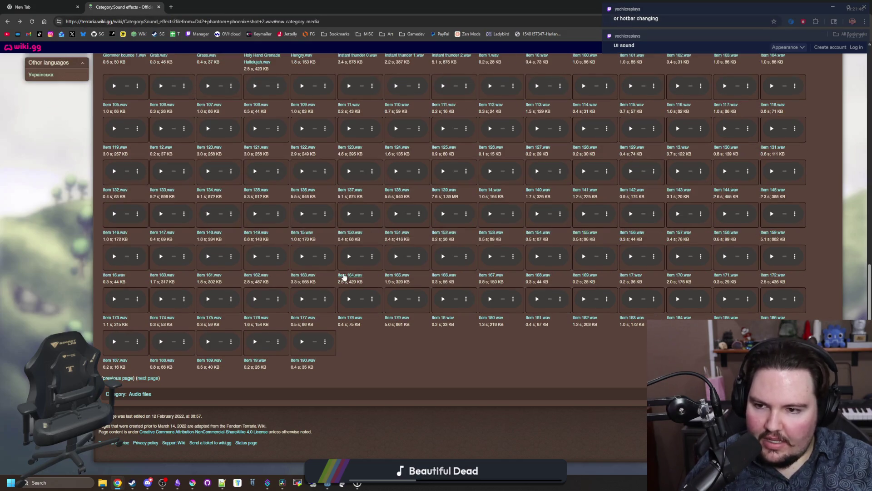
pyautogui.write('hotbar')
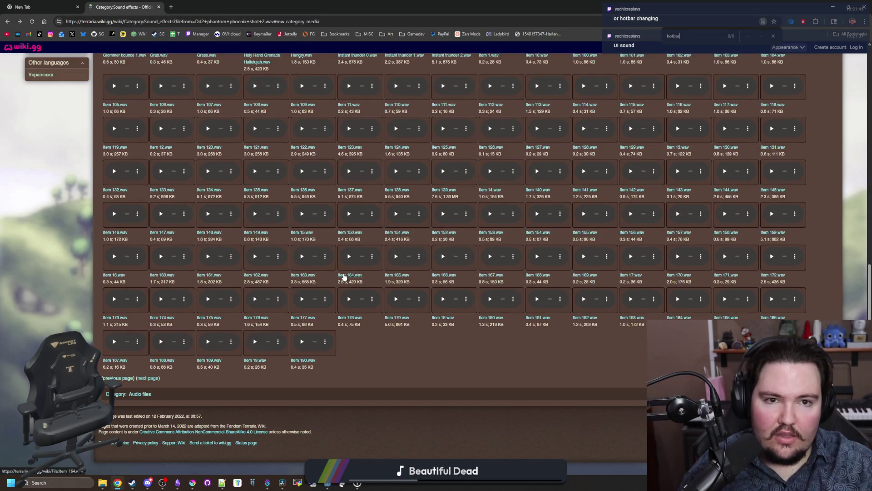
pyautogui.click(157, 379)
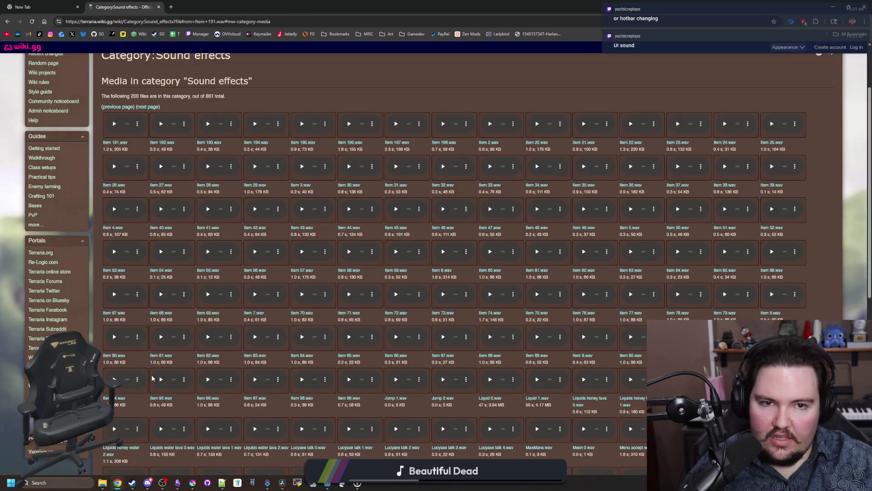
pyautogui.scroll(2, 239, 280)
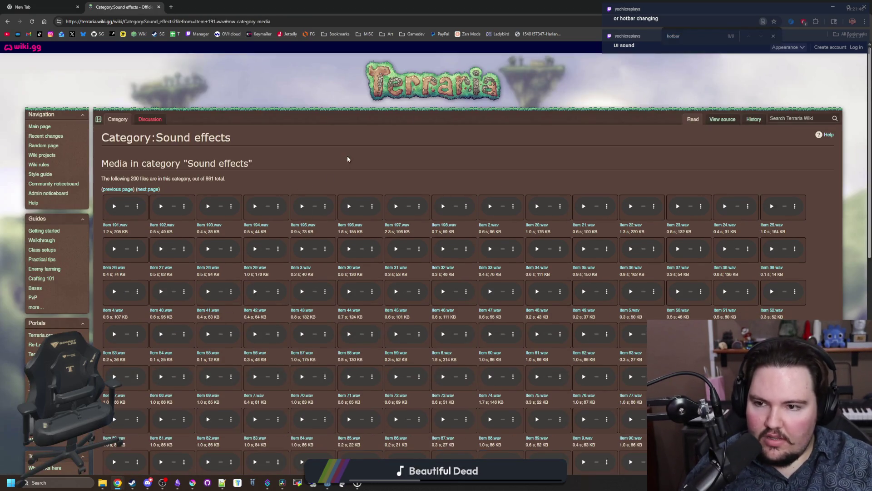
# - Page forward twice, past NPC Killed 24 to the Zombie 44 page
pyautogui.scroll(-10, 327, 173)
pyautogui.click(148, 378)
pyautogui.scroll(-10, 280, 365)
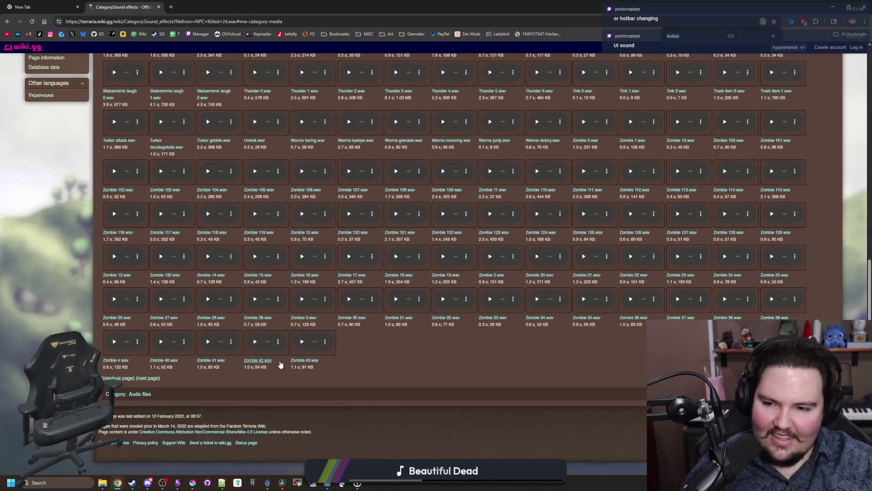
pyautogui.click(149, 378)
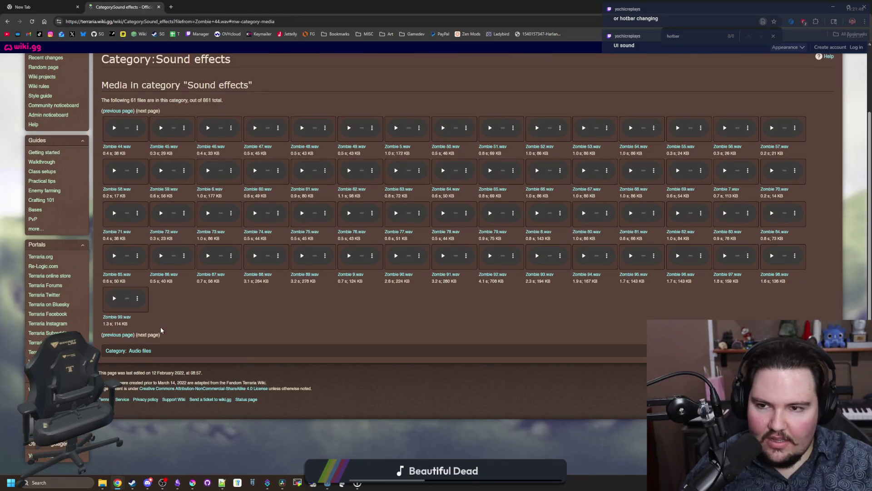
# - Return to the NPC Killed 24 – Zombie 43 page and search it for 'hit'
pyautogui.hotkey('ctrl', 'f')
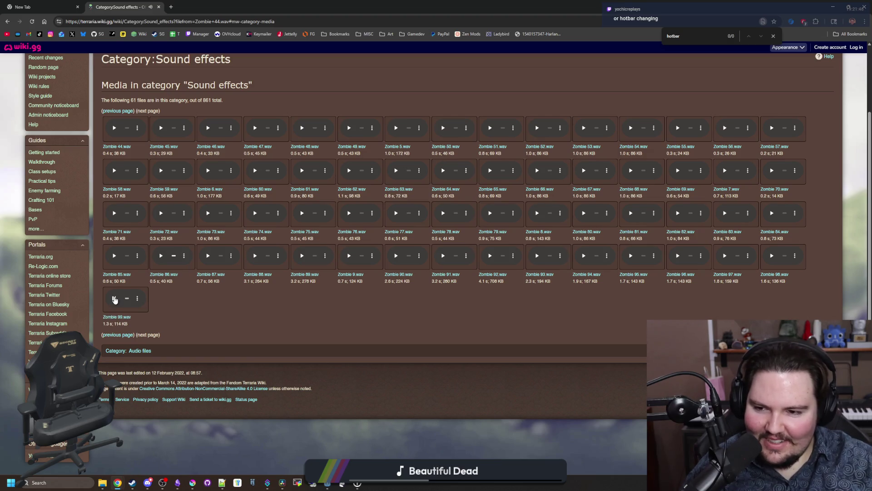
pyautogui.click(124, 335)
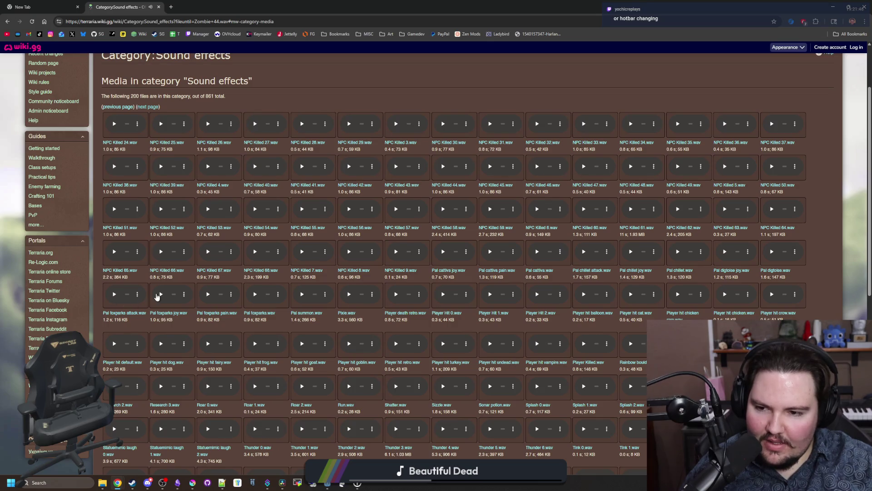
pyautogui.scroll(-8, 156, 296)
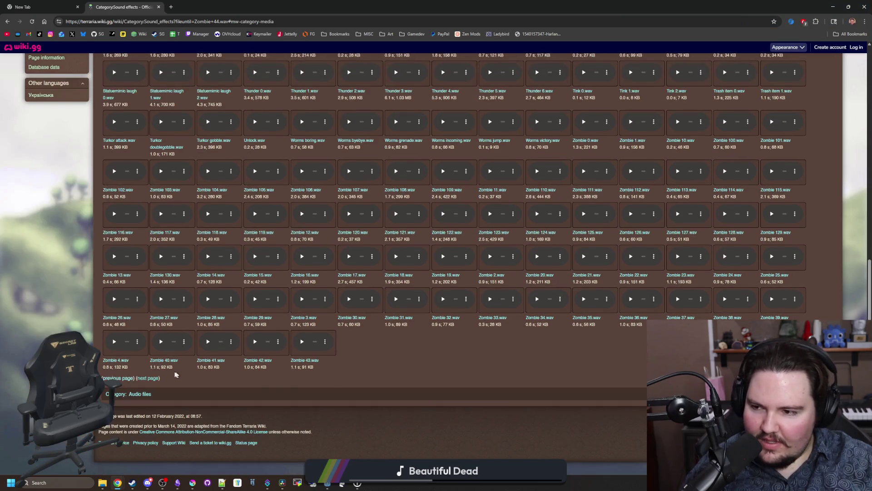
pyautogui.hotkey('ctrl', 'f')
pyautogui.write('hit')
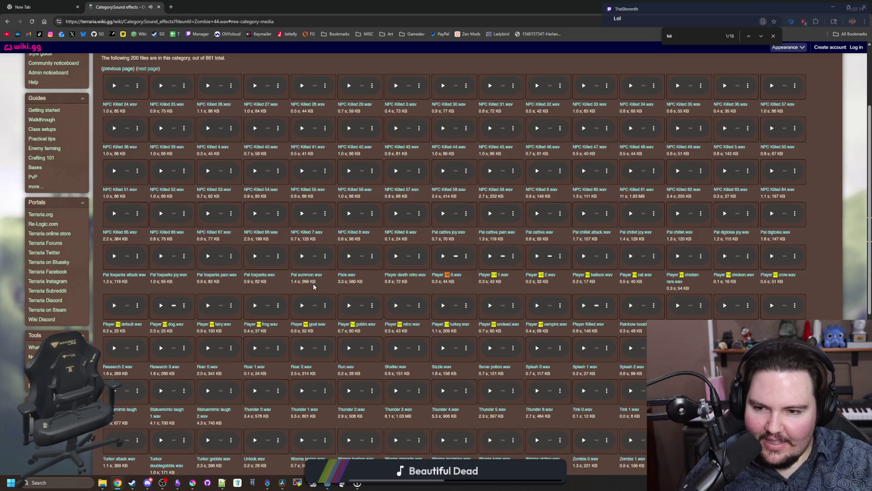
# - Go back a page and preview NPC Hit sounds 22, 36, 50, 51, 40, 27, 26, 12, 11, 15, 16, 17 and 6
pyautogui.scroll(-6, 318, 281)
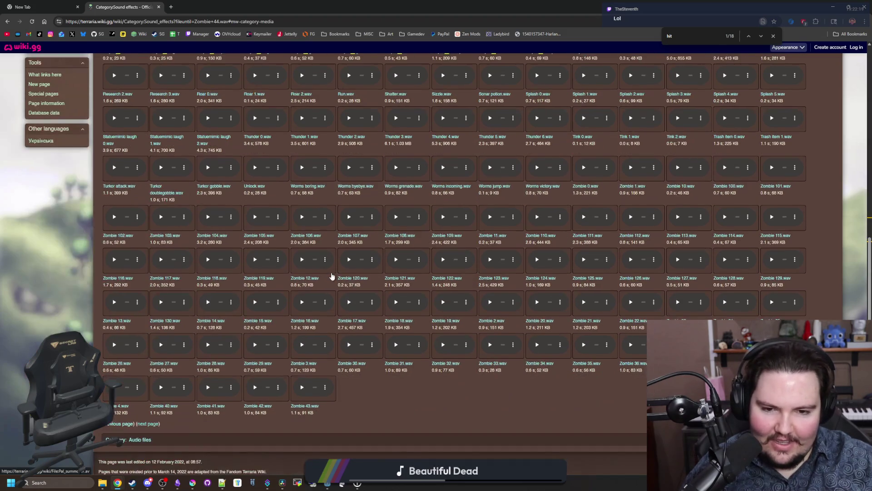
pyautogui.click(119, 423)
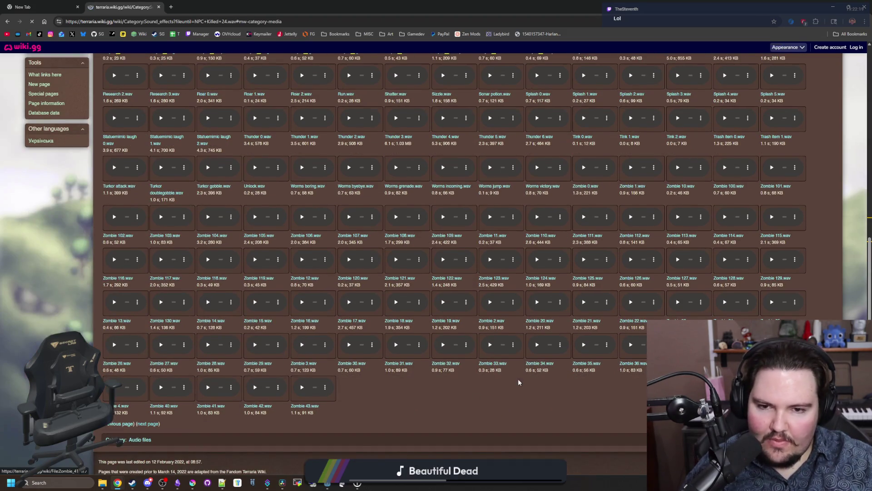
pyautogui.scroll(-10, 490, 383)
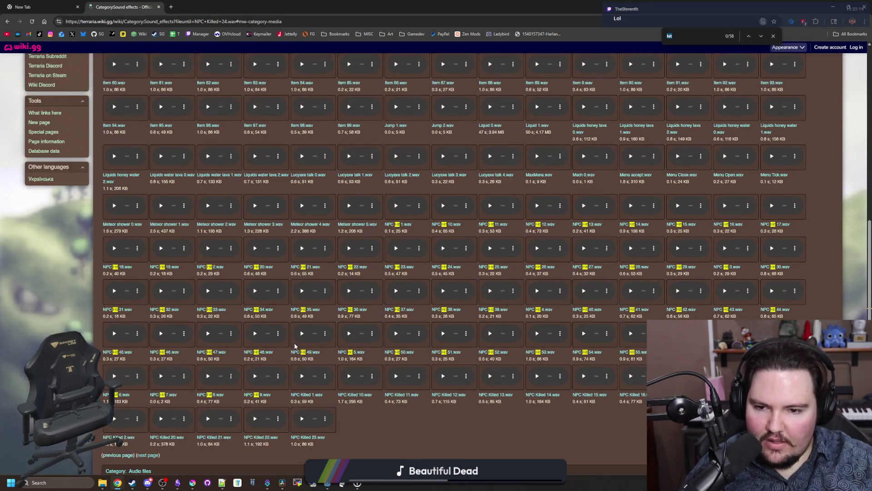
pyautogui.click(349, 250)
pyautogui.click(349, 292)
pyautogui.click(396, 334)
pyautogui.click(443, 334)
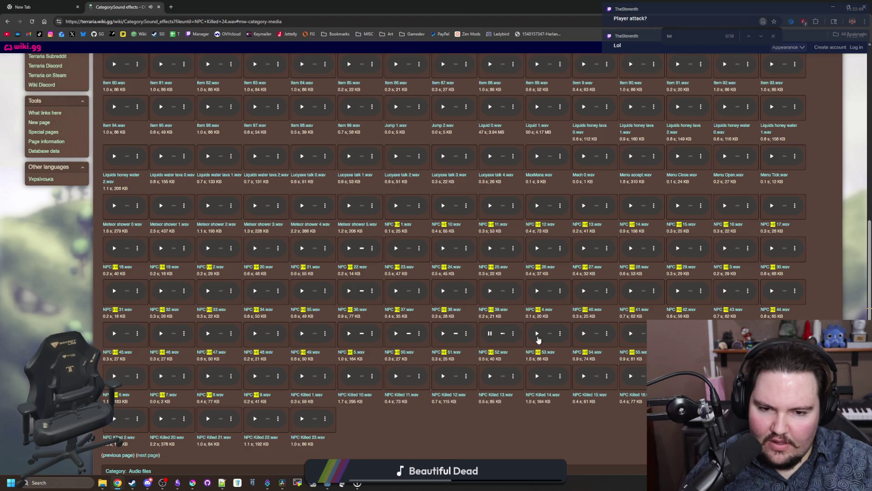
pyautogui.click(583, 291)
pyautogui.click(584, 249)
pyautogui.click(537, 249)
pyautogui.click(537, 206)
pyautogui.click(490, 206)
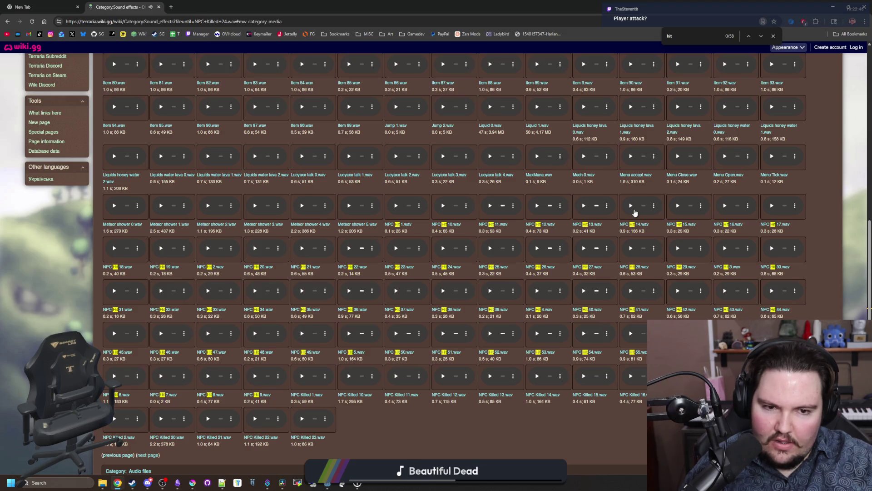
pyautogui.click(678, 206)
pyautogui.click(724, 205)
pyautogui.click(771, 207)
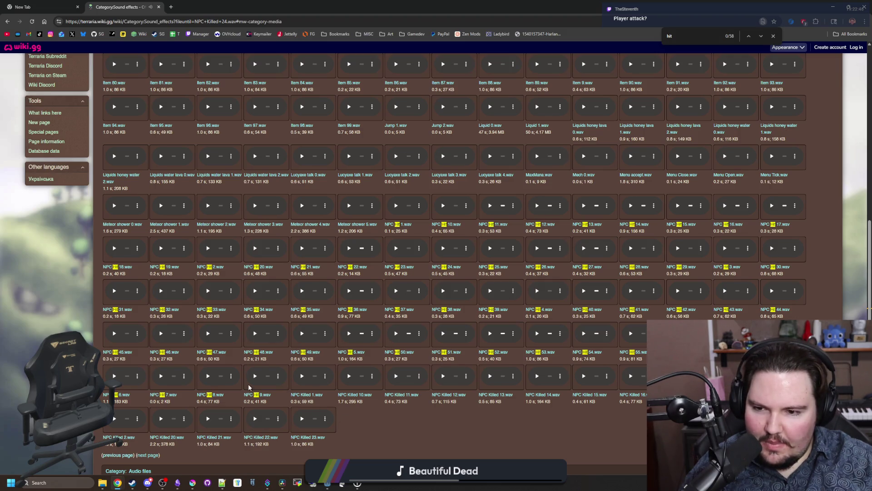
pyautogui.click(114, 376)
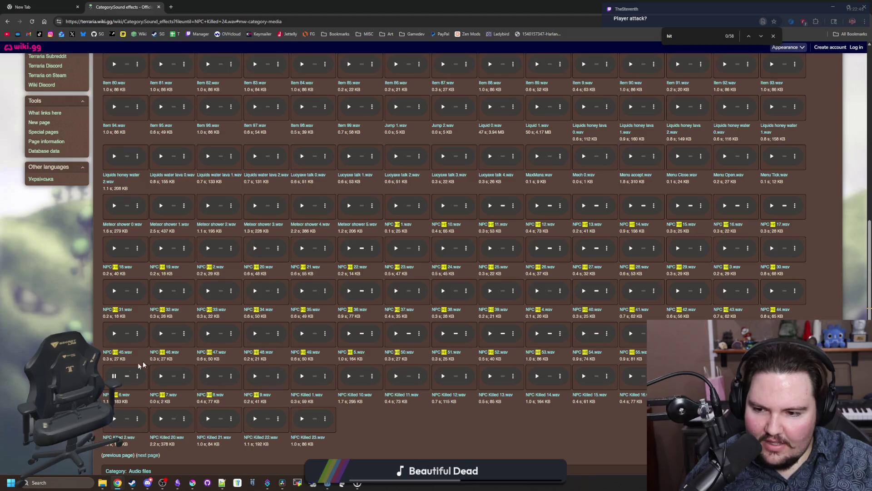
# - Search for 'attack', go back two pages, and play the Abigail attack sound
pyautogui.write('attack')
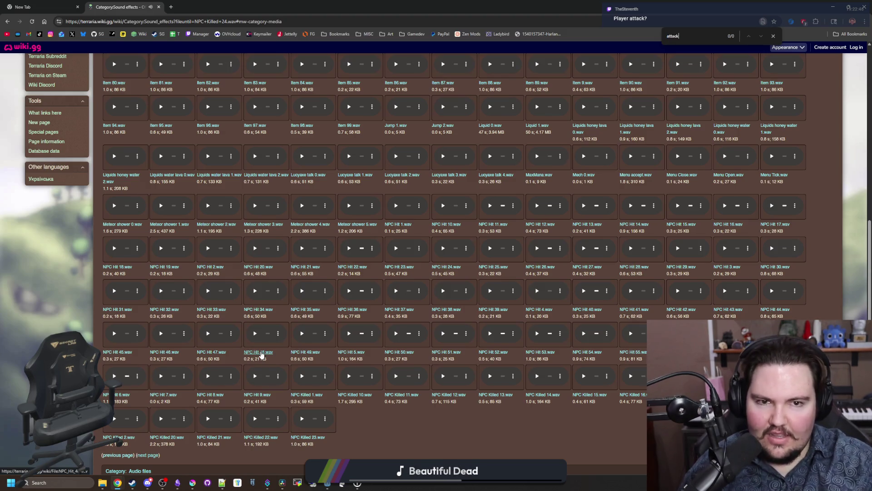
pyautogui.scroll(-2, 125, 386)
pyautogui.click(119, 378)
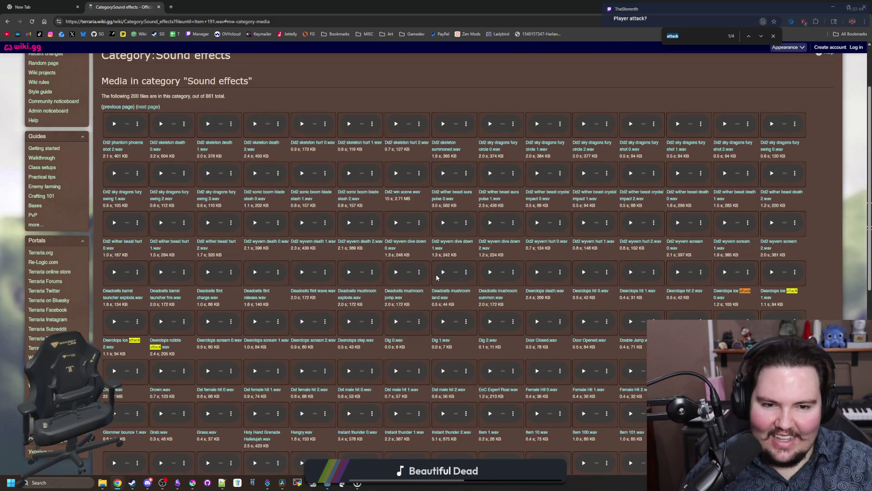
pyautogui.scroll(-8, 154, 398)
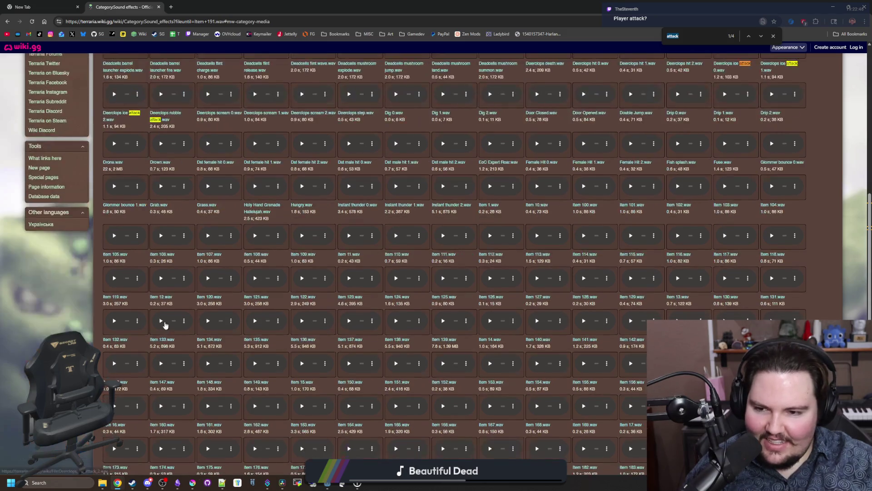
pyautogui.click(125, 378)
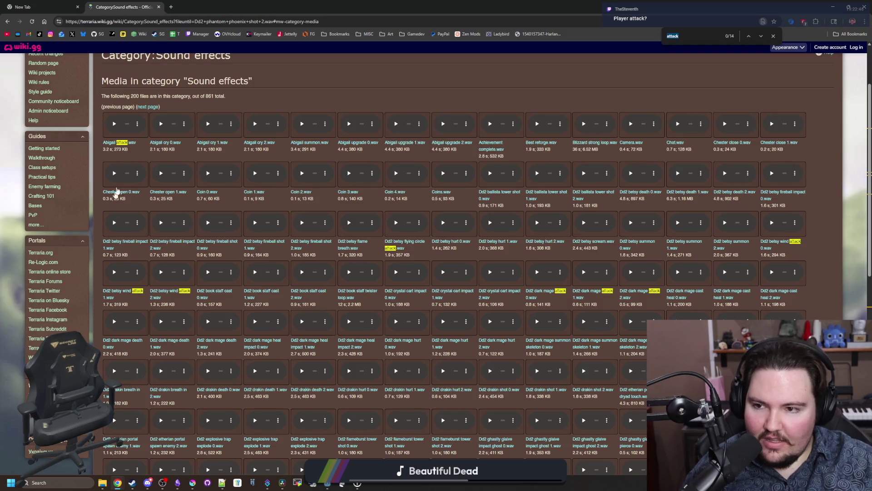
pyautogui.click(114, 123)
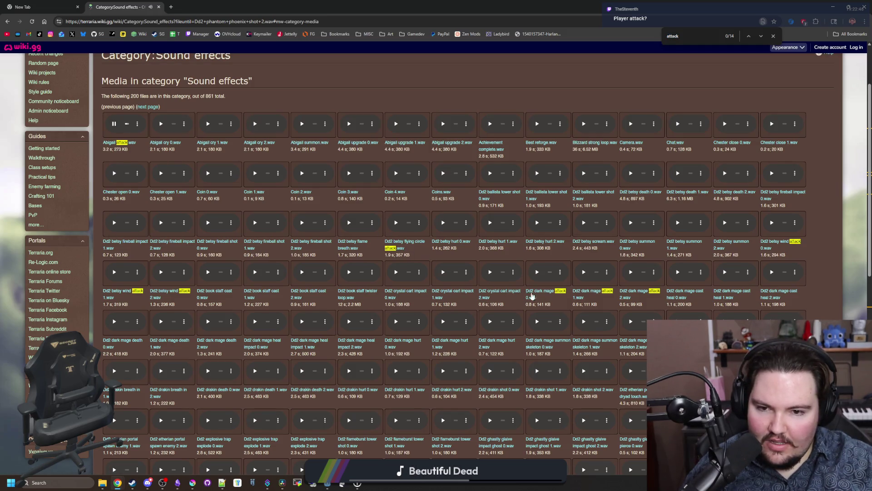
# - Page forward past Item 191 to the Zombie files, then step back one page
pyautogui.scroll(-5, 586, 275)
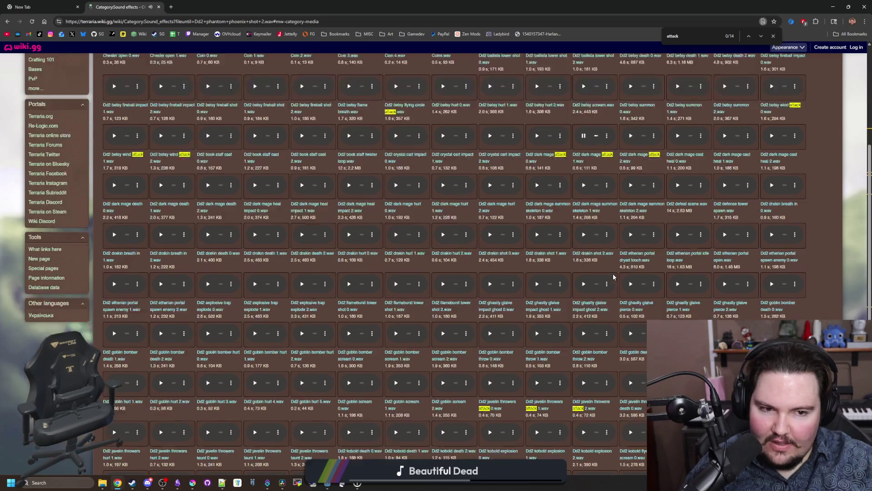
pyautogui.scroll(-5, 542, 301)
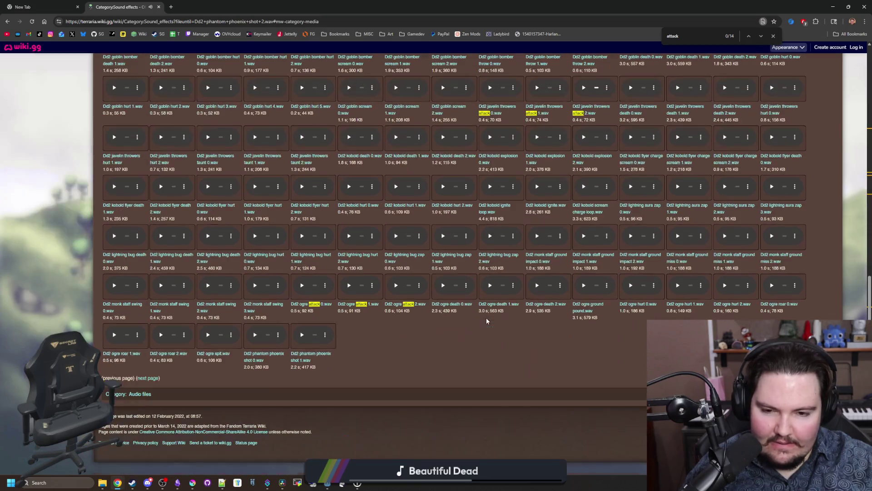
pyautogui.click(149, 379)
pyautogui.scroll(-10, 149, 382)
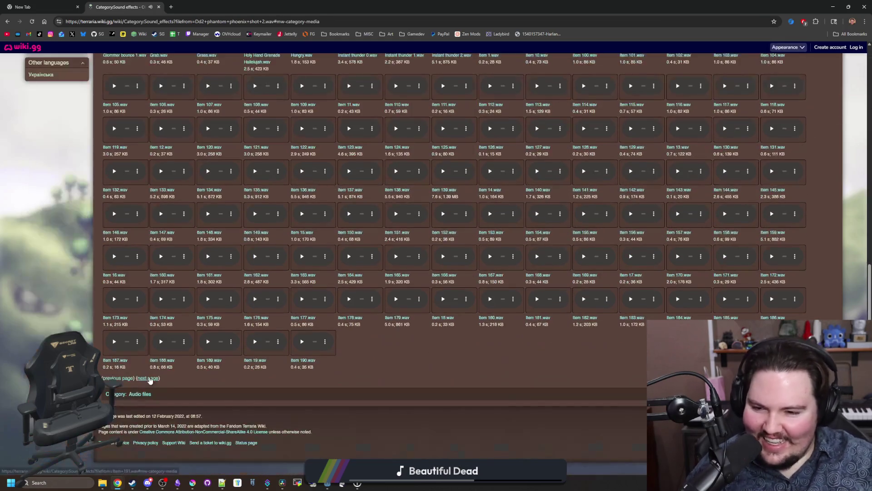
pyautogui.click(149, 380)
pyautogui.scroll(-10, 150, 381)
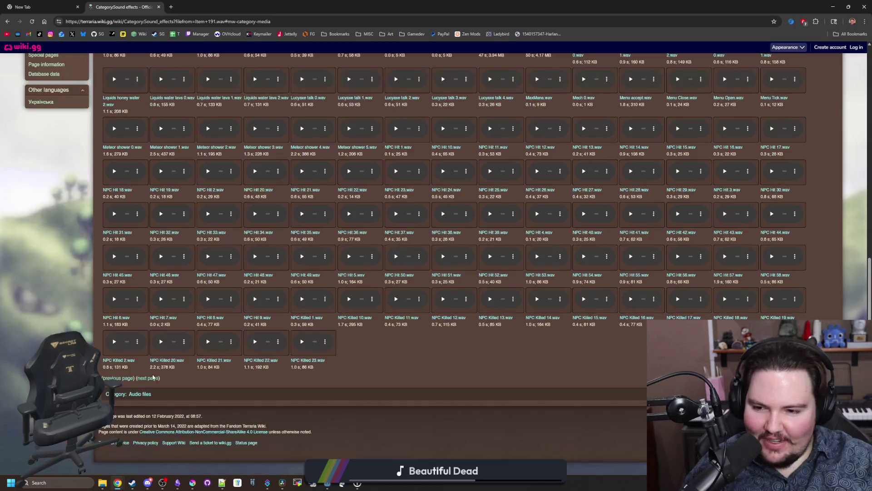
pyautogui.click(149, 387)
pyautogui.hotkey('ctrl', 'f')
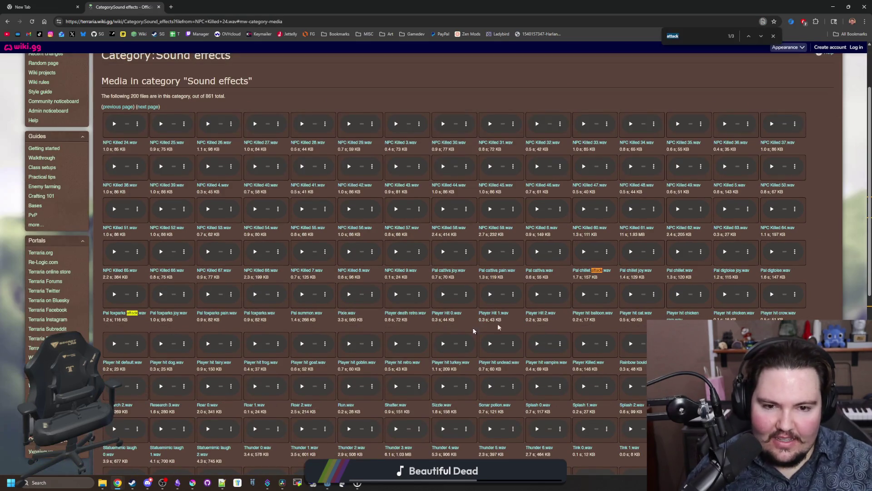
pyautogui.scroll(-10, 336, 296)
pyautogui.click(150, 378)
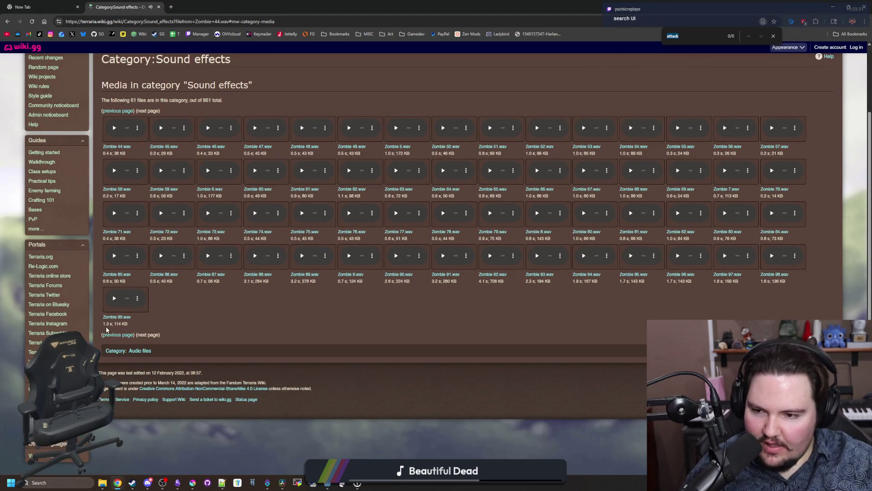
pyautogui.click(109, 334)
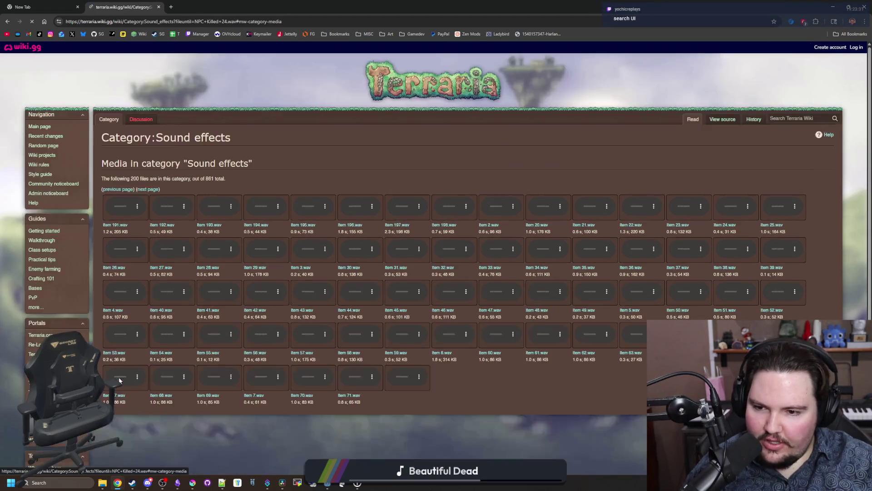
# - Search the pages for 'ui' while paging back to the first Sound effects page
pyautogui.write('wui')
pyautogui.scroll(-4, 306, 324)
pyautogui.scroll(-4, 306, 325)
pyautogui.click(119, 378)
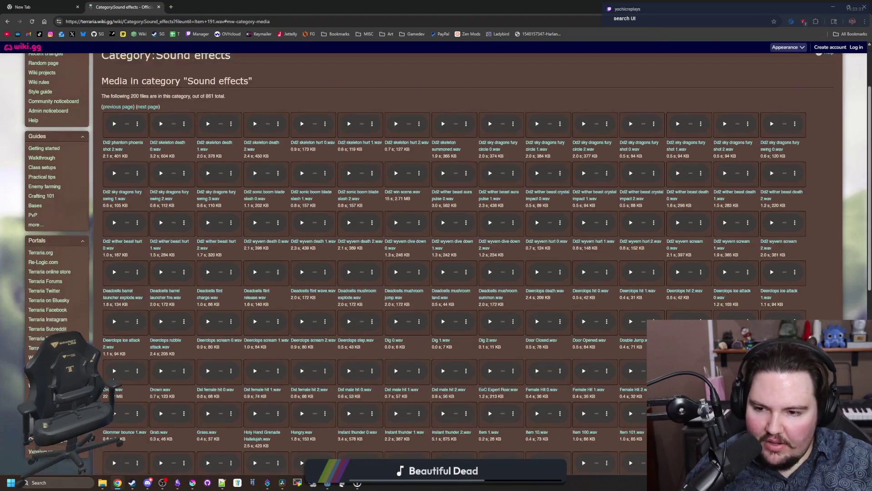
pyautogui.scroll(-8, 114, 380)
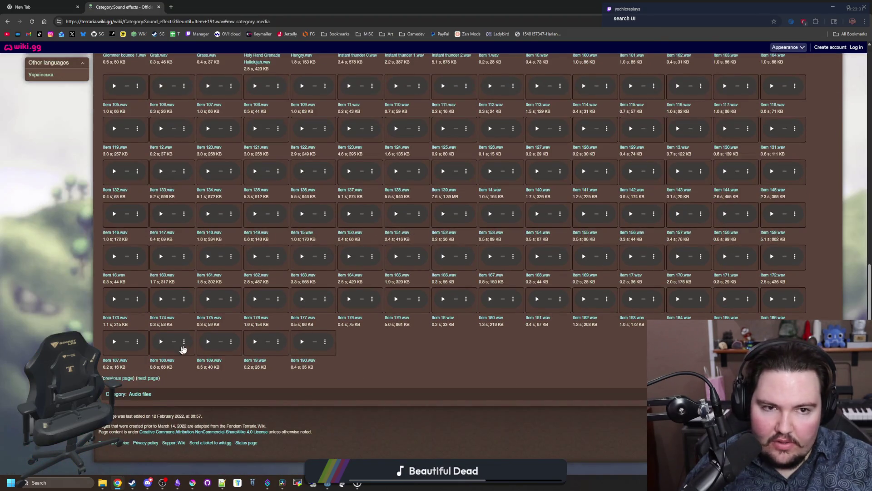
pyautogui.hotkey('ctrl', 'f')
pyautogui.press('Return')
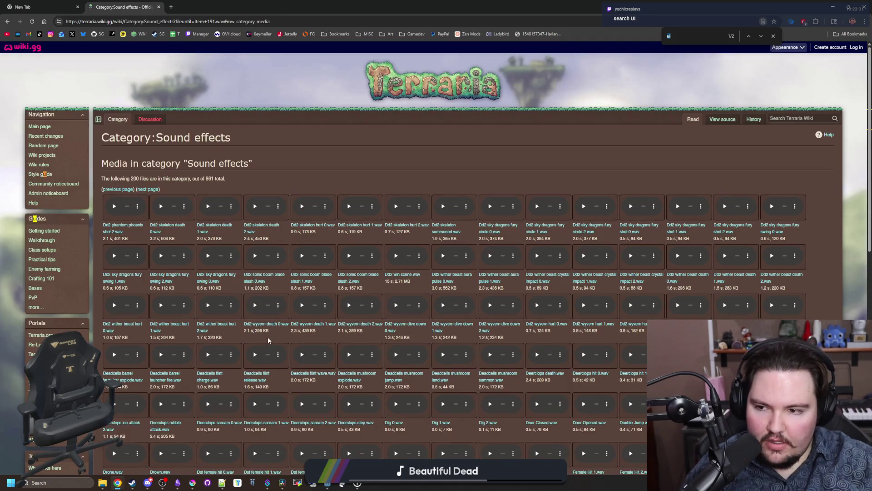
pyautogui.scroll(-15, 268, 340)
pyautogui.click(104, 378)
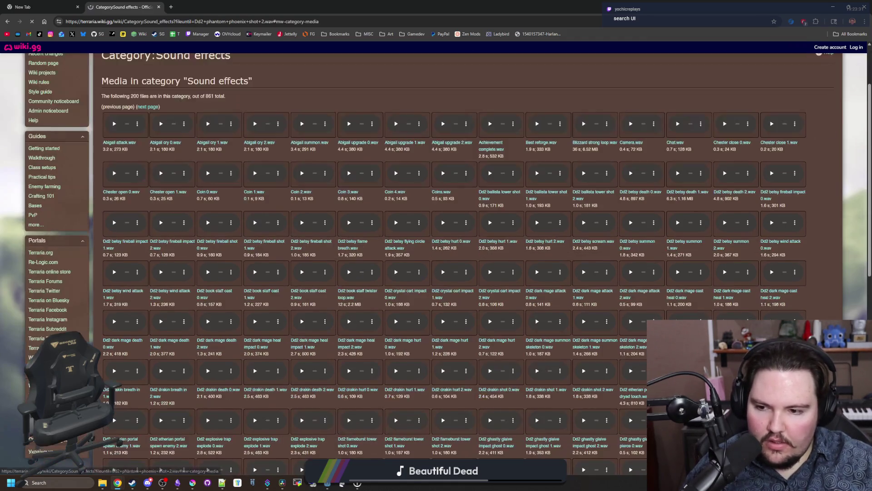
# - Preview Achievement complete, Chat, Camera, Coins, Coin 4, Coin 1 and Coin 0, then return to Resolve
pyautogui.scroll(-15, 249, 265)
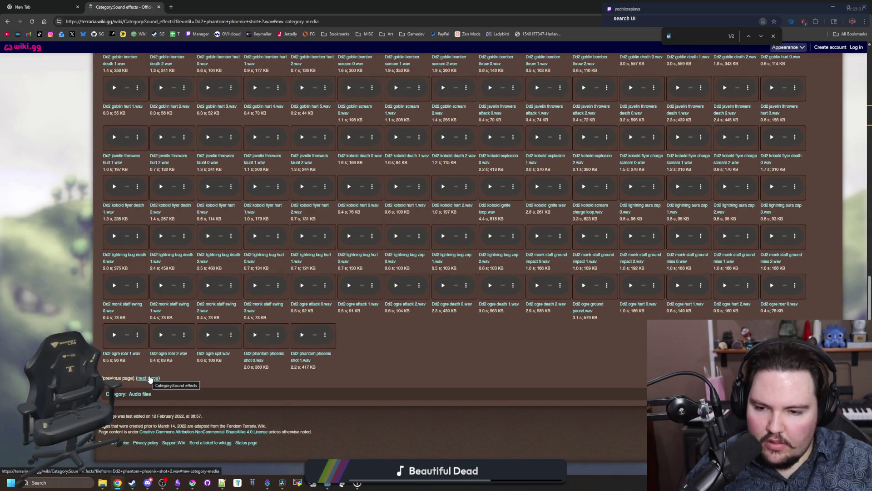
pyautogui.scroll(15, 150, 379)
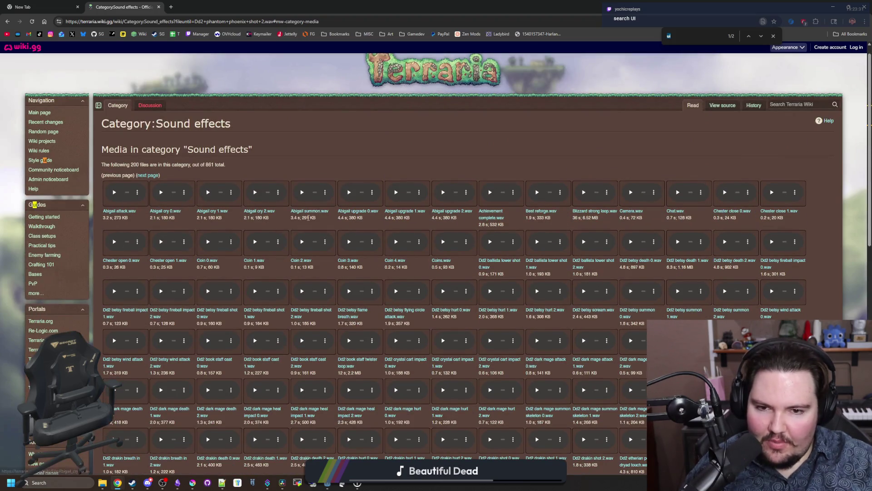
pyautogui.scroll(-10, 272, 227)
pyautogui.scroll(12, 402, 233)
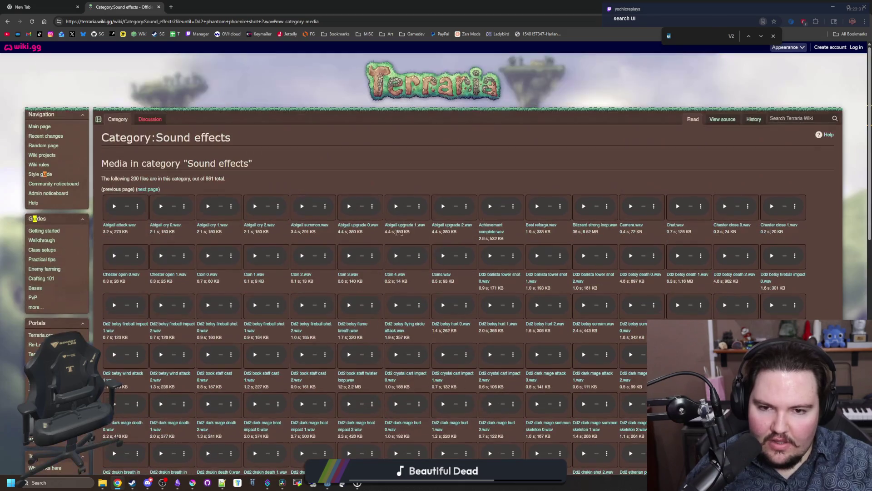
pyautogui.click(491, 207)
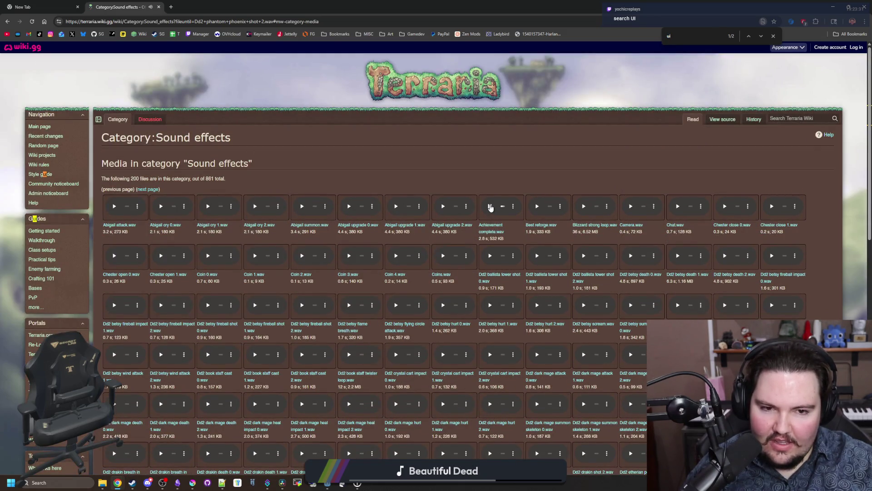
pyautogui.click(678, 206)
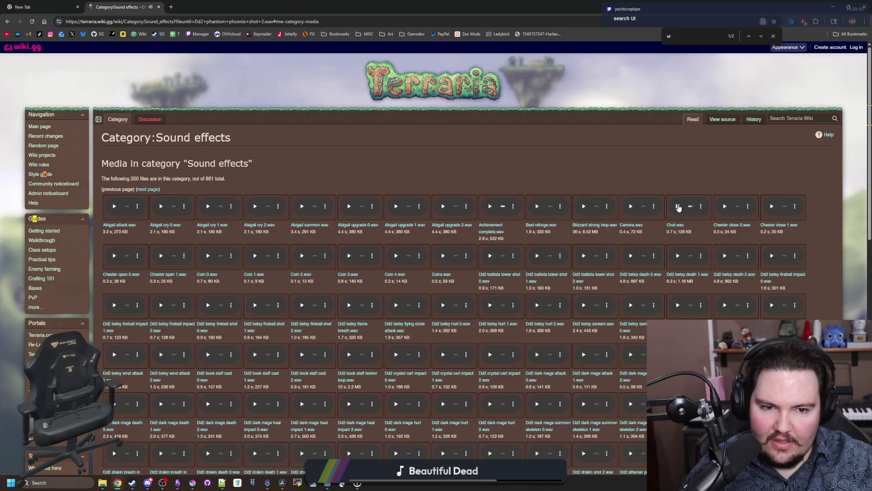
pyautogui.click(631, 207)
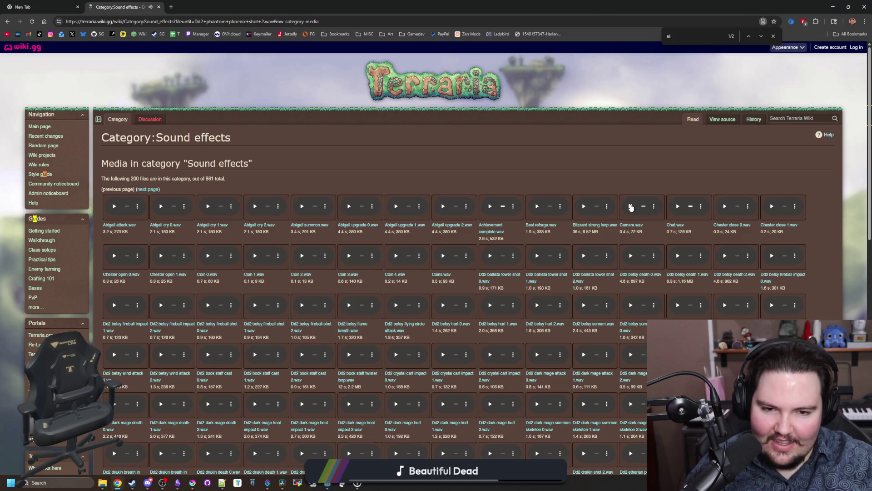
pyautogui.click(444, 257)
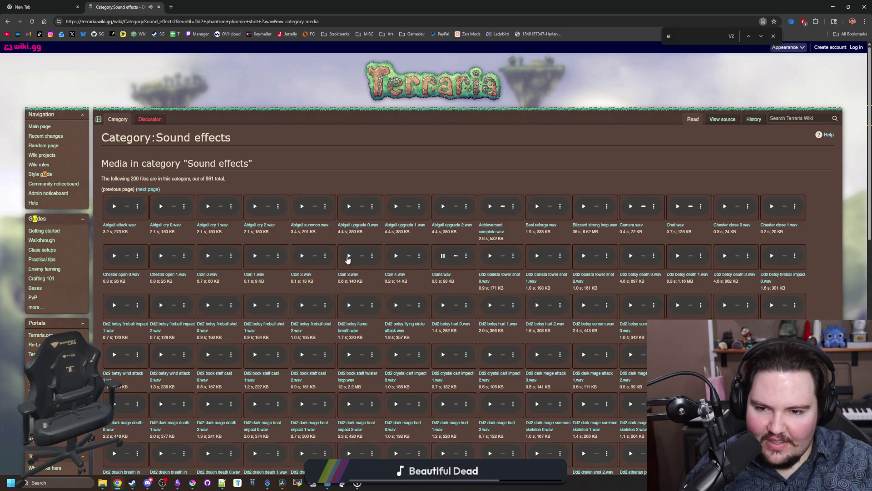
pyautogui.click(396, 256)
pyautogui.click(255, 257)
pyautogui.click(208, 256)
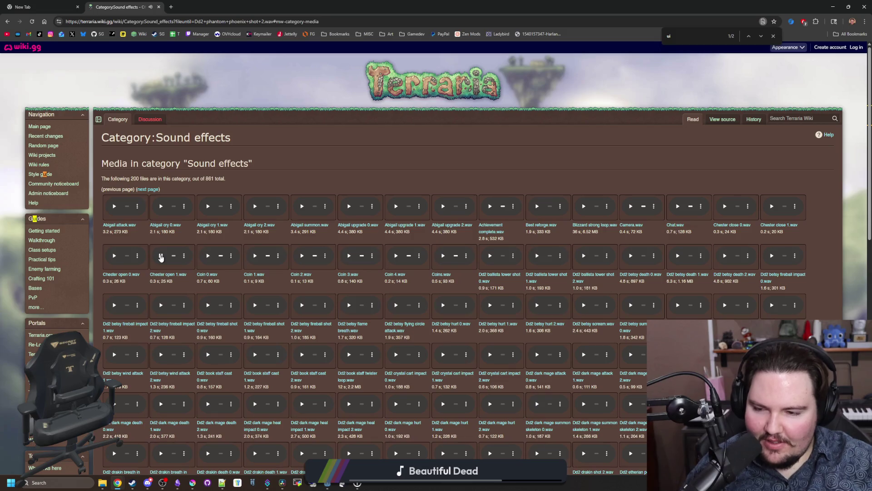
pyautogui.scroll(-10, 230, 306)
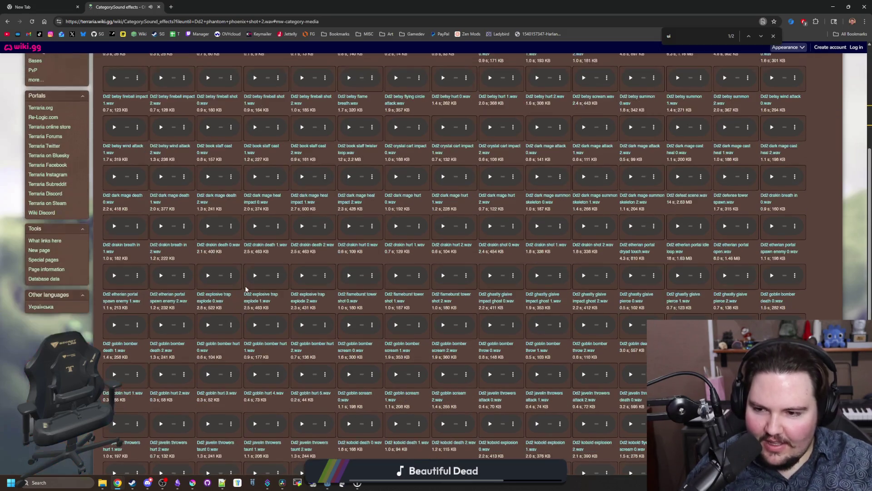
pyautogui.scroll(-3, 347, 312)
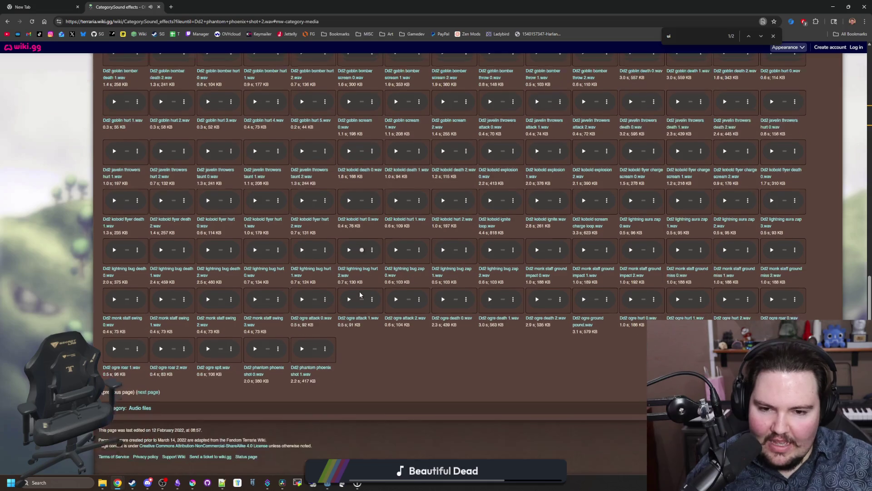
pyautogui.hotkey('alt', 'Tab')
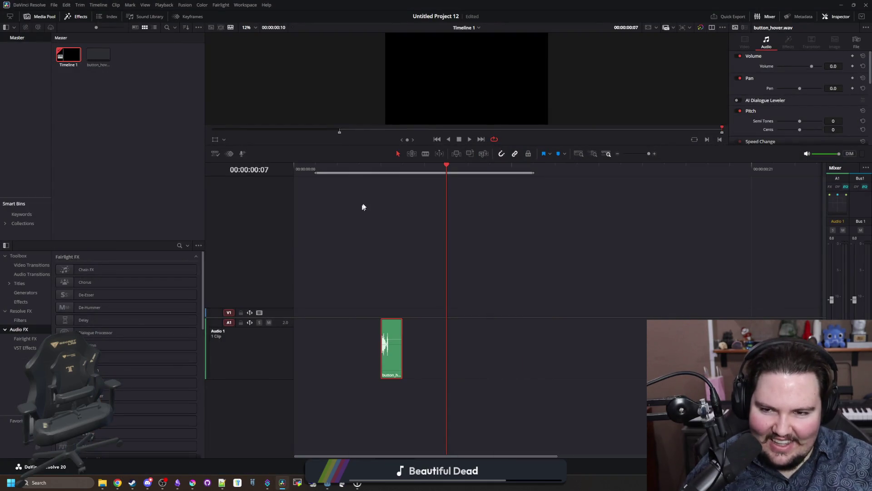
# - Play the hover sound clip on track A1 to audition it, then clear the clip selection
pyautogui.press('space')
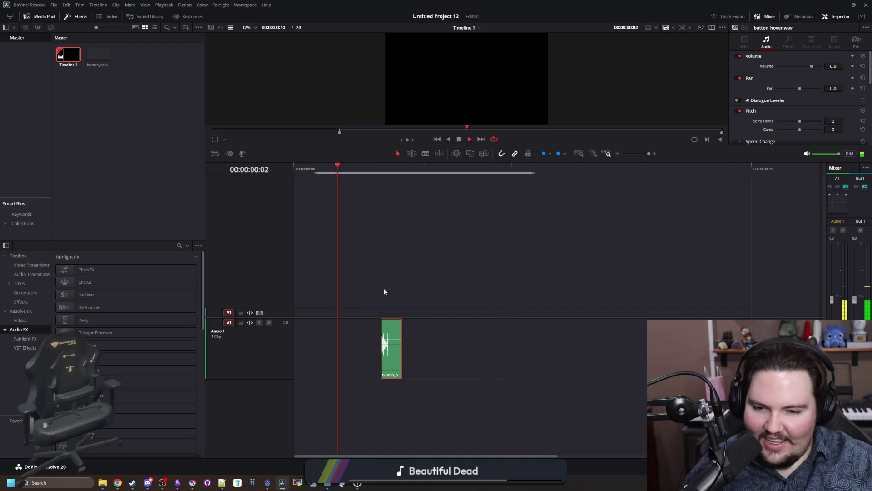
pyautogui.press('space')
pyautogui.hotkey('alt', 'Tab')
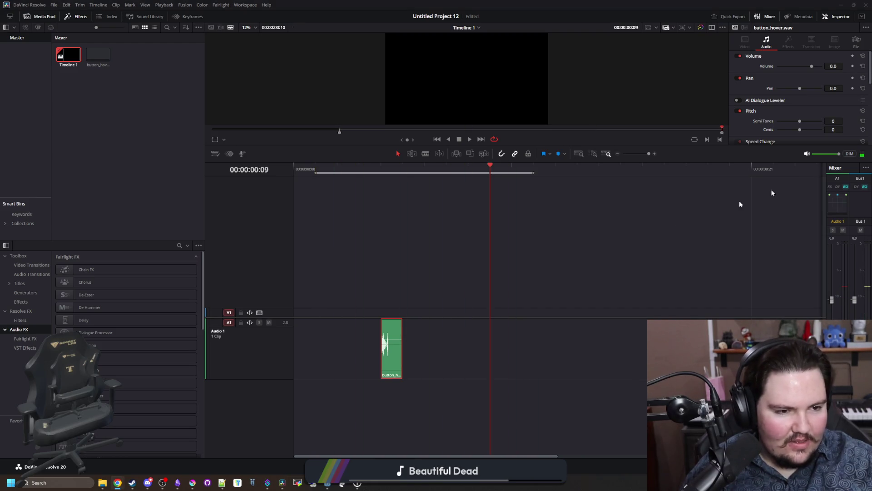
pyautogui.hotkey('alt', 'Tab')
pyautogui.press('space')
pyautogui.press('space')
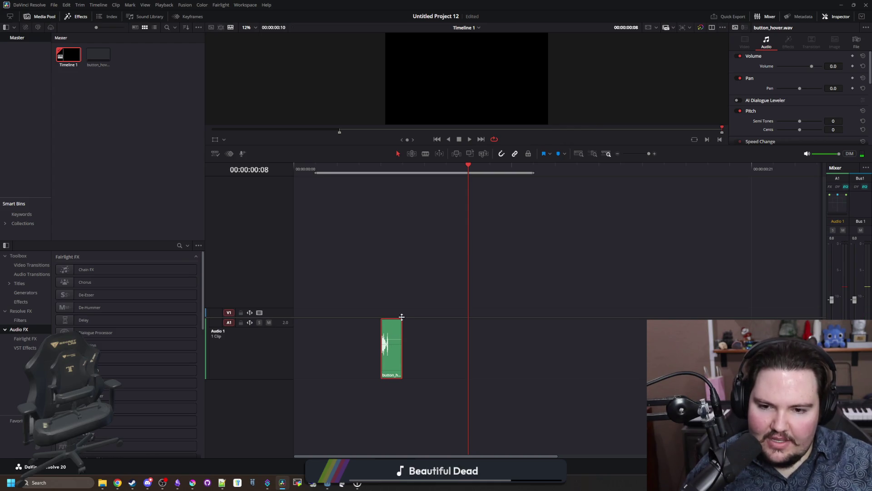
pyautogui.click(400, 321)
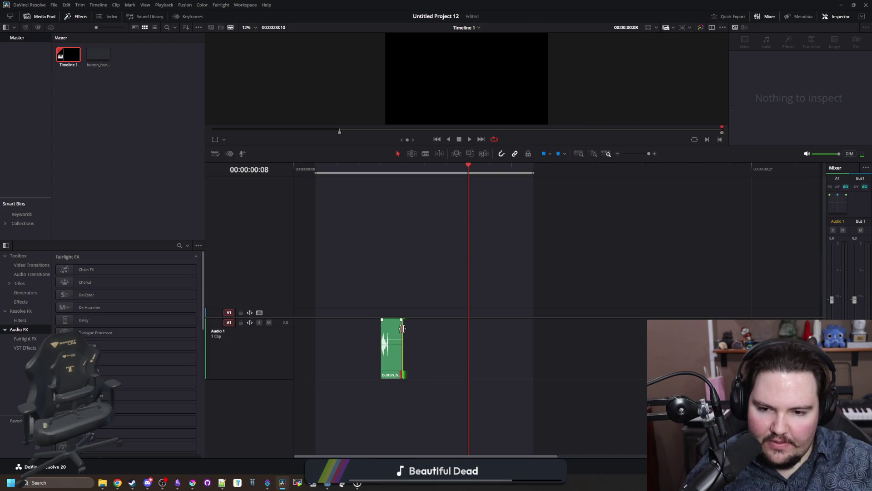
# - Try a fade-out on the hover clip, undo it, and replay with a fade-in instead
pyautogui.moveTo(384, 327); pyautogui.dragTo(337, 328)
pyautogui.press('space')
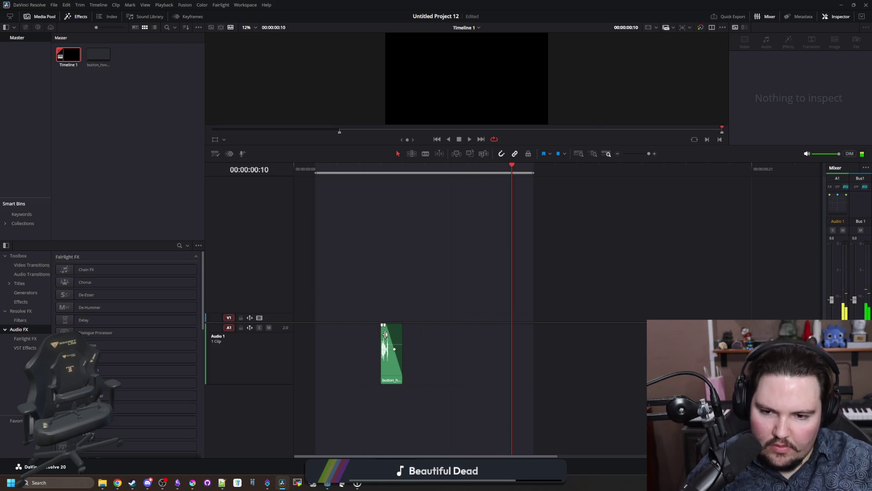
pyautogui.press('space')
pyautogui.hotkey('ctrl', 'z')
pyautogui.moveTo(382, 325)
pyautogui.mouseDown()
pyautogui.moveTo(400, 325)
pyautogui.moveTo(359, 331)
pyautogui.mouseUp()
pyautogui.press('space')
pyautogui.press('space')
# - Save the project and switch to the Terraria wiki sound effects page
pyautogui.rightClick(387, 330)
pyautogui.click(378, 302)
pyautogui.hotkey('ctrl', 's')
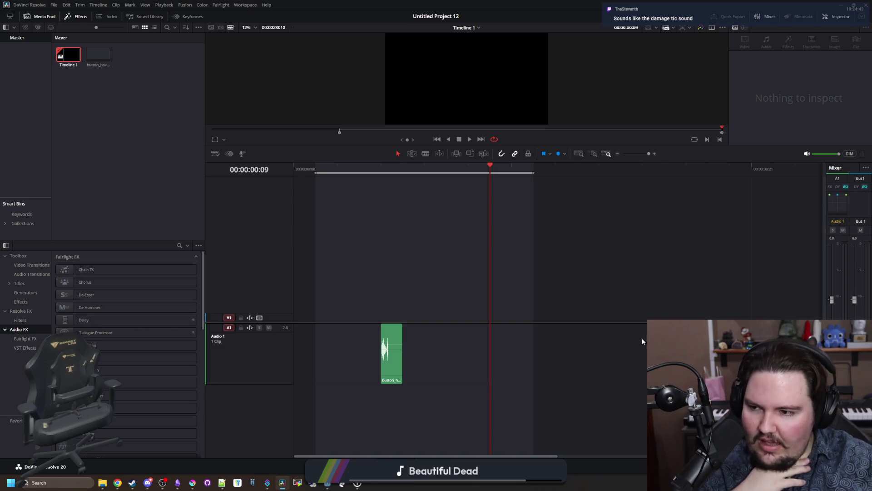
pyautogui.hotkey('alt', 'Tab')
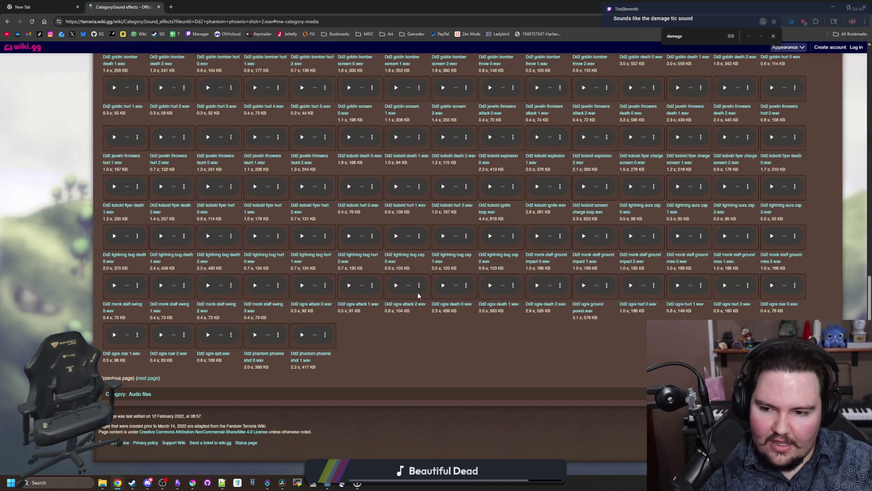
# - Page forward through the Sound effects category to NPC Killed and the last page, typing 'health'
pyautogui.click(148, 379)
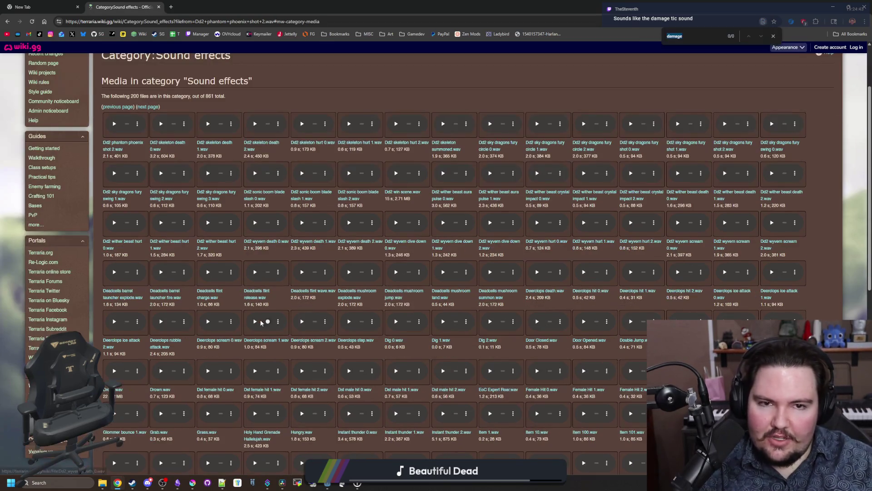
pyautogui.scroll(-15, 261, 323)
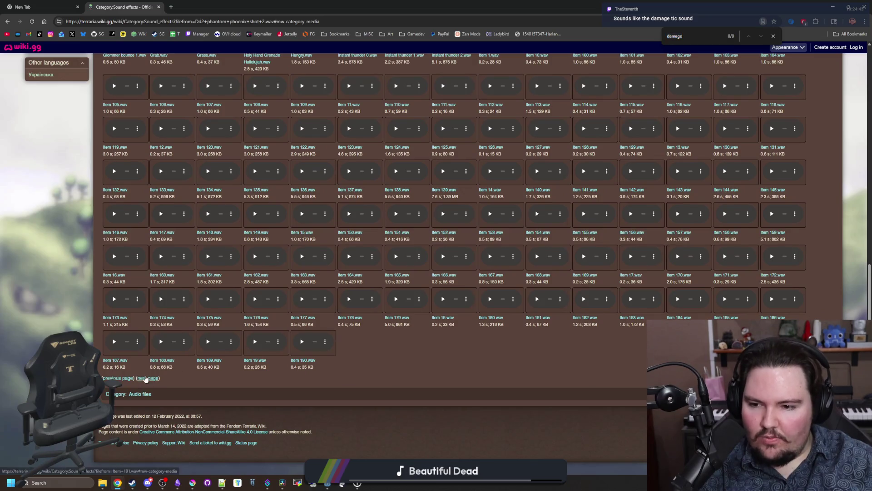
pyautogui.click(146, 383)
pyautogui.scroll(-6, 145, 378)
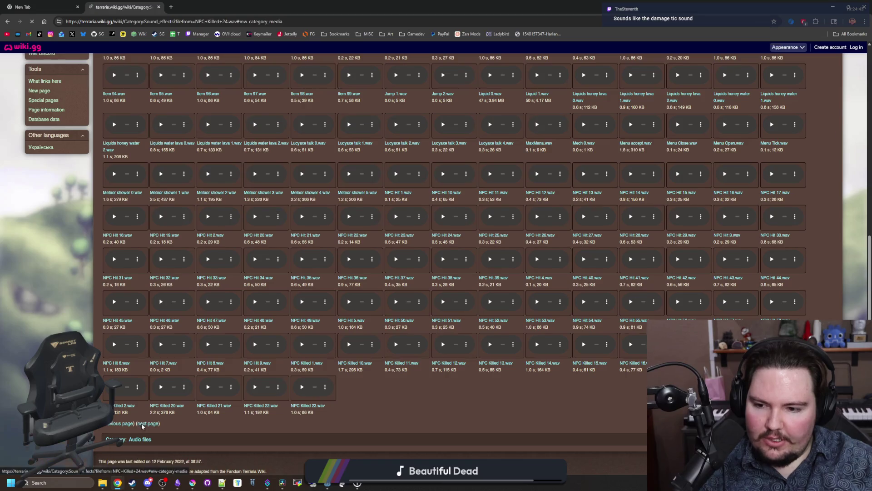
pyautogui.click(143, 427)
pyautogui.scroll(-8, 146, 422)
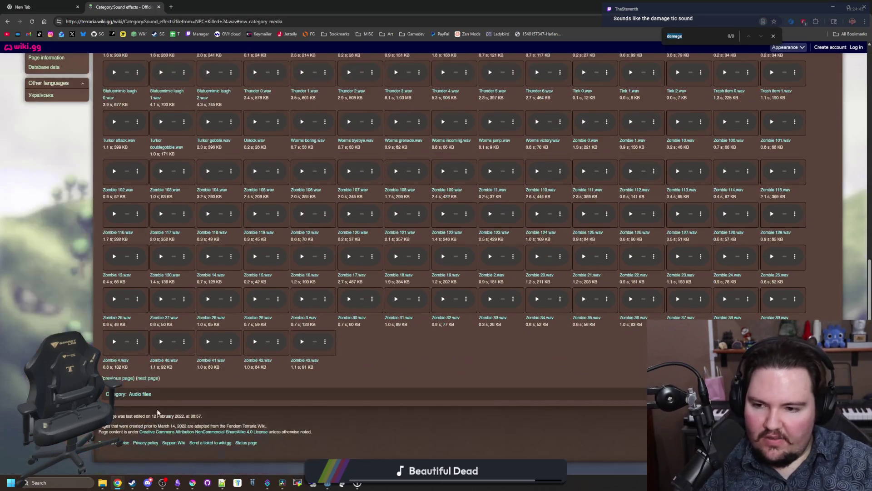
pyautogui.click(150, 379)
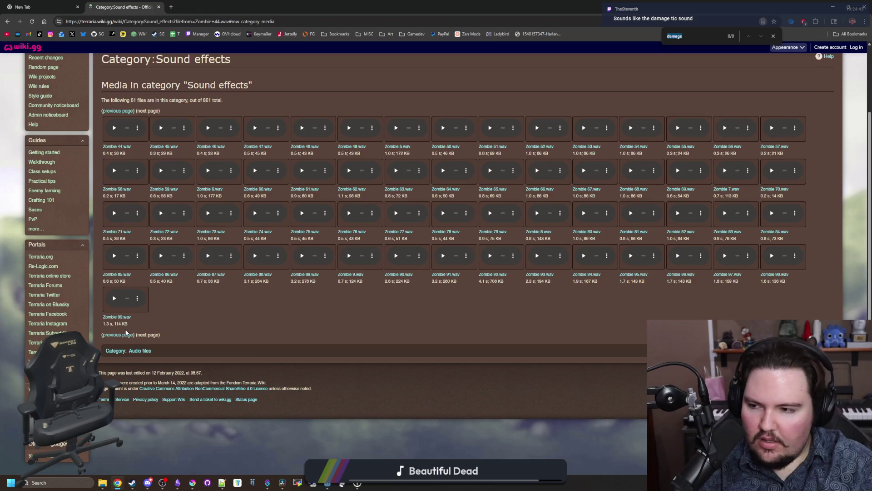
pyautogui.write('health')
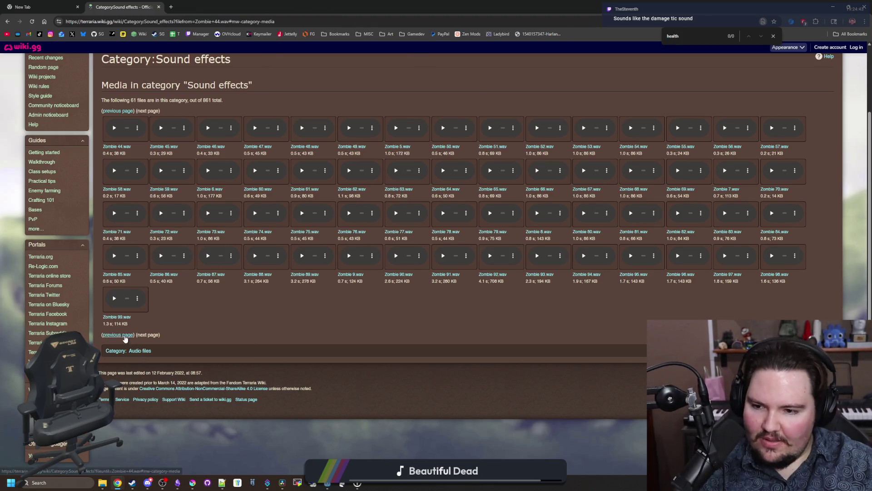
# - Page back to the first Sound effects page, then advance to the second page
pyautogui.click(119, 335)
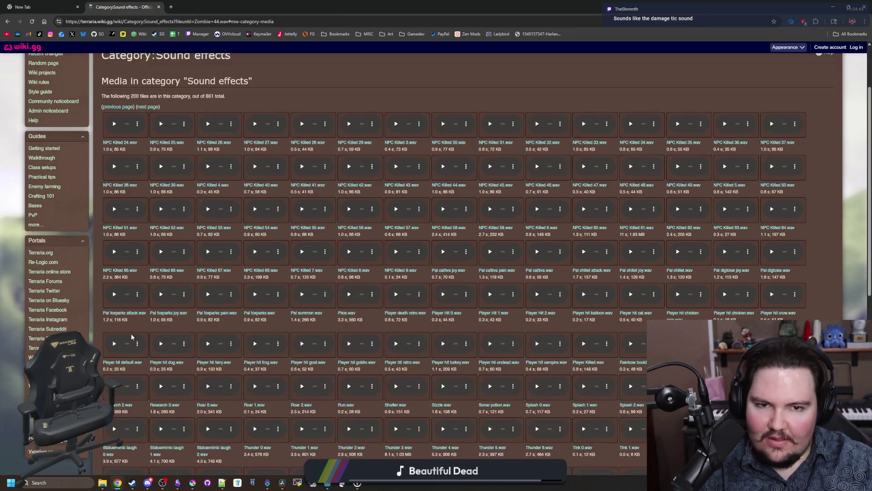
pyautogui.scroll(-10, 132, 336)
pyautogui.click(126, 379)
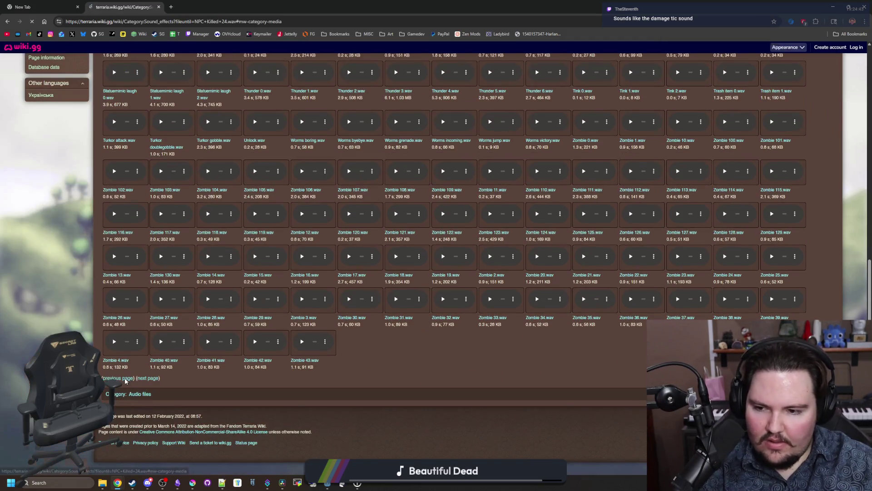
pyautogui.scroll(-10, 126, 379)
pyautogui.click(126, 379)
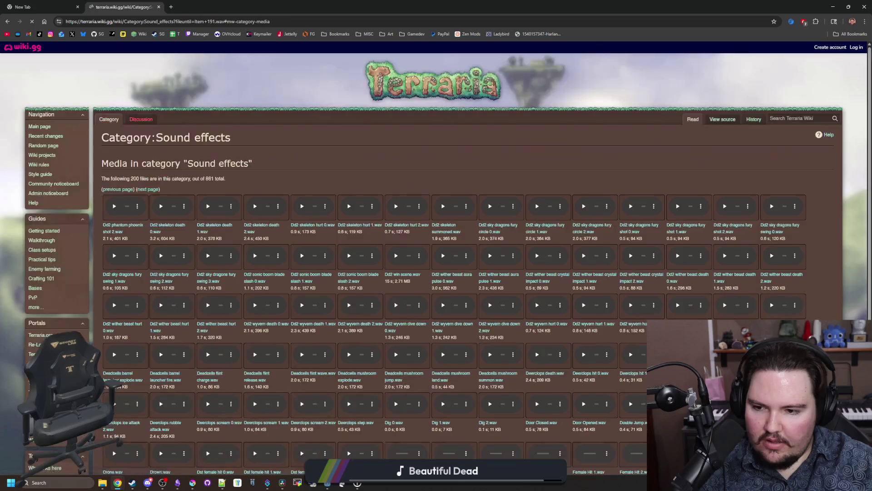
pyautogui.scroll(-10, 126, 379)
pyautogui.click(125, 379)
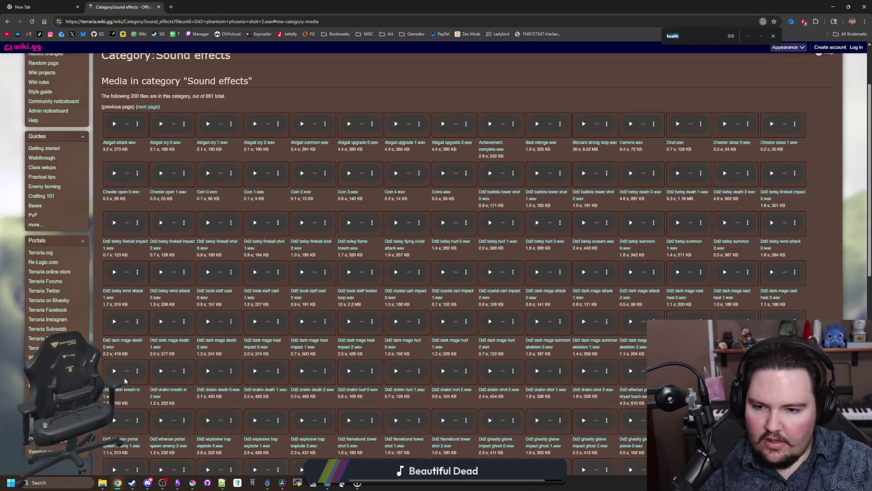
pyautogui.scroll(-10, 125, 381)
pyautogui.click(150, 377)
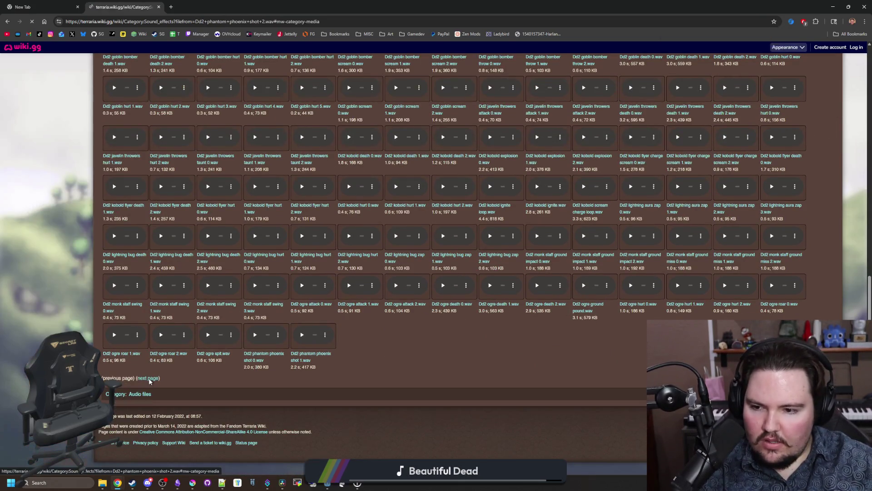
pyautogui.scroll(-10, 150, 381)
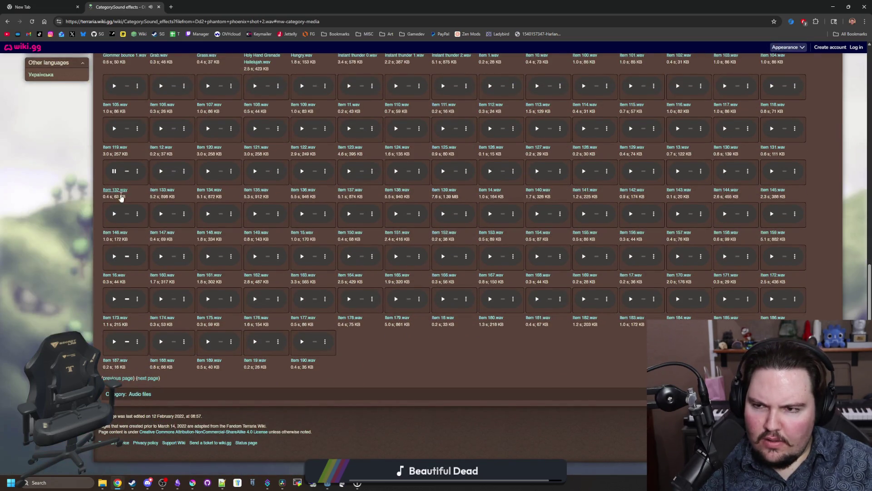
pyautogui.scroll(3, 120, 195)
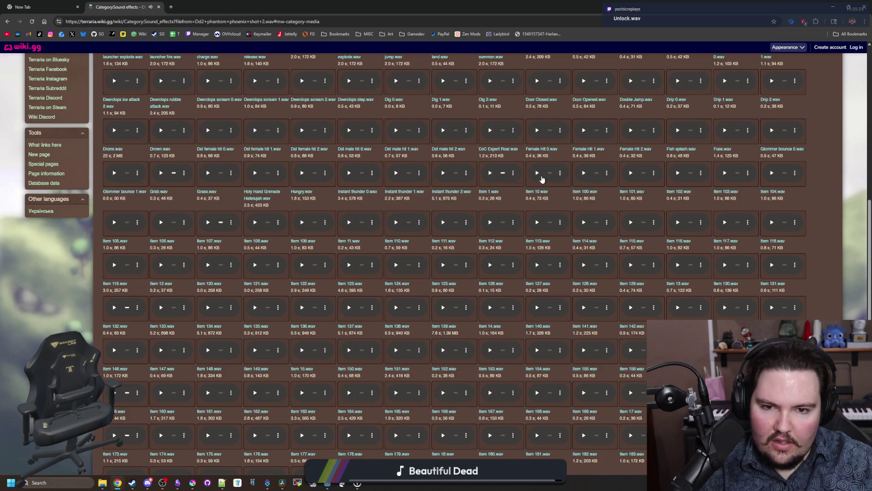
# - Preview one of the listed sound effects, then search the previous page for 'unlock'
pyautogui.click(584, 173)
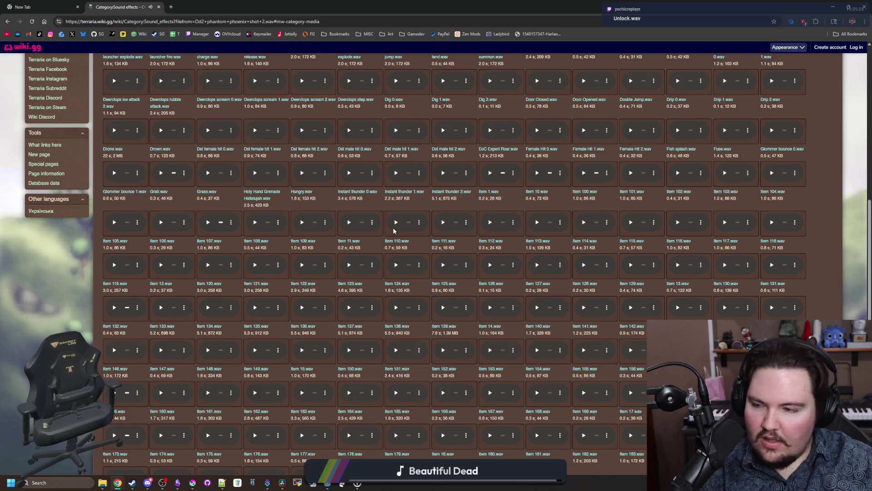
pyautogui.scroll(4, 360, 197)
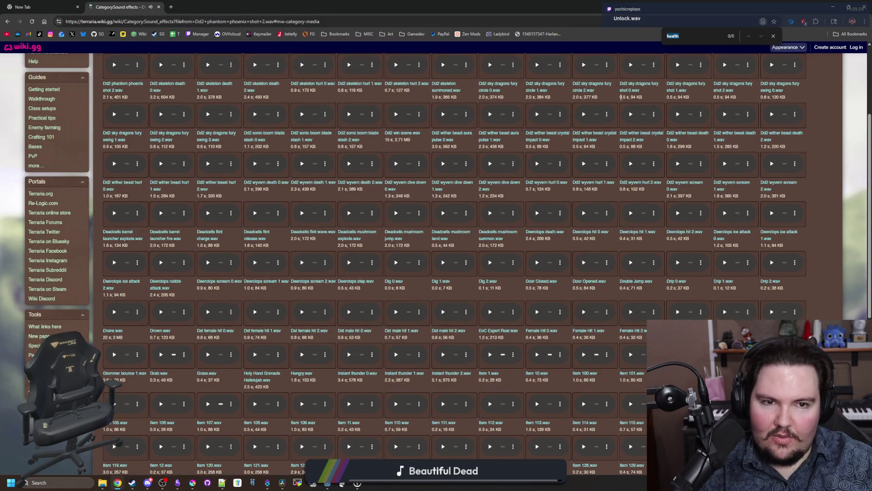
pyautogui.hotkey('ctrl', 'f')
pyautogui.scroll(-7, 614, 125)
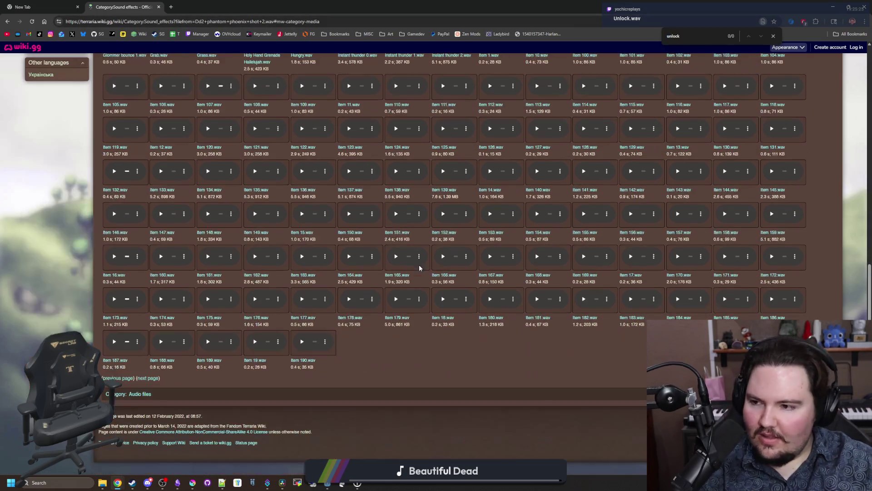
pyautogui.click(129, 378)
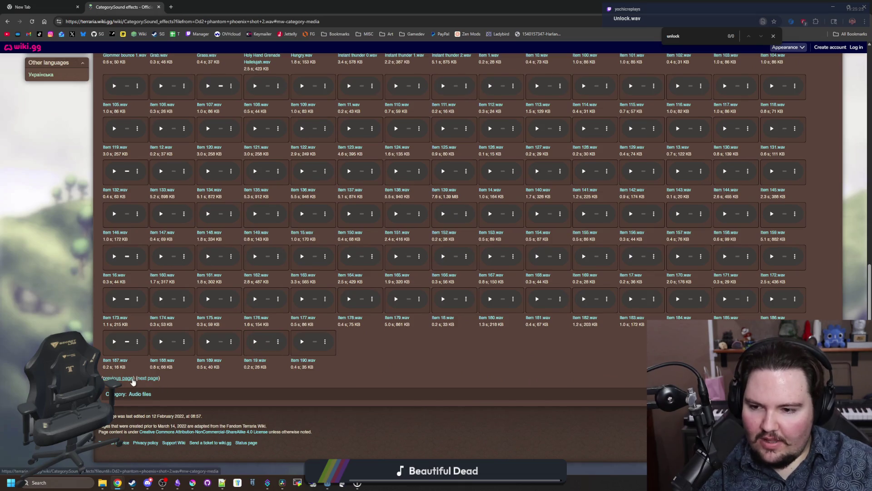
pyautogui.scroll(-10, 212, 347)
pyautogui.hotkey('ctrl', 'f')
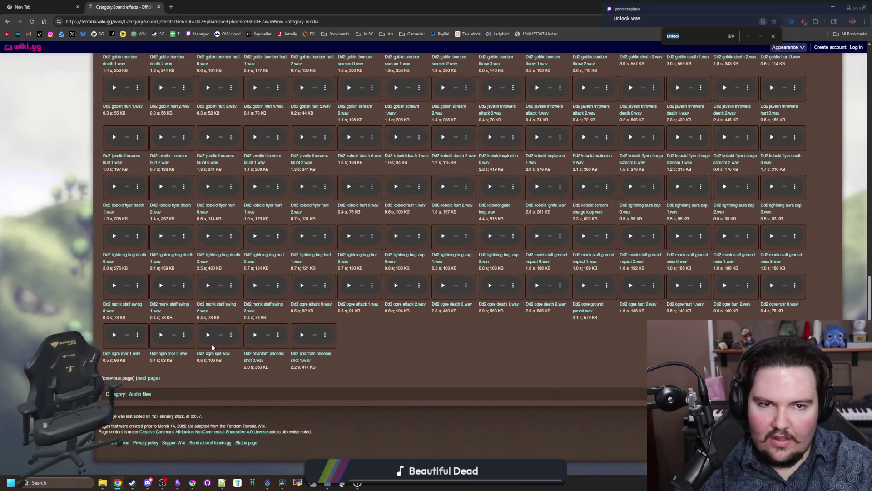
# - Advance pages searching for 'unlock' until Unlock.wav is found, play it, and return to Resolve
pyautogui.click(152, 379)
pyautogui.scroll(-10, 151, 381)
pyautogui.click(151, 379)
pyautogui.scroll(-5, 151, 381)
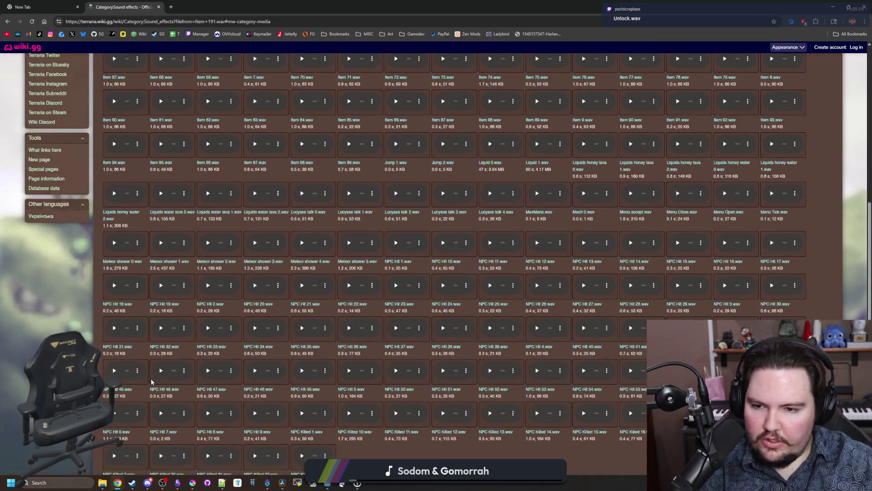
pyautogui.hotkey('ctrl', 'f')
pyautogui.scroll(-5, 151, 382)
pyautogui.click(151, 378)
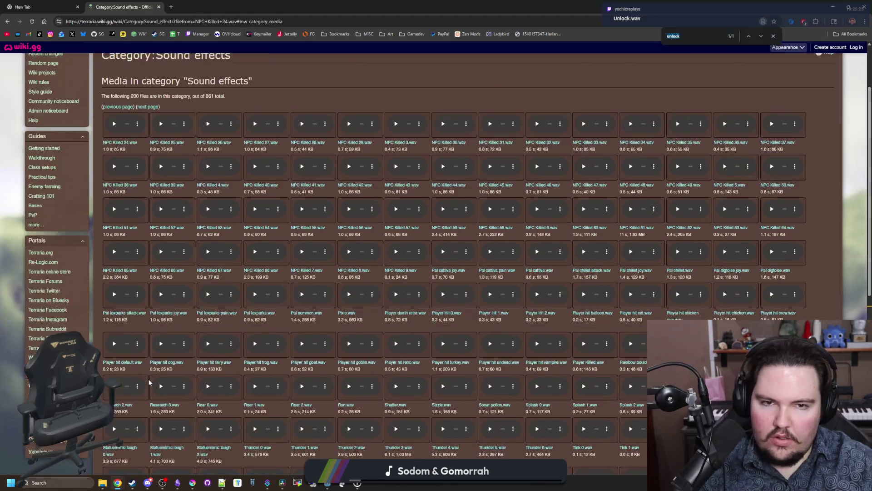
pyautogui.hotkey('ctrl', 'f')
pyautogui.click(256, 256)
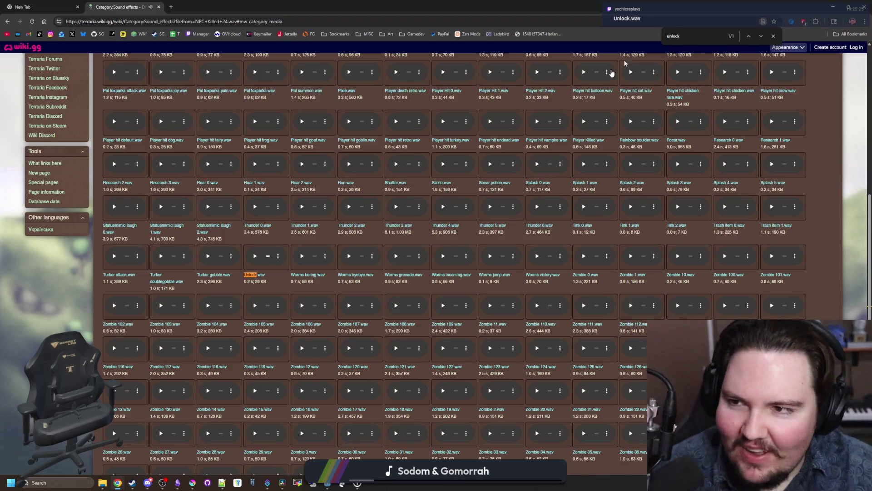
pyautogui.hotkey('alt', 'Tab')
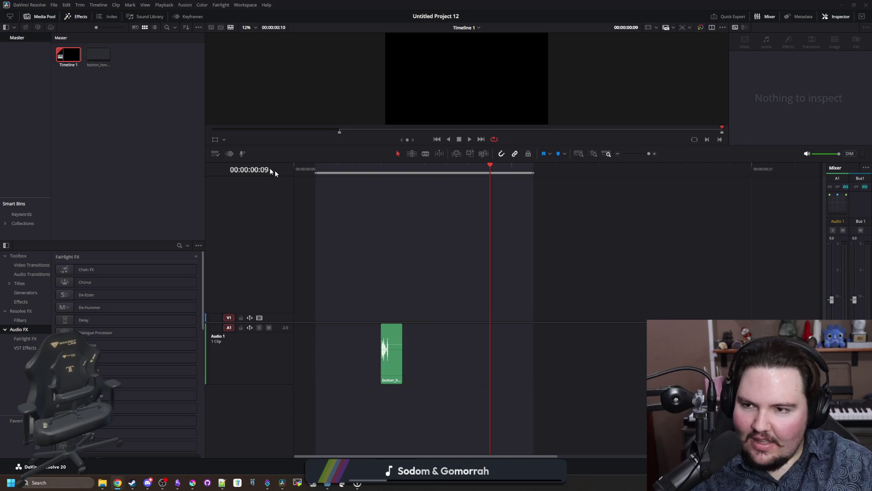
# - Inspect Timeline 1's settings, toggling project settings off and back on, and close without changes
pyautogui.click(56, 5)
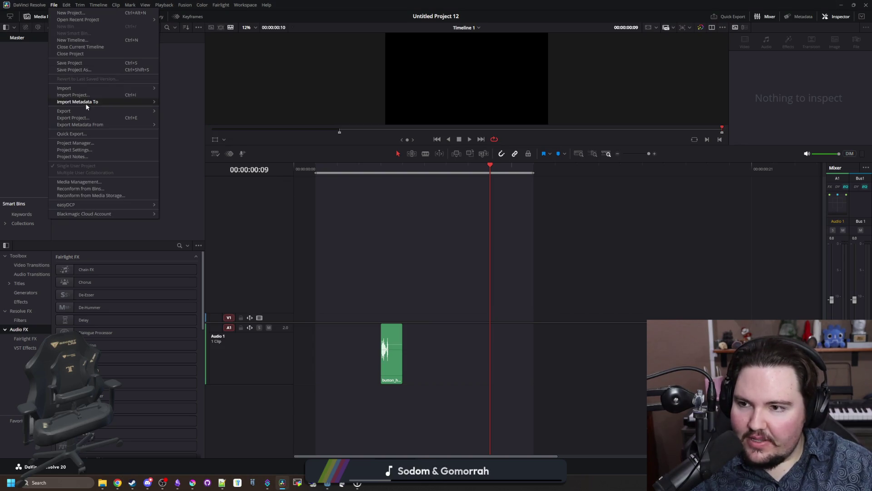
pyautogui.click(15, 89)
pyautogui.click(62, 54)
pyautogui.rightClick(65, 51)
pyautogui.press('Escape')
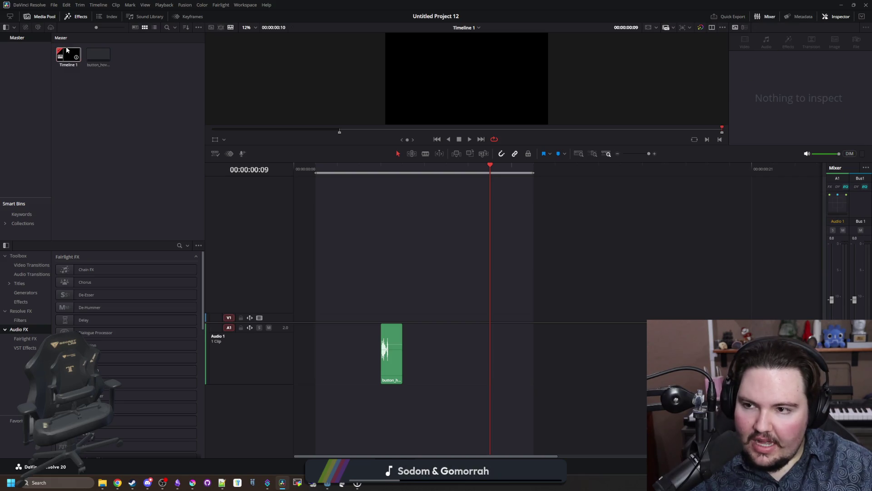
pyautogui.click(66, 50)
pyautogui.rightClick(79, 58)
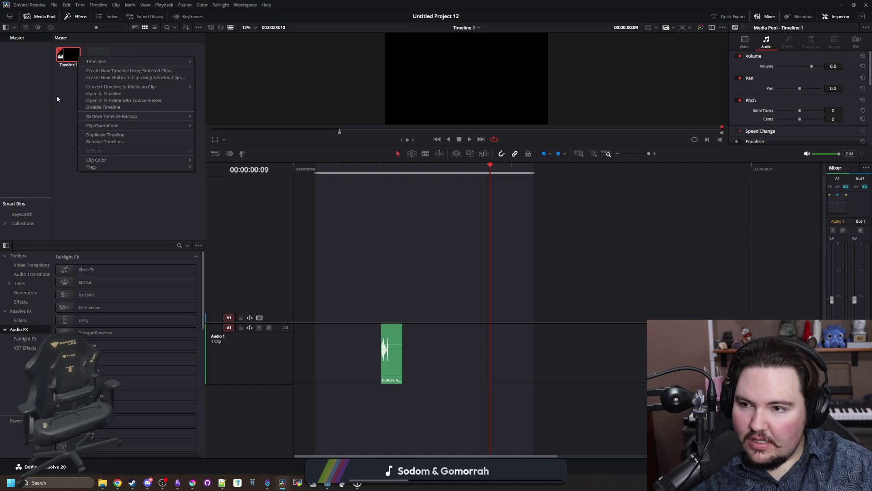
pyautogui.moveTo(93, 62)
pyautogui.click(249, 62)
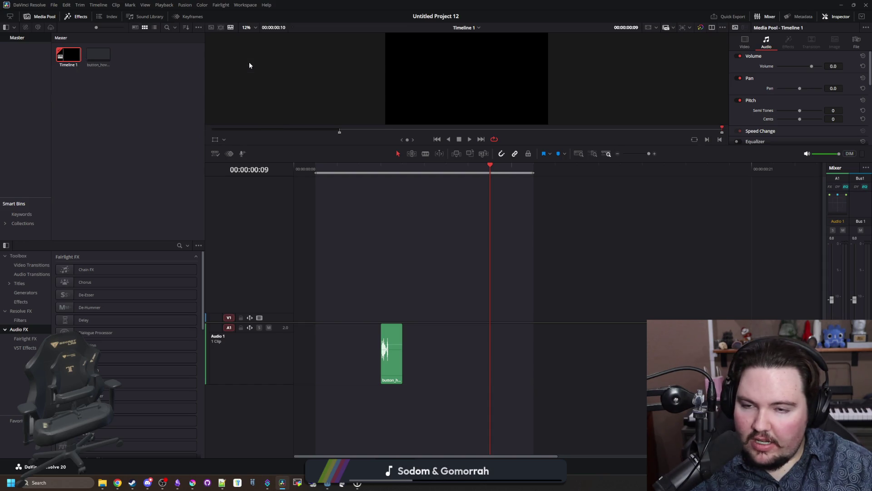
pyautogui.click(359, 304)
pyautogui.click(358, 304)
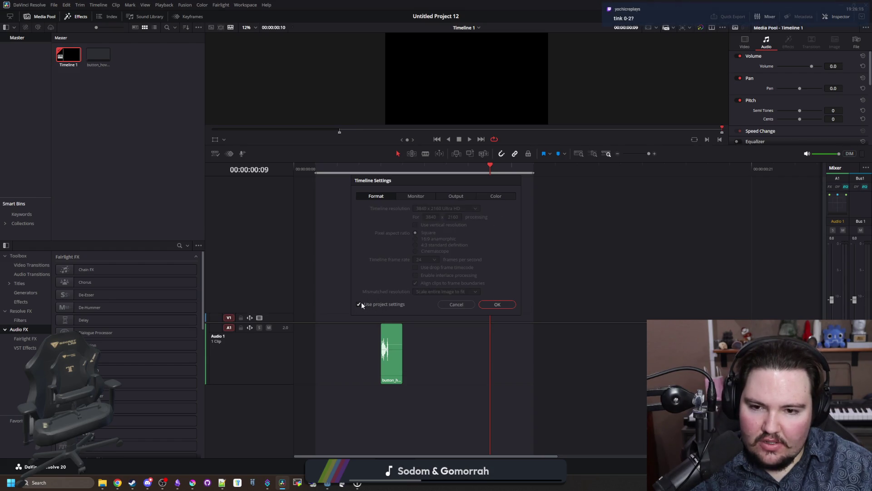
pyautogui.click(491, 303)
# - Create a new empty timeline with its own 60 fps frame rate and select Timeline 2
pyautogui.rightClick(175, 114)
pyautogui.moveTo(223, 115)
pyautogui.click(308, 116)
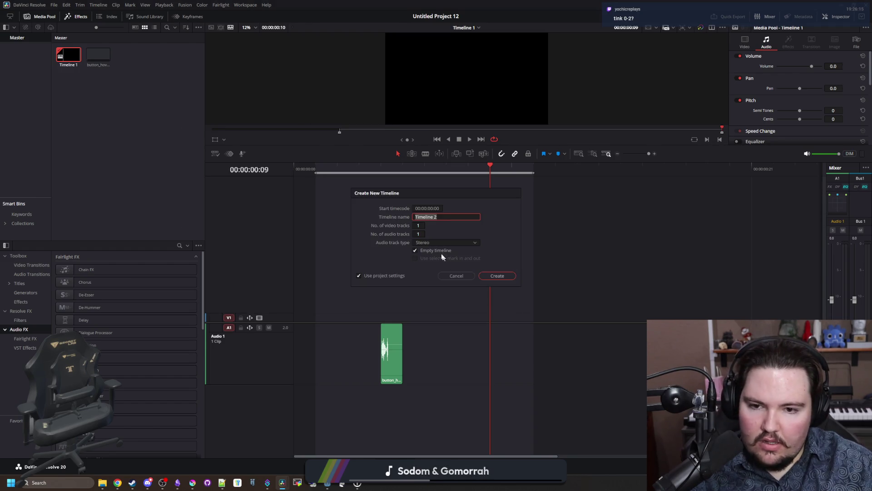
pyautogui.click(387, 276)
pyautogui.click(410, 209)
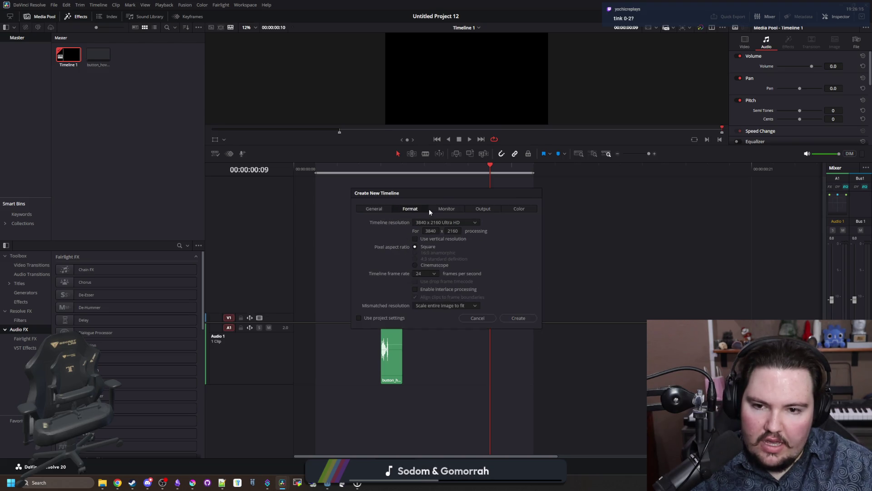
pyautogui.click(437, 274)
pyautogui.click(424, 351)
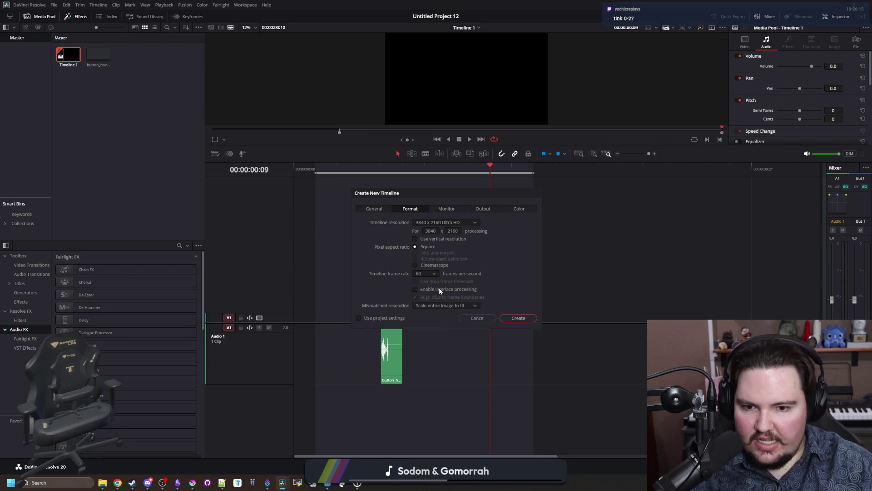
pyautogui.click(515, 318)
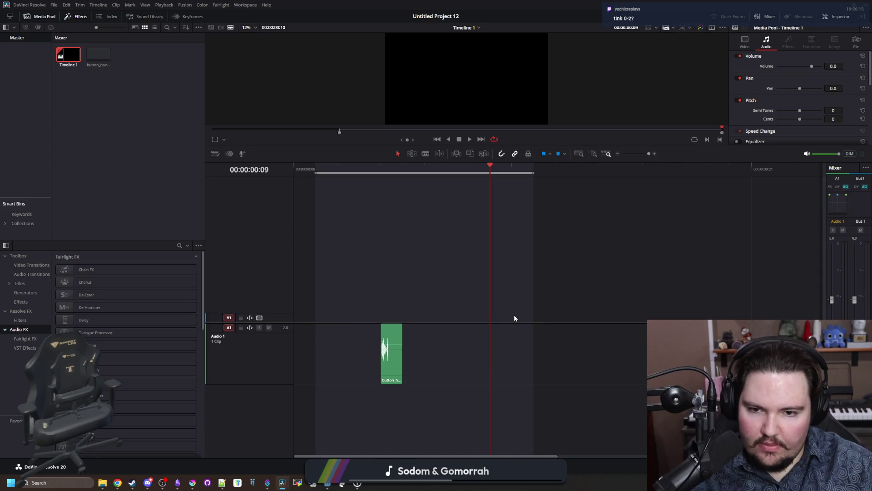
pyautogui.click(75, 57)
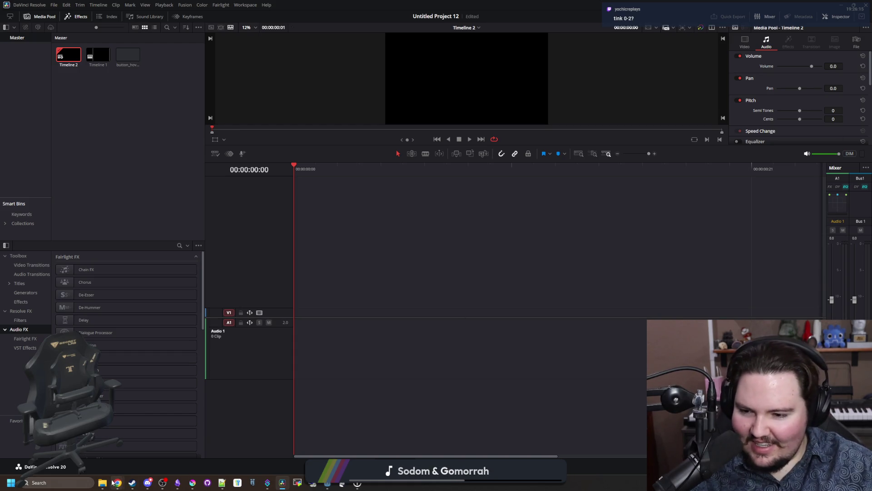
# - Place button_hover.wav on track A1, play it, add a short fade-out, and move it slightly later
pyautogui.moveTo(652, 219)
pyautogui.mouseDown()
pyautogui.moveTo(342, 266)
pyautogui.moveTo(308, 339)
pyautogui.mouseUp()
pyautogui.press('space')
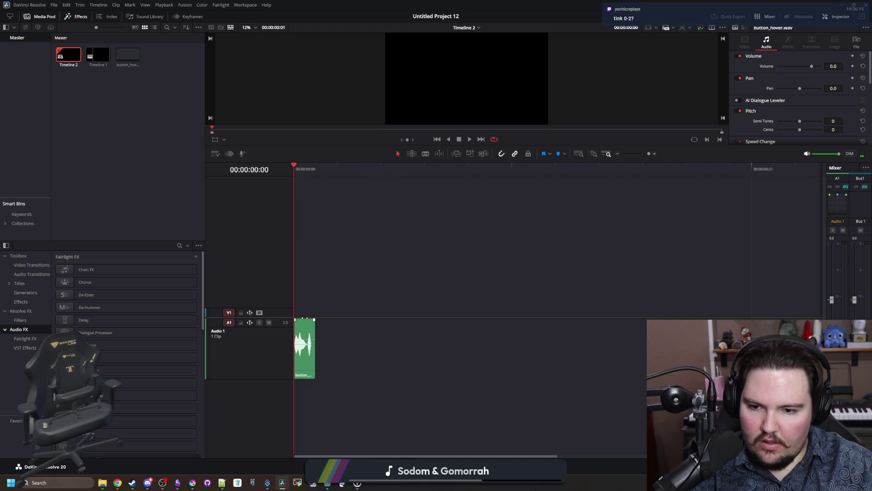
pyautogui.moveTo(314, 319); pyautogui.dragTo(304, 321)
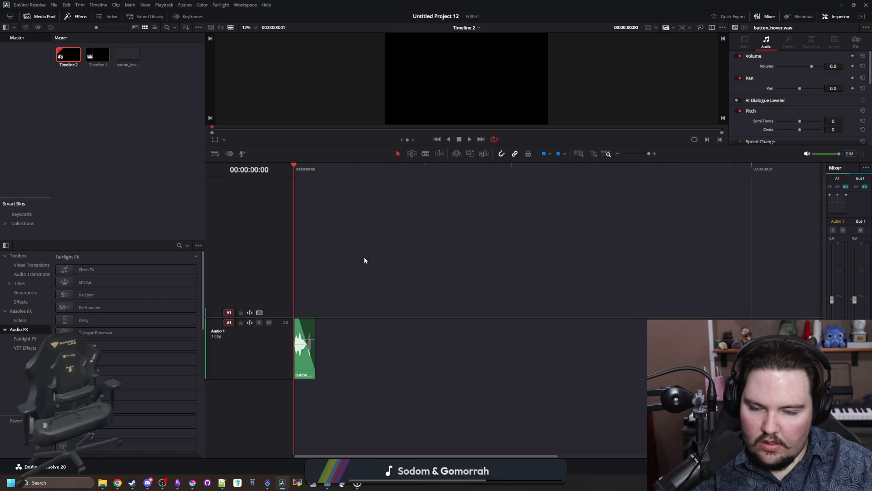
pyautogui.moveTo(308, 339); pyautogui.dragTo(372, 340)
# - Mark an in/out range around the hover clip on the ruler and loop-play it
pyautogui.rightClick(331, 177)
pyautogui.click(348, 184)
pyautogui.click(447, 169)
pyautogui.rightClick(456, 167)
pyautogui.click(473, 185)
pyautogui.click(320, 169)
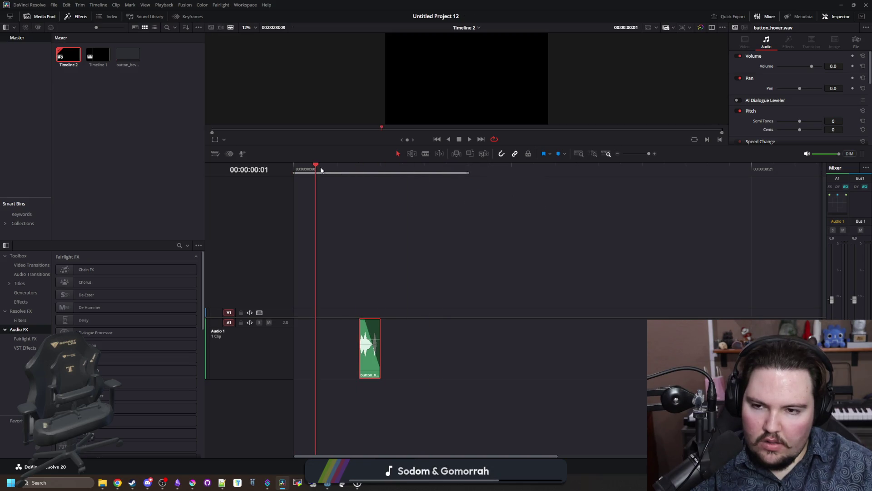
pyautogui.press('space')
pyautogui.press('space')
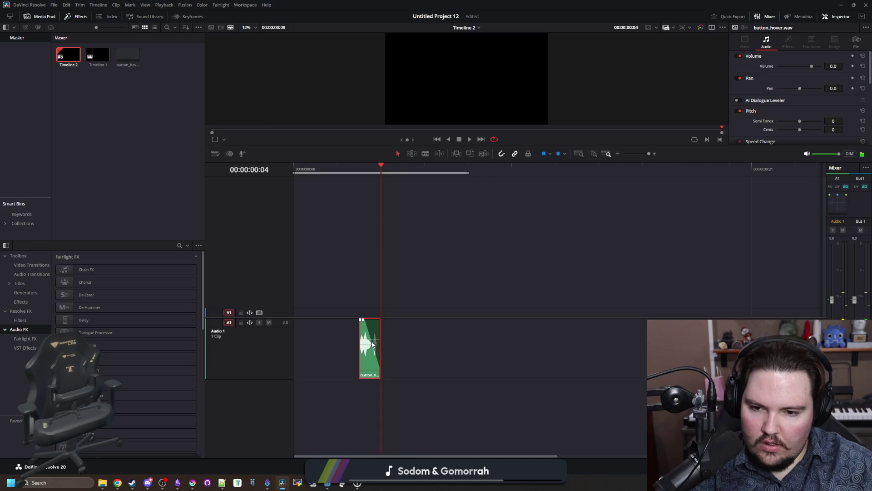
pyautogui.keyDown('ctrl'); pyautogui.click(370, 347); pyautogui.keyUp('ctrl')
pyautogui.press('space')
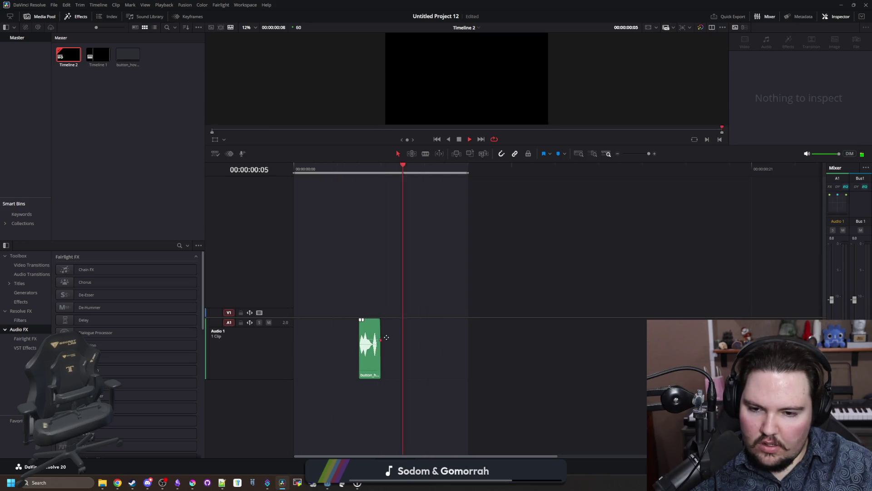
# - Fade the clip out toward its end, try a fade-in, and undo it
pyautogui.moveTo(381, 327)
pyautogui.mouseDown()
pyautogui.moveTo(354, 319)
pyautogui.moveTo(379, 319)
pyautogui.mouseUp()
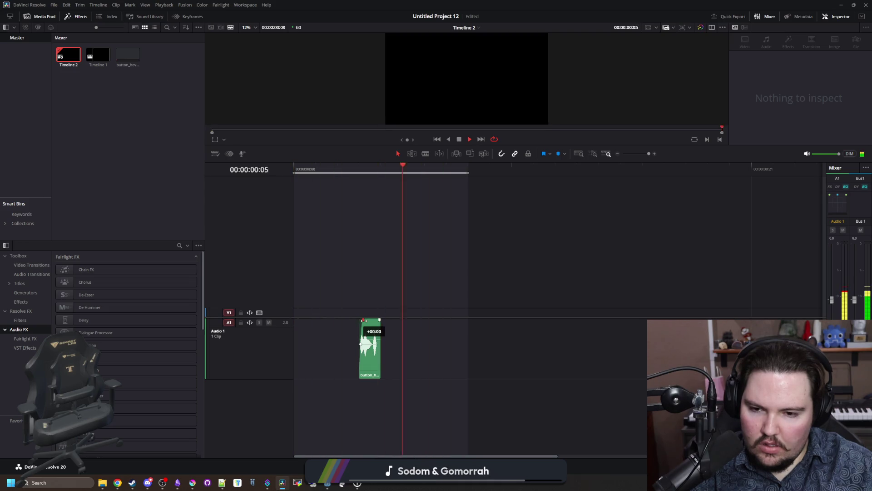
pyautogui.moveTo(365, 320); pyautogui.dragTo(377, 323)
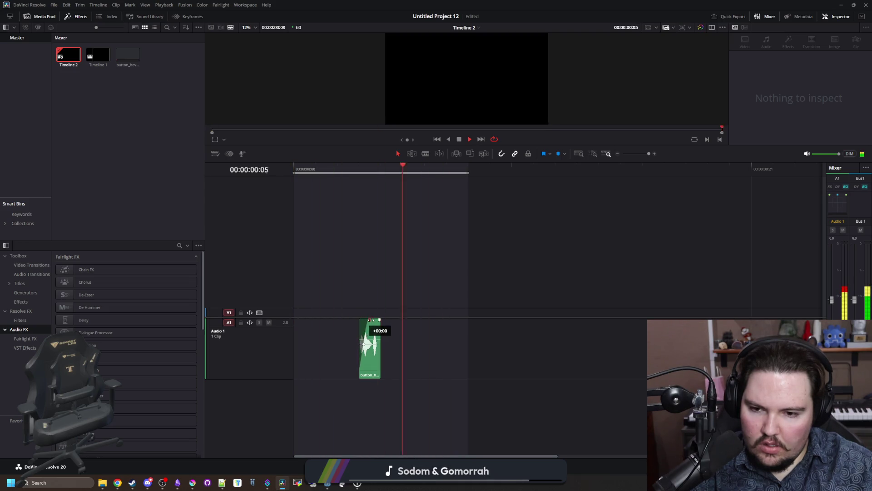
pyautogui.press('space')
pyautogui.hotkey('ctrl', 'z')
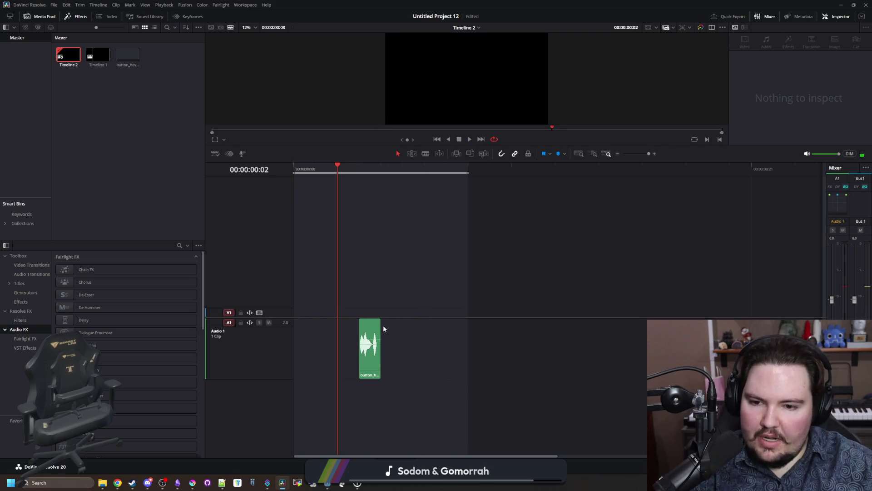
# - Apply the Fairlight EQ effect to the hover clip and close the EQ window
pyautogui.click(378, 318)
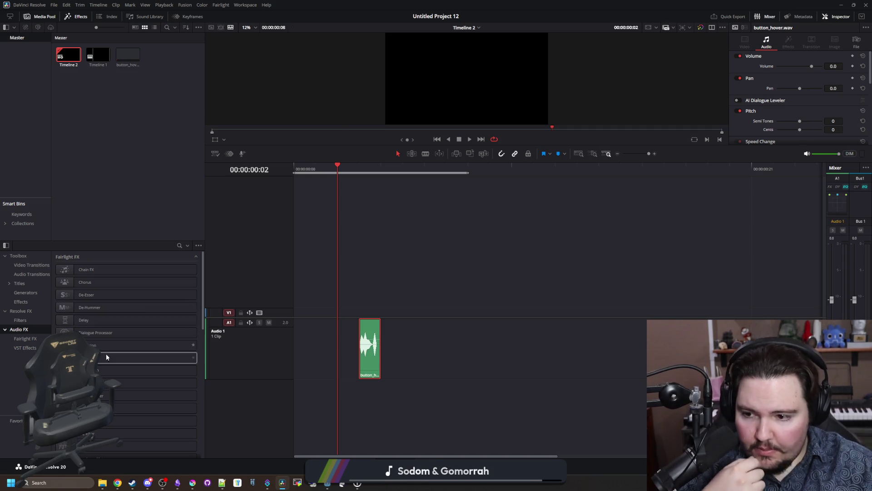
pyautogui.moveTo(103, 370); pyautogui.dragTo(371, 348)
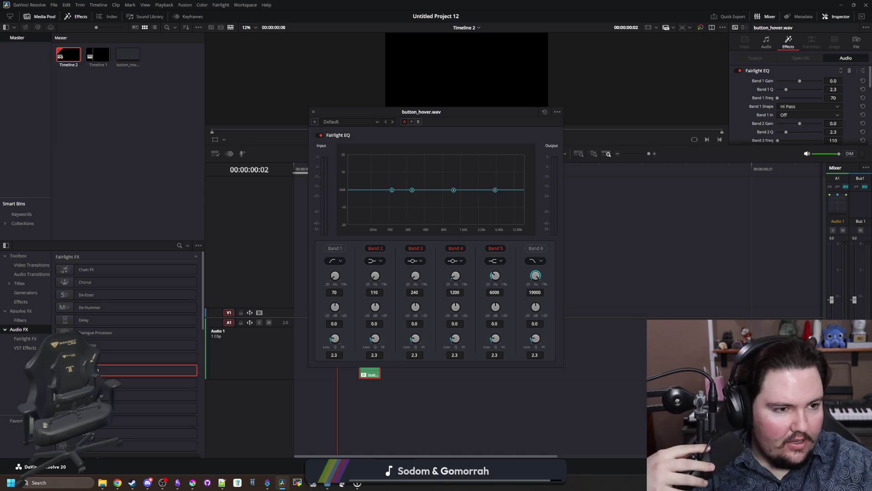
pyautogui.click(313, 111)
pyautogui.hotkey('alt', 'Tab')
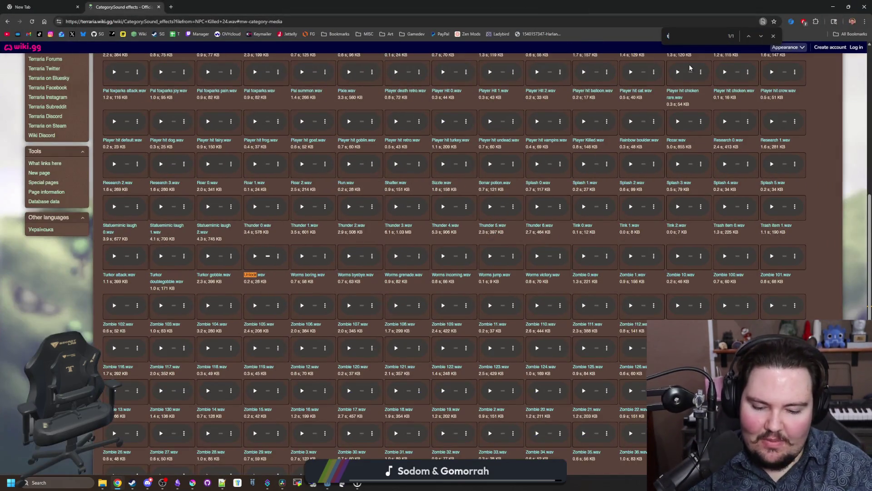
# - Preview Tink 0.wav and Tink 2.wav on the Sound effects page
pyautogui.click(584, 207)
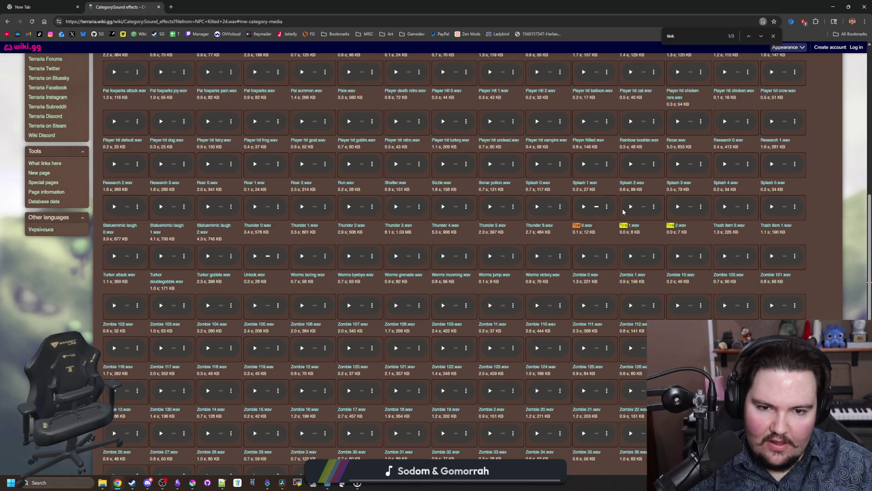
pyautogui.click(678, 207)
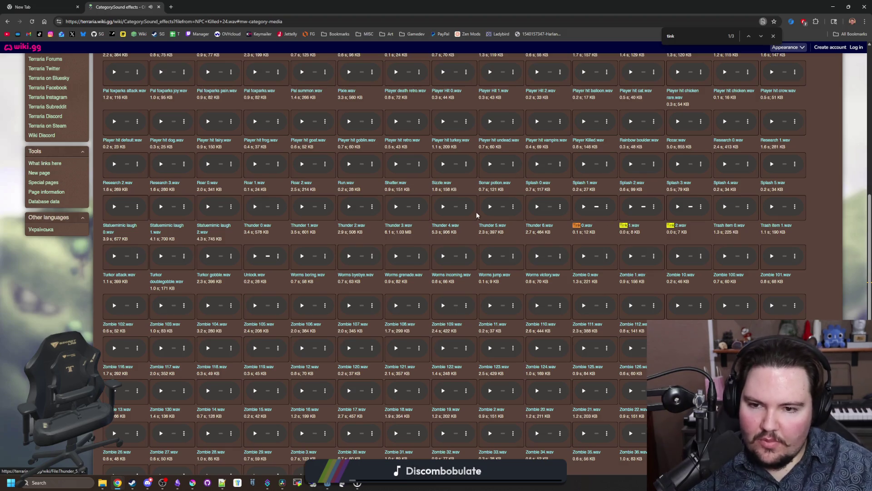
pyautogui.scroll(2, 387, 203)
pyautogui.scroll(1, 414, 154)
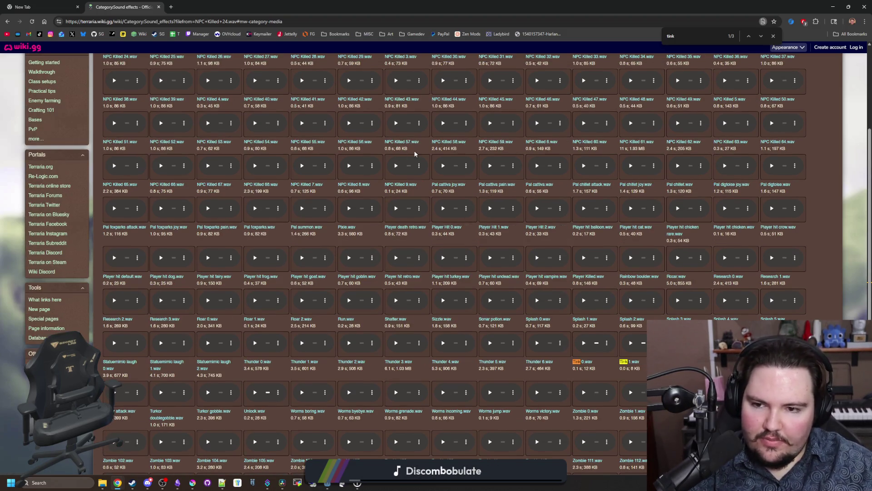
pyautogui.scroll(3, 268, 268)
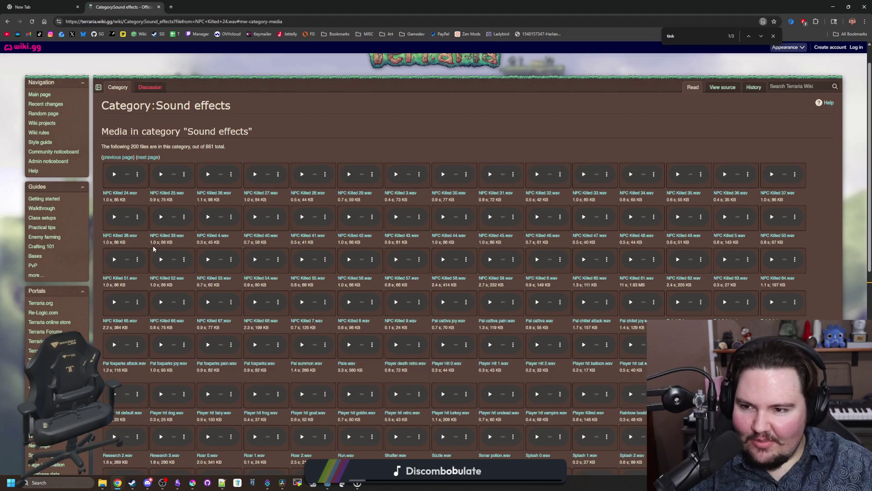
pyautogui.scroll(-9, 153, 248)
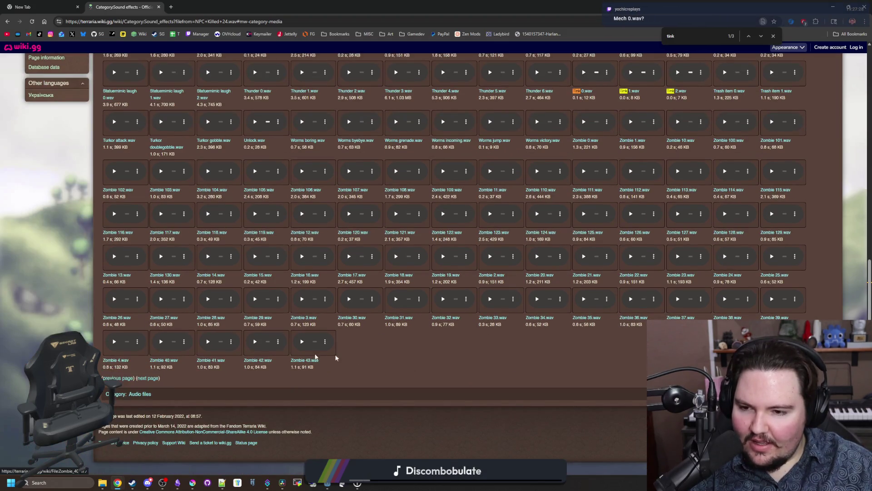
# - Search for 'mech', page forward then back twice to the Item 191 page, and preview Mech 0.wav
pyautogui.write('mech')
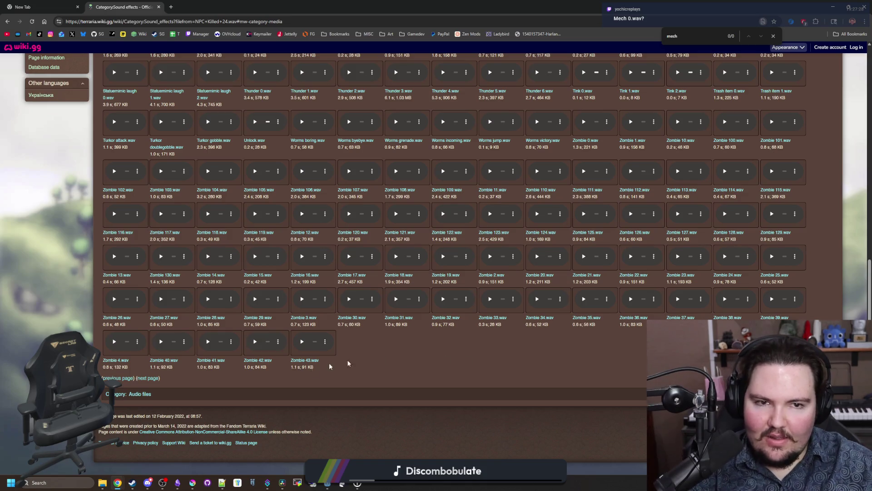
pyautogui.click(150, 378)
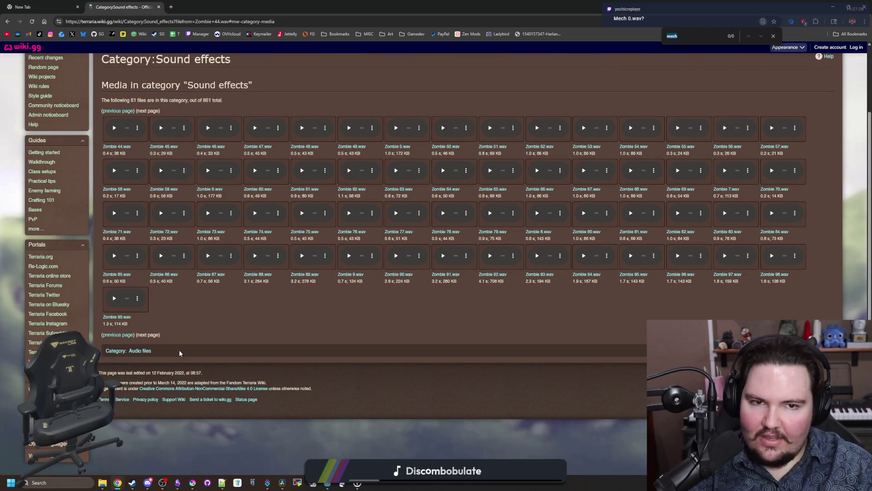
pyautogui.click(119, 335)
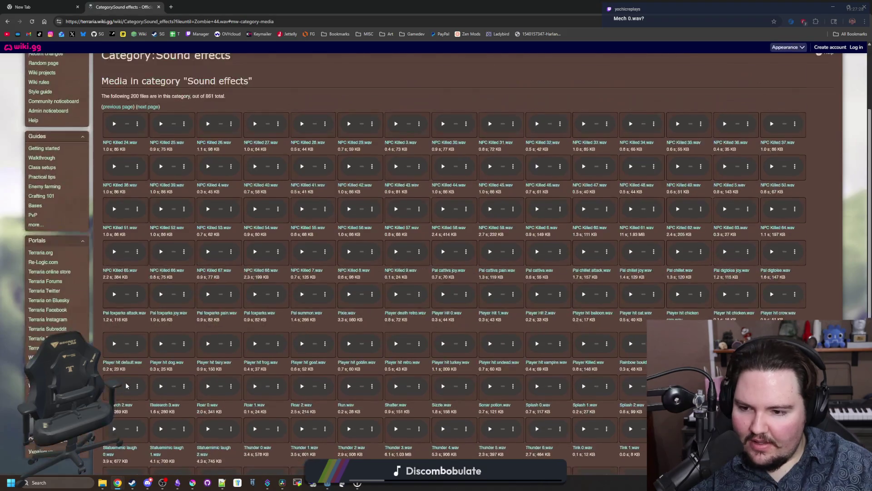
pyautogui.scroll(-8, 123, 381)
pyautogui.click(124, 379)
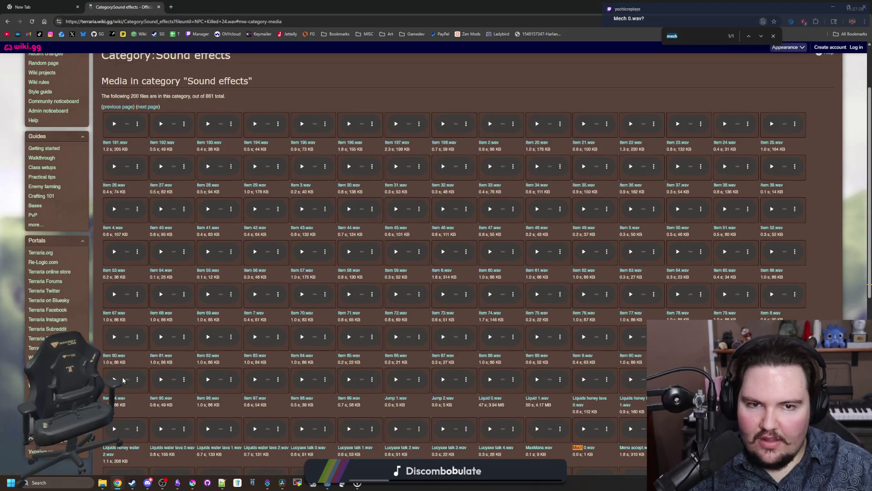
pyautogui.click(581, 431)
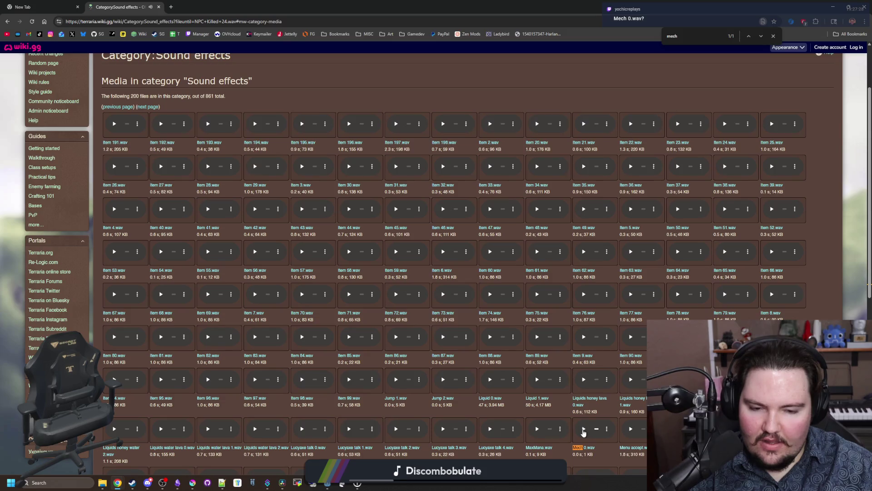
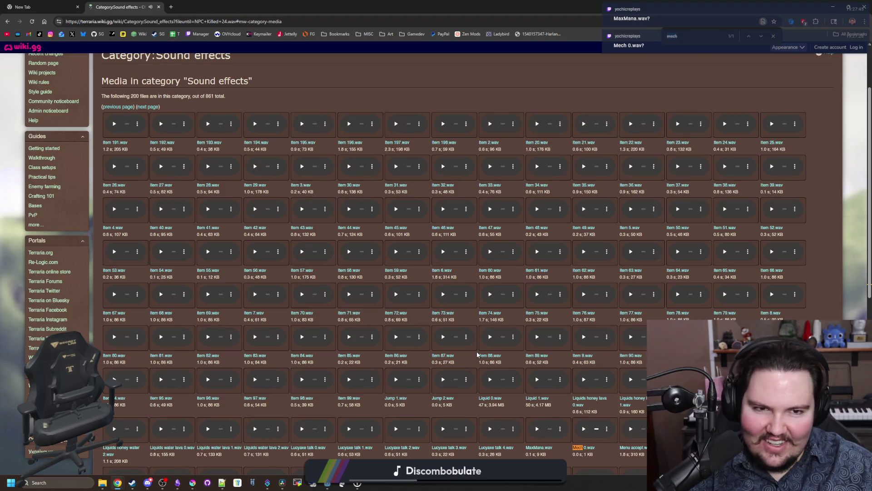
# - Preview the Jump 2, Jump 1, Item 86, Item 85 and Item 197 sound effects
pyautogui.write('maxMana')
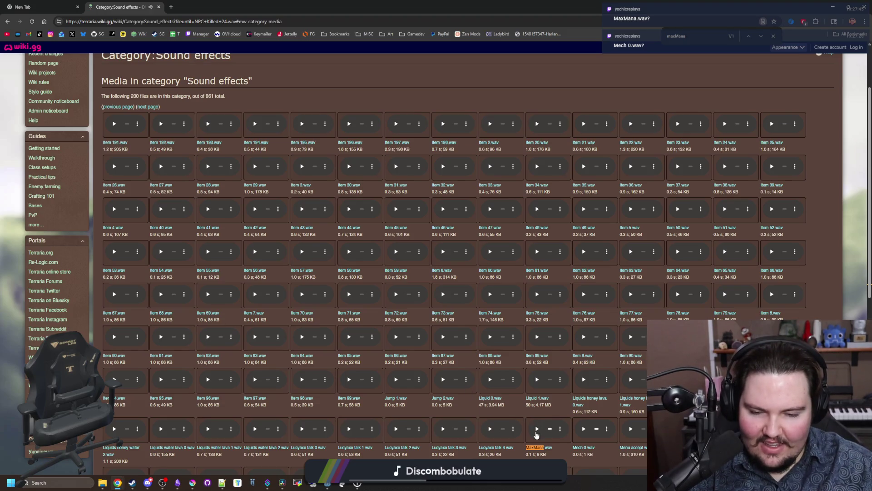
pyautogui.click(443, 379)
pyautogui.click(396, 380)
pyautogui.click(349, 337)
pyautogui.click(396, 337)
pyautogui.click(397, 128)
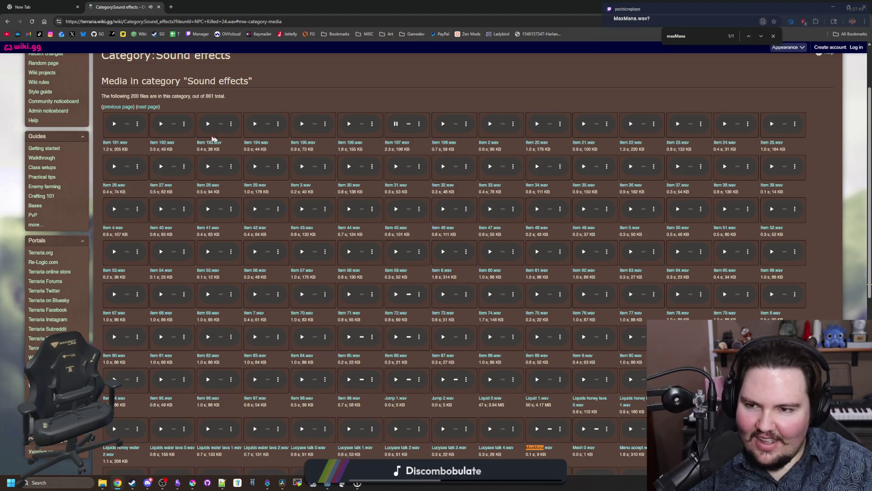
# - Search the page for 'npc' and page through the sound listings to the Item sounds page
pyautogui.scroll(-8, 290, 288)
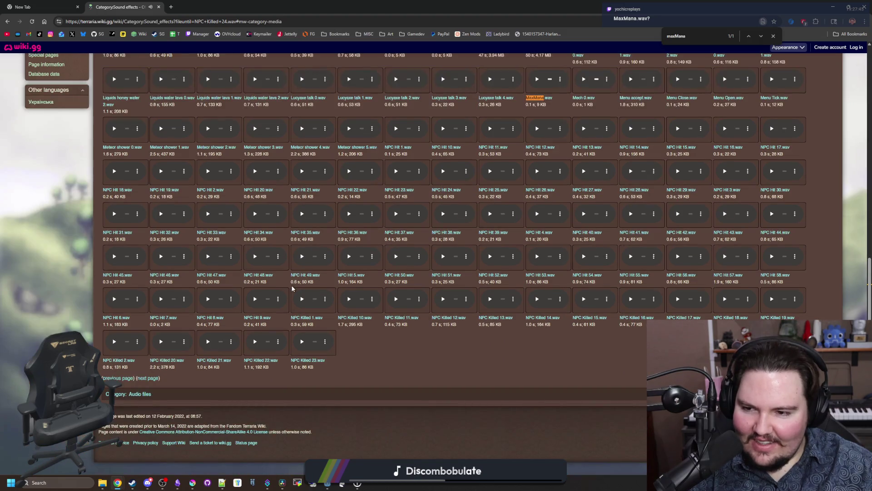
pyautogui.click(119, 378)
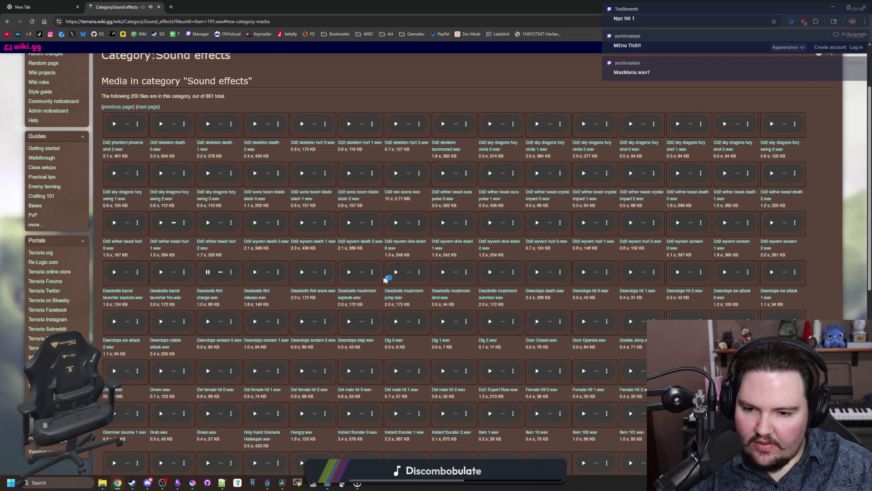
pyautogui.scroll(-4, 391, 280)
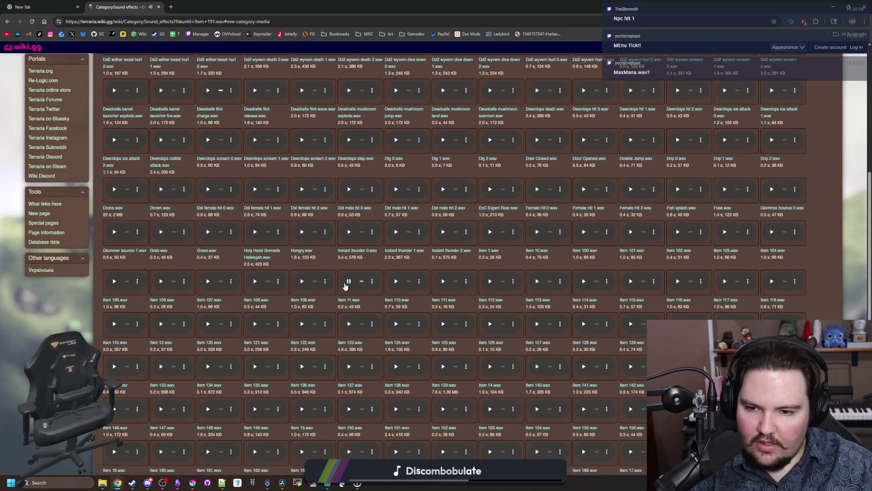
pyautogui.scroll(-2, 409, 321)
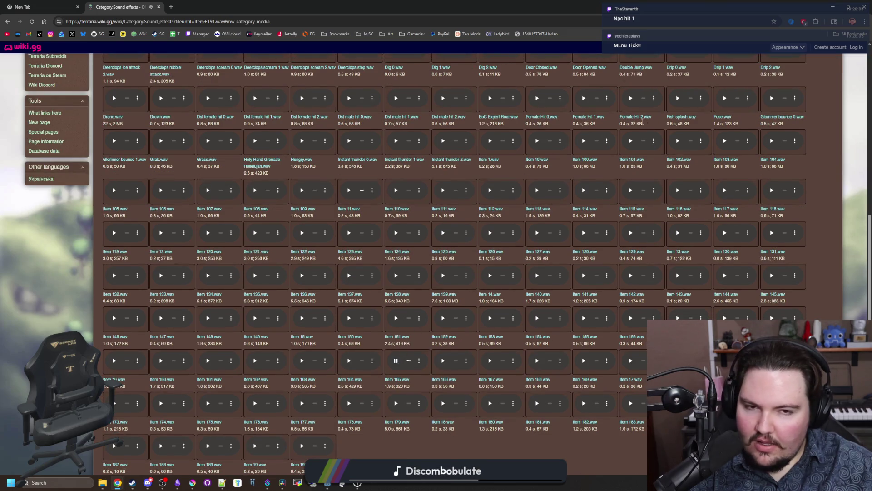
pyautogui.scroll(-3, 421, 290)
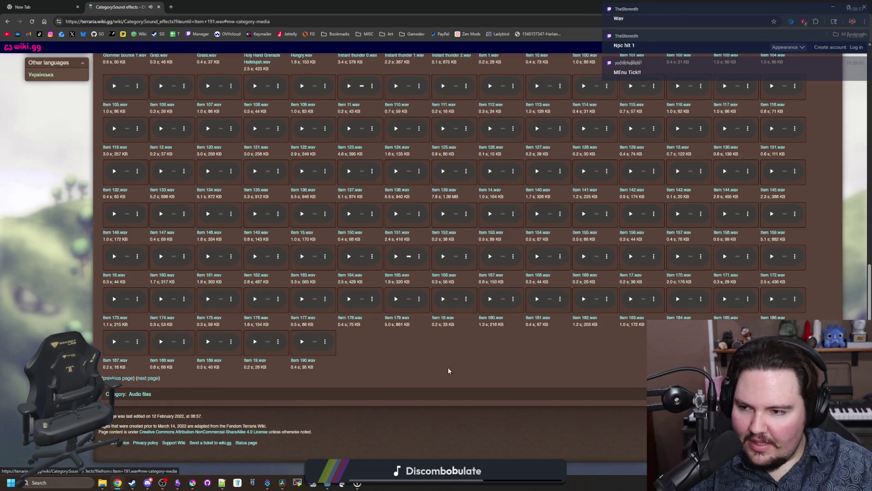
pyautogui.write('npc')
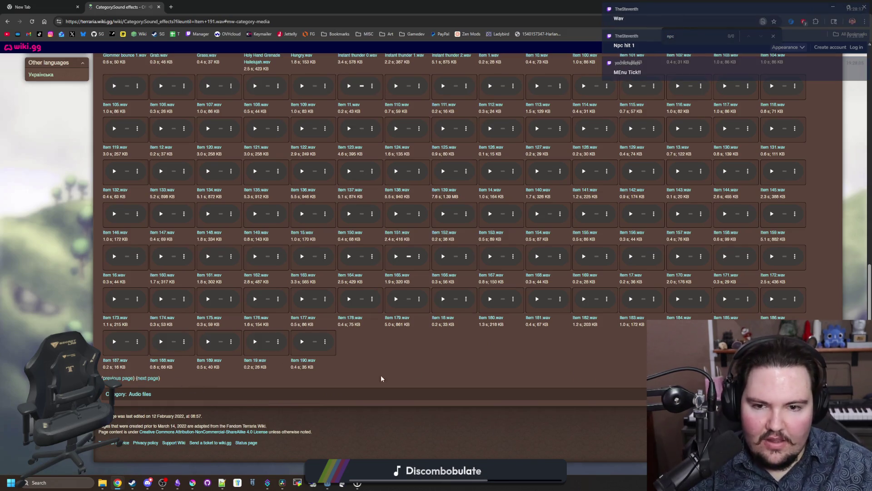
pyautogui.click(147, 378)
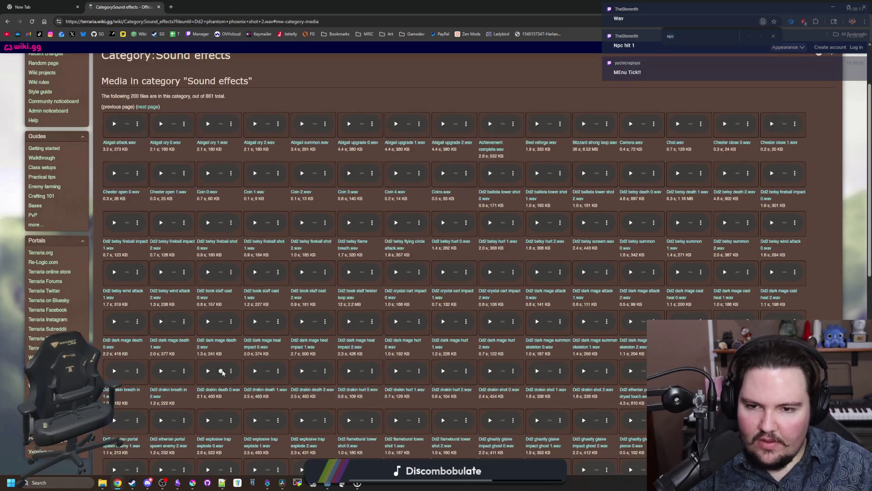
pyautogui.press('End')
pyautogui.click(146, 378)
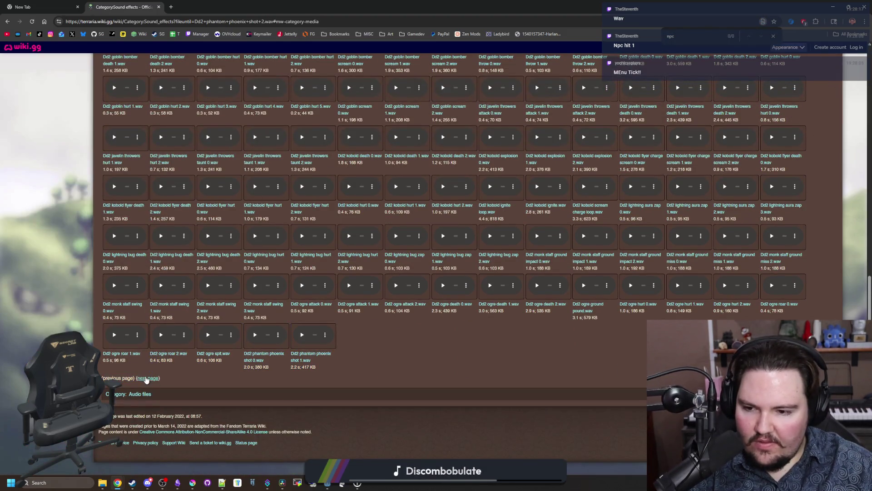
pyautogui.press('End')
pyautogui.click(147, 378)
# - Find the NPC Hit 1 sound effect and play it twice
pyautogui.hotkey('ctrl', 'f')
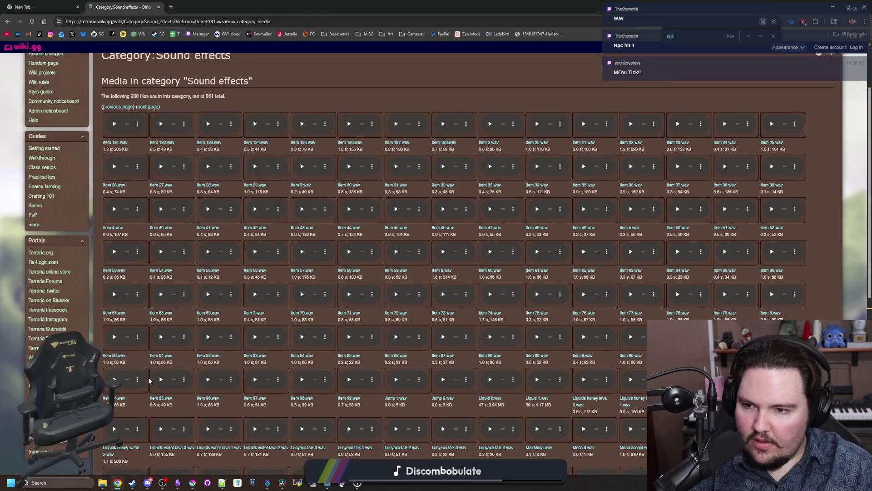
pyautogui.scroll(-7, 149, 381)
pyautogui.scroll(3, 341, 362)
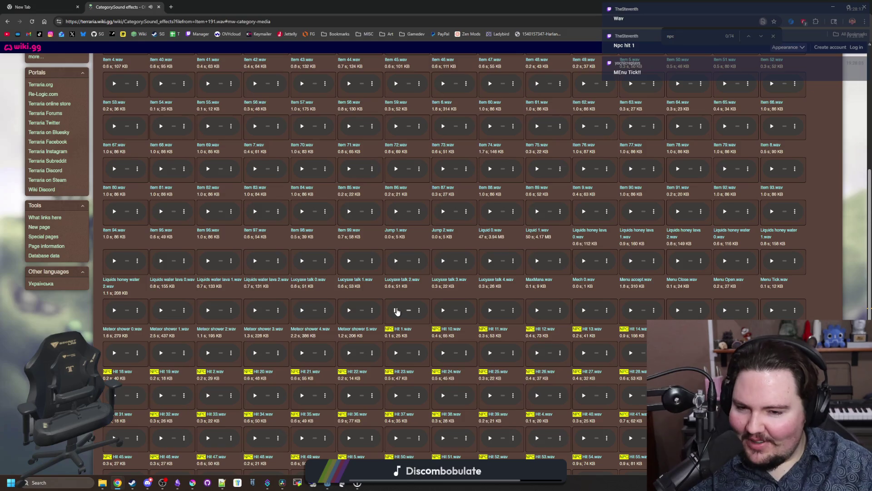
pyautogui.click(444, 311)
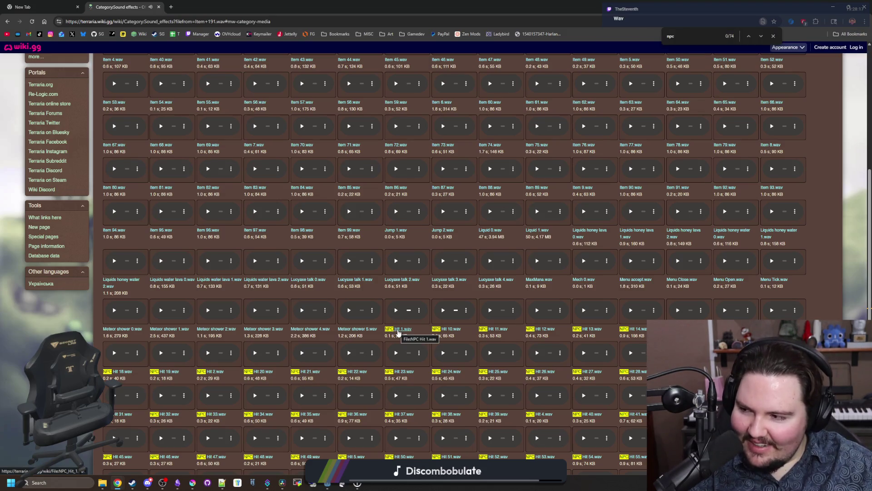
pyautogui.click(396, 310)
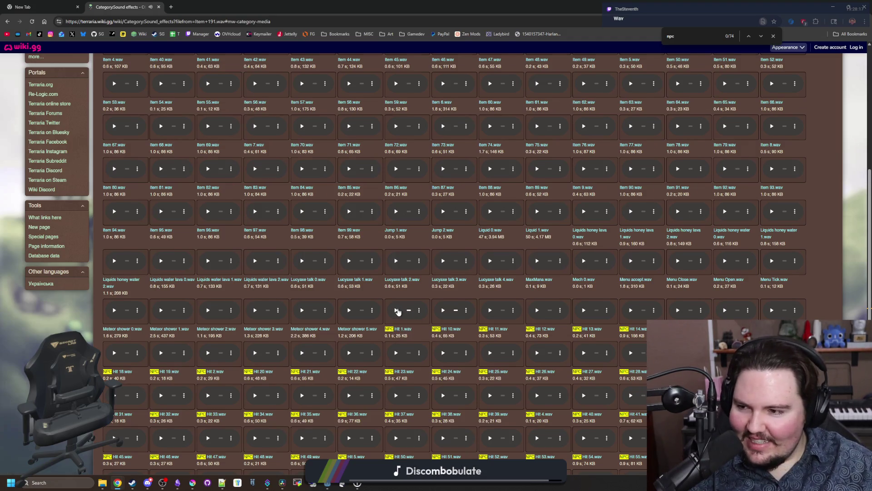
pyautogui.scroll(-3, 398, 311)
# - Search for 'menu', preview Menu Tick, Menu Open and Menu Close, then minimize the browser
pyautogui.hotkey('ctrl', 'f')
pyautogui.write('menu')
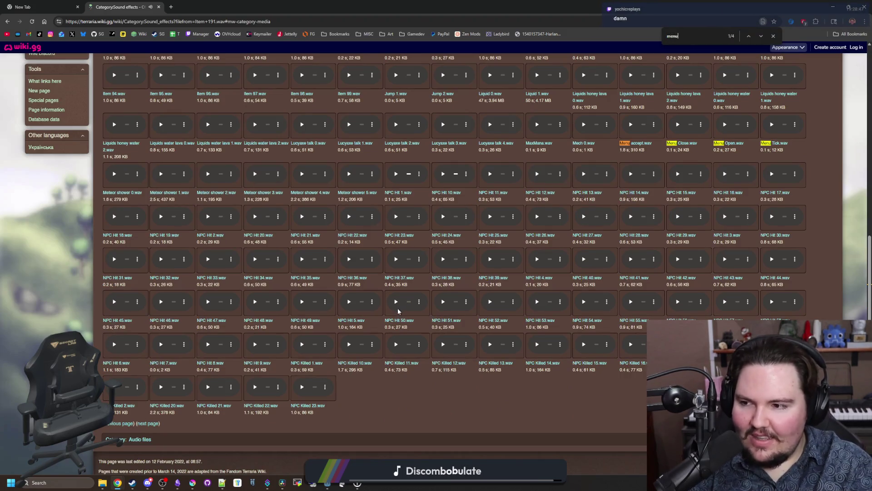
pyautogui.click(773, 125)
pyautogui.click(725, 125)
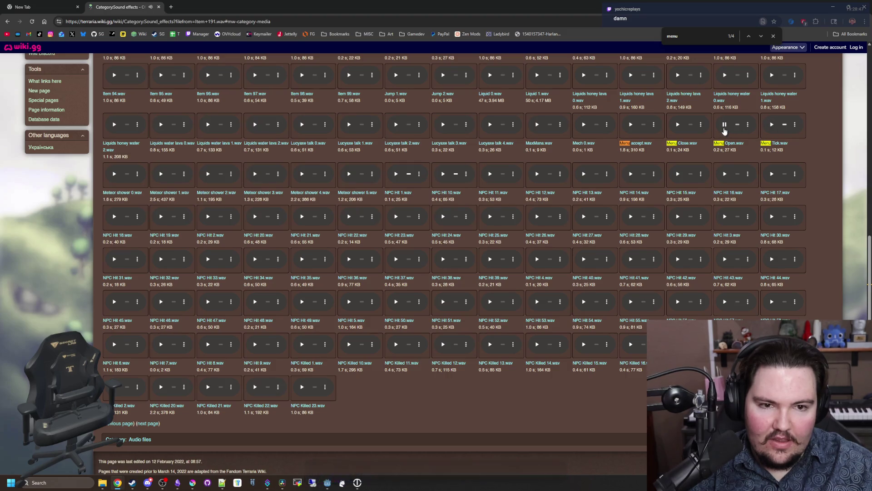
pyautogui.click(678, 125)
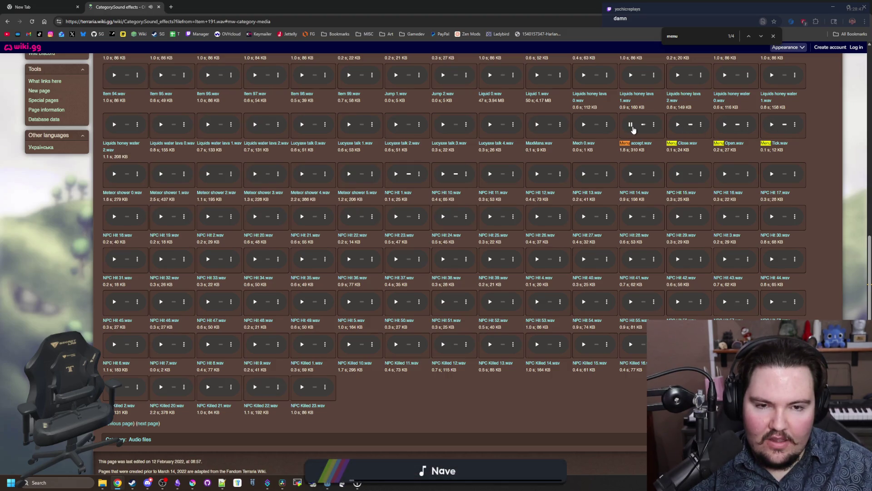
pyautogui.click(679, 126)
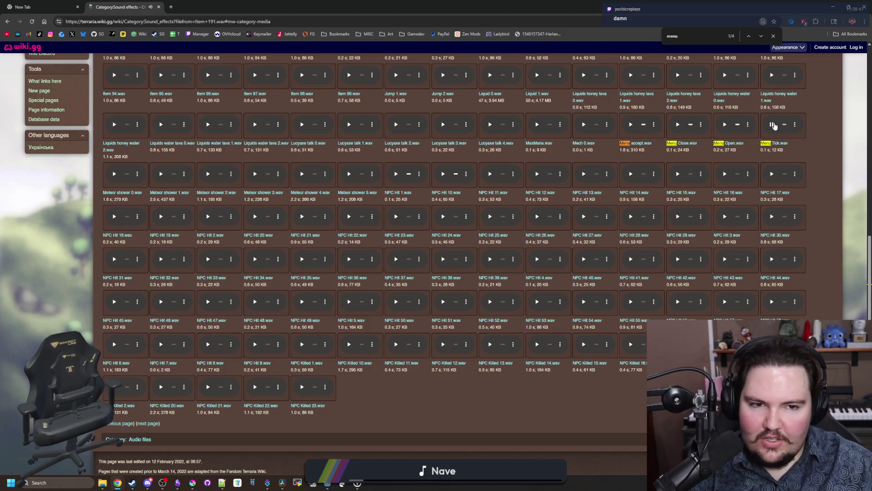
pyautogui.click(833, 7)
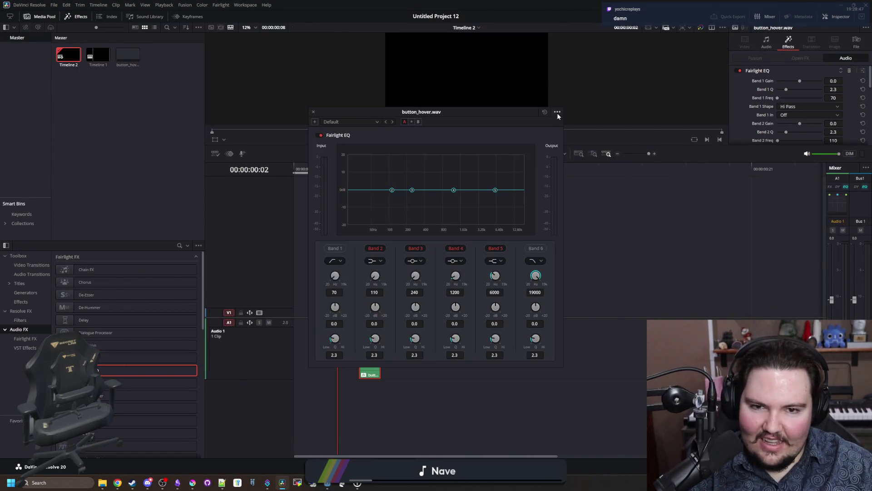
# - Play the hover sound and compare it against NPC Hit 1 on the wiki
pyautogui.press('space')
pyautogui.moveTo(358, 114); pyautogui.dragTo(500, 100)
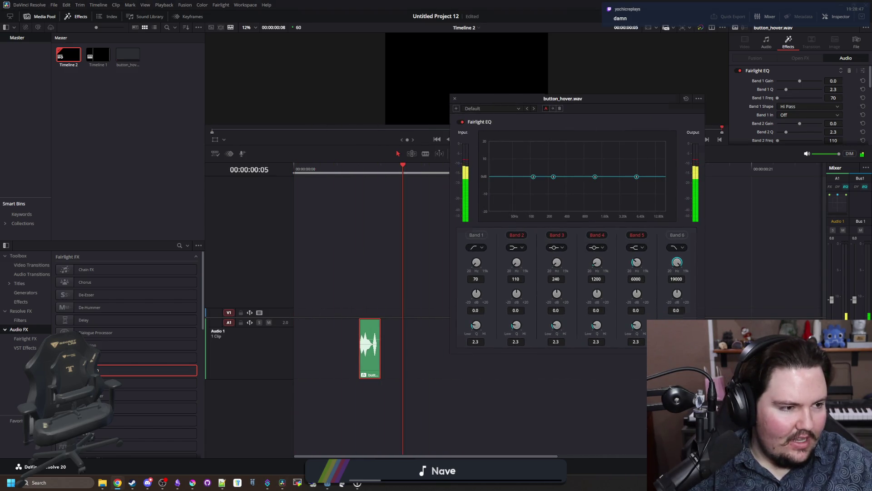
pyautogui.hotkey('alt', 'Tab')
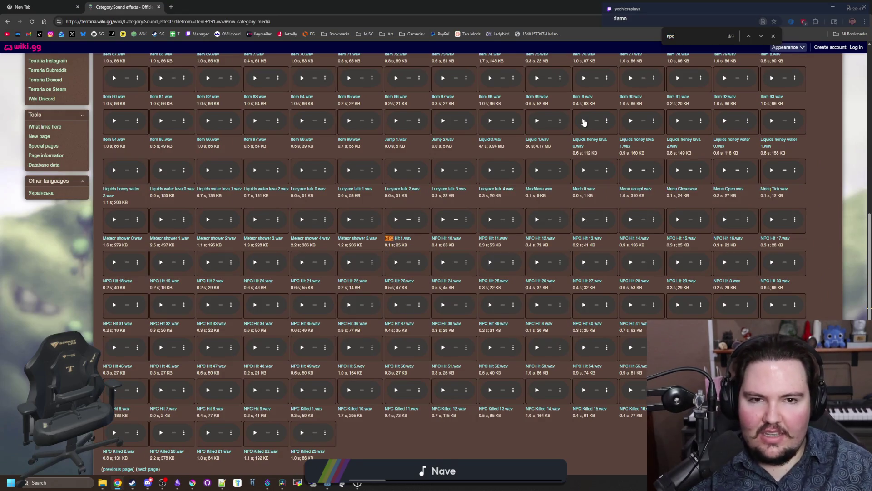
pyautogui.write('c')
pyautogui.click(398, 220)
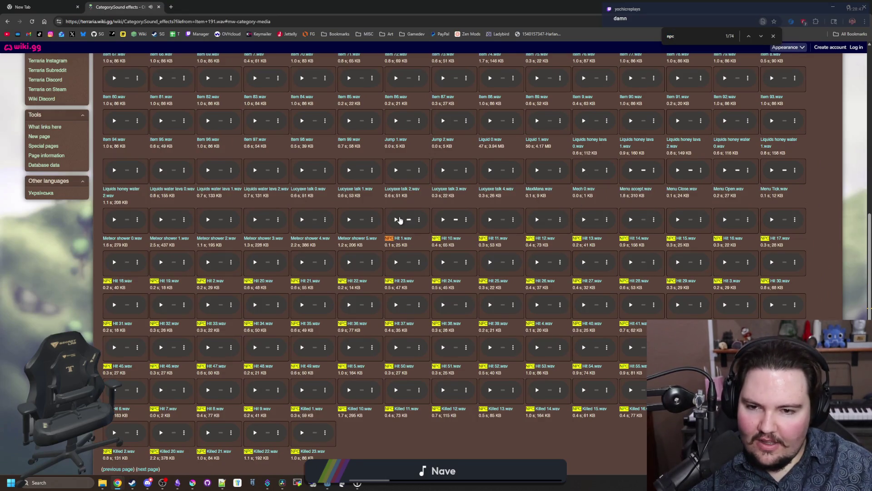
pyautogui.hotkey('alt', 'Tab')
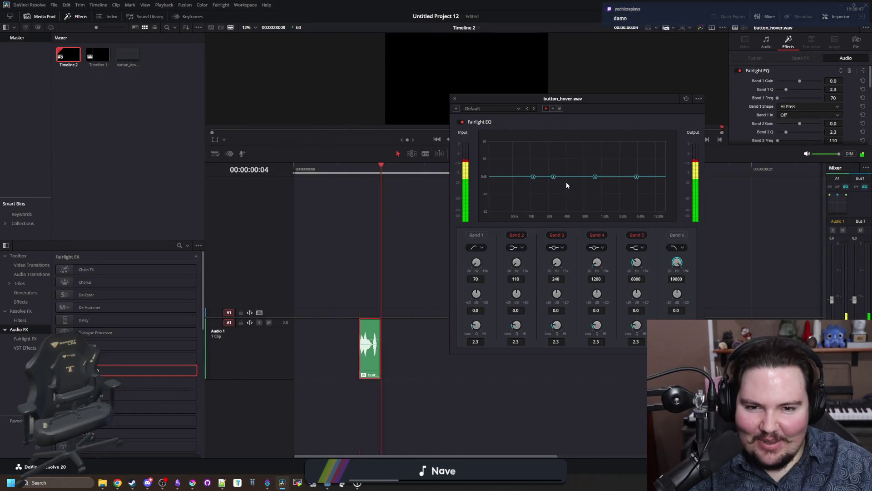
# - Cut a -20 dB notch with band 4, cut highs with band 5, and give band 2 -20 dB with Q 0.3
pyautogui.moveTo(594, 177)
pyautogui.mouseDown()
pyautogui.moveTo(597, 222)
pyautogui.moveTo(556, 213)
pyautogui.moveTo(640, 205)
pyautogui.moveTo(668, 213)
pyautogui.moveTo(592, 197)
pyautogui.mouseUp()
pyautogui.moveTo(639, 177)
pyautogui.mouseDown()
pyautogui.moveTo(664, 212)
pyautogui.moveTo(646, 212)
pyautogui.mouseUp()
pyautogui.moveTo(533, 176)
pyautogui.mouseDown()
pyautogui.moveTo(492, 213)
pyautogui.moveTo(521, 215)
pyautogui.moveTo(514, 220)
pyautogui.mouseUp()
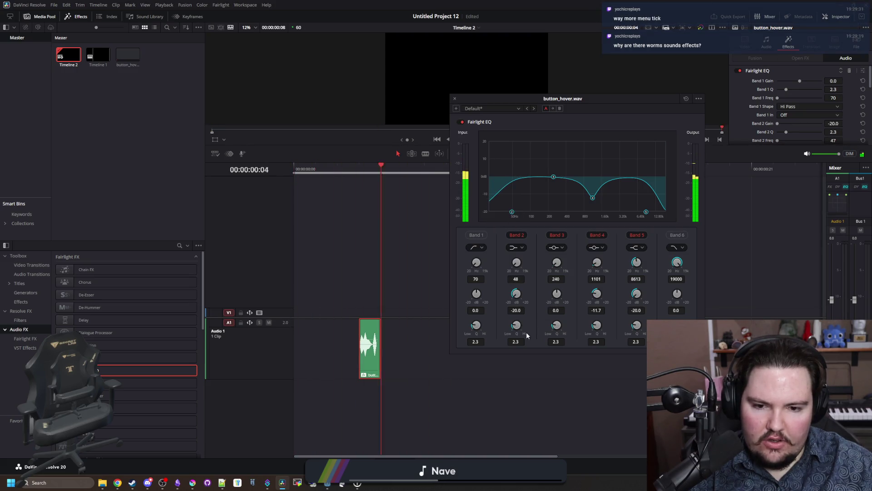
pyautogui.moveTo(516, 324); pyautogui.dragTo(529, 320)
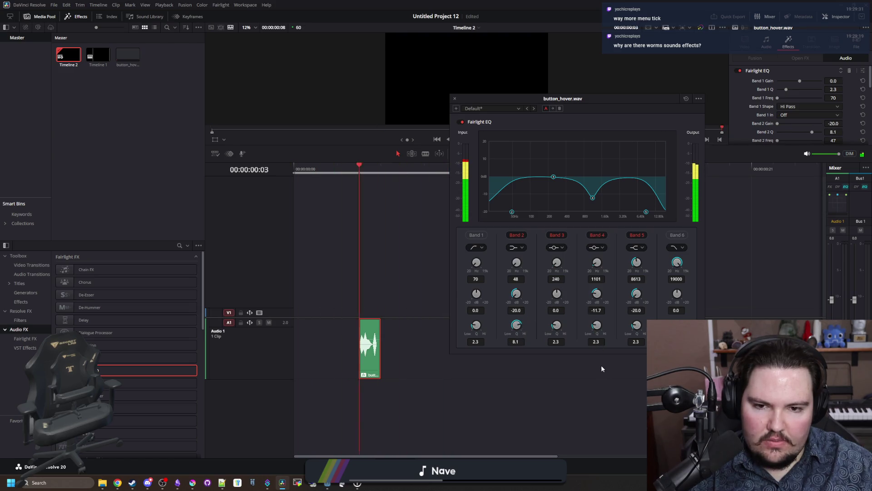
pyautogui.moveTo(516, 324); pyautogui.dragTo(463, 353)
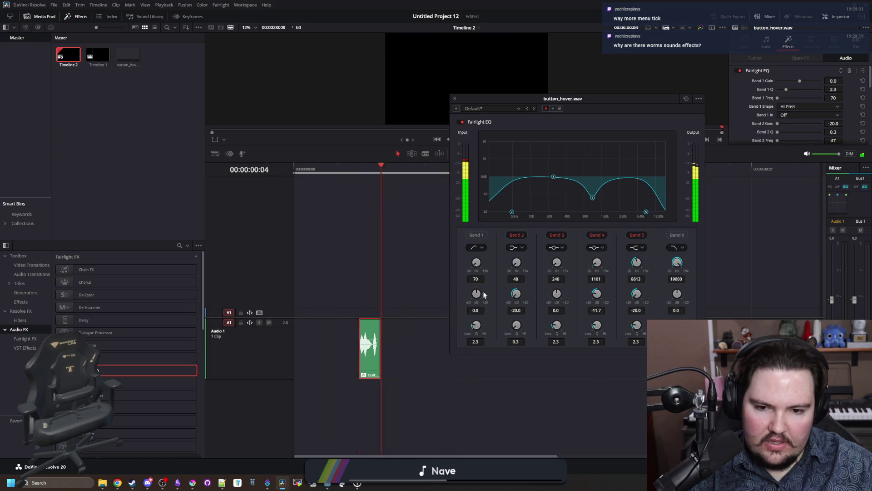
# - Make band 2 a bell filter cutting -20 dB at 28 Hz
pyautogui.scroll(5, 513, 213)
pyautogui.moveTo(513, 213); pyautogui.dragTo(530, 199)
pyautogui.click(521, 248)
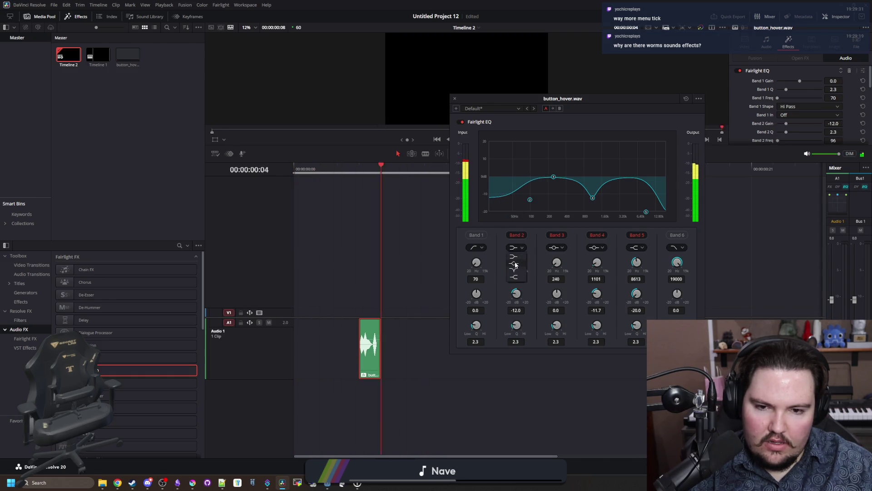
pyautogui.click(515, 270)
pyautogui.click(521, 247)
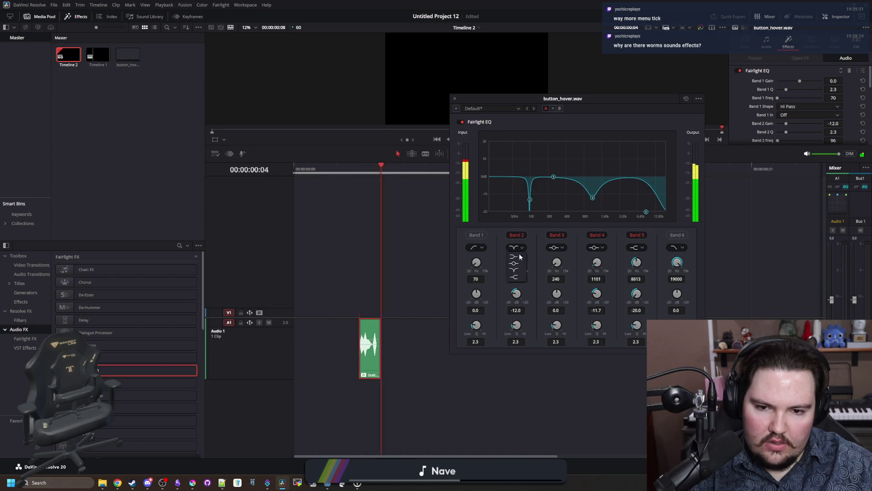
pyautogui.click(515, 262)
pyautogui.moveTo(530, 200); pyautogui.dragTo(478, 231)
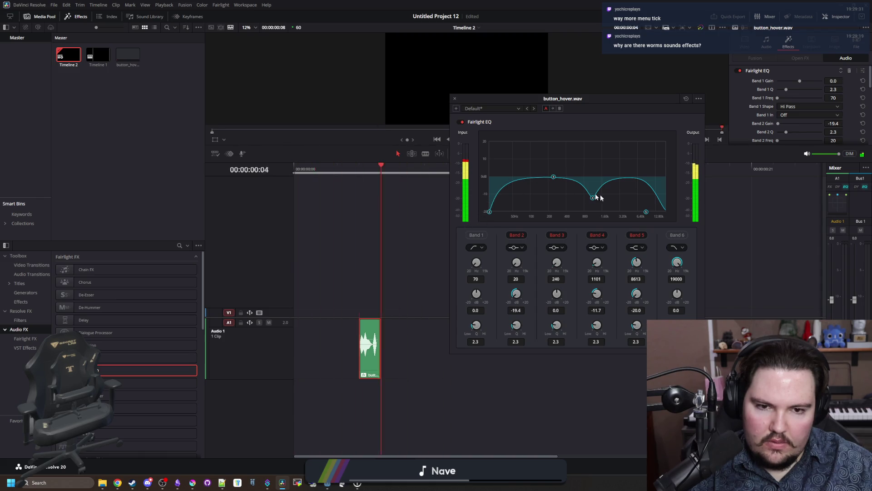
# - Make band 5 a 19000 Hz bell cut, move band 4's -20 dB notch lower, and close the EQ
pyautogui.moveTo(646, 211); pyautogui.dragTo(674, 216)
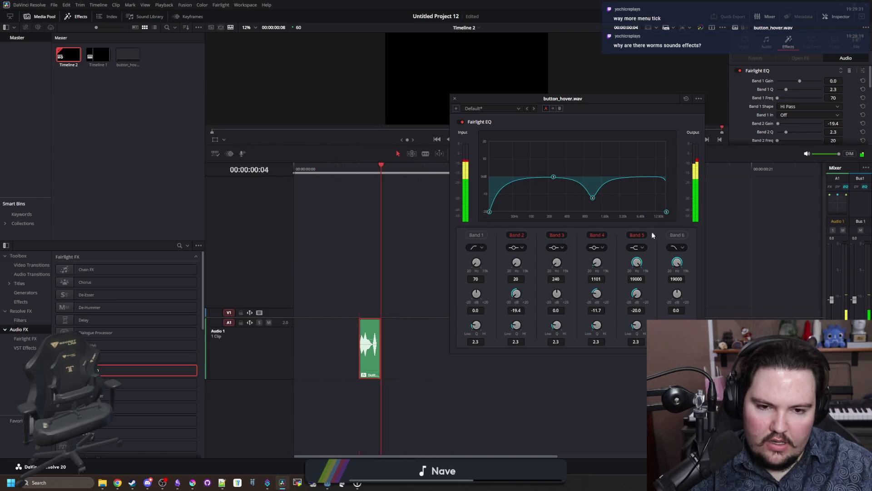
pyautogui.click(637, 247)
pyautogui.click(635, 266)
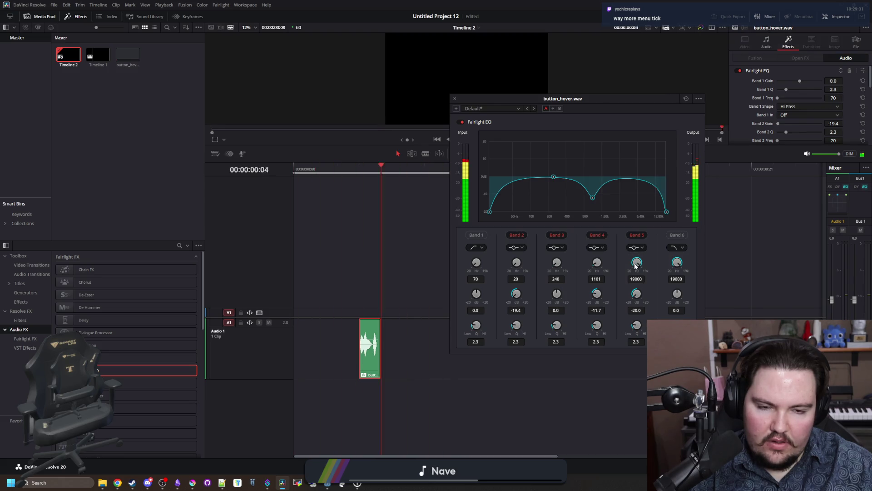
pyautogui.moveTo(593, 199); pyautogui.dragTo(540, 212)
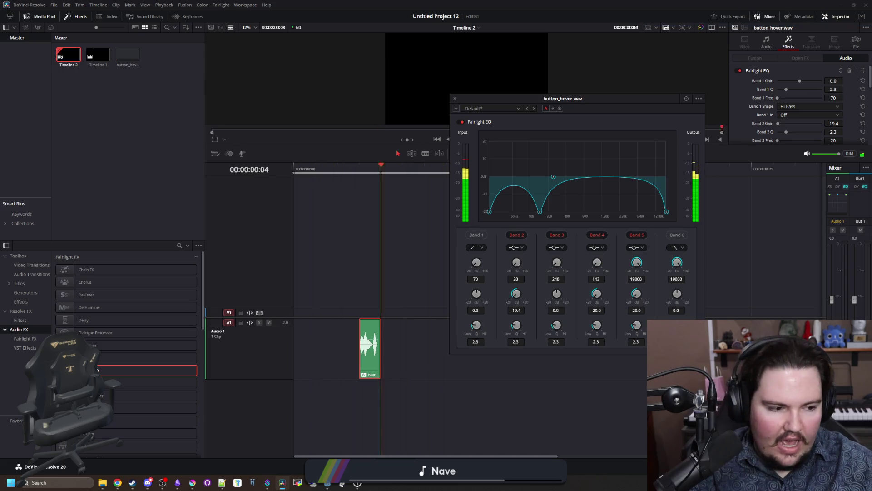
pyautogui.click(455, 98)
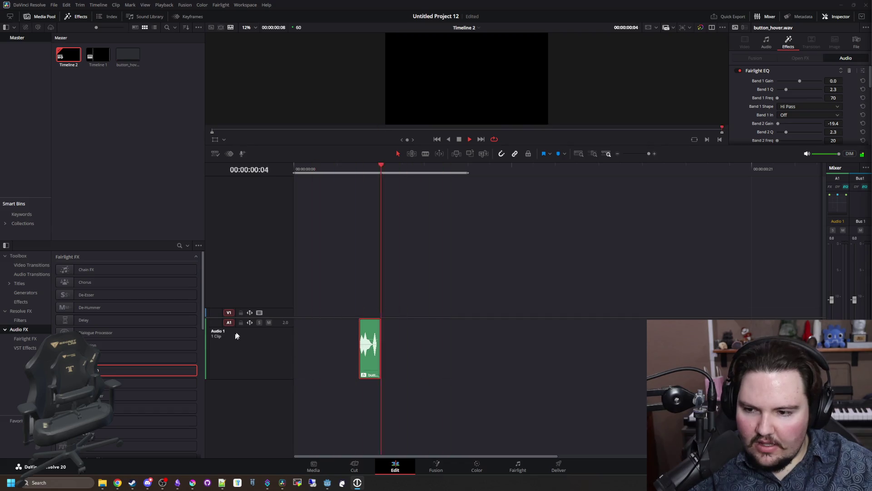
# - Move the band 4 notch to about 1161 Hz, band 5 to 17788 Hz, and band 2 to -20 dB
pyautogui.click(863, 71)
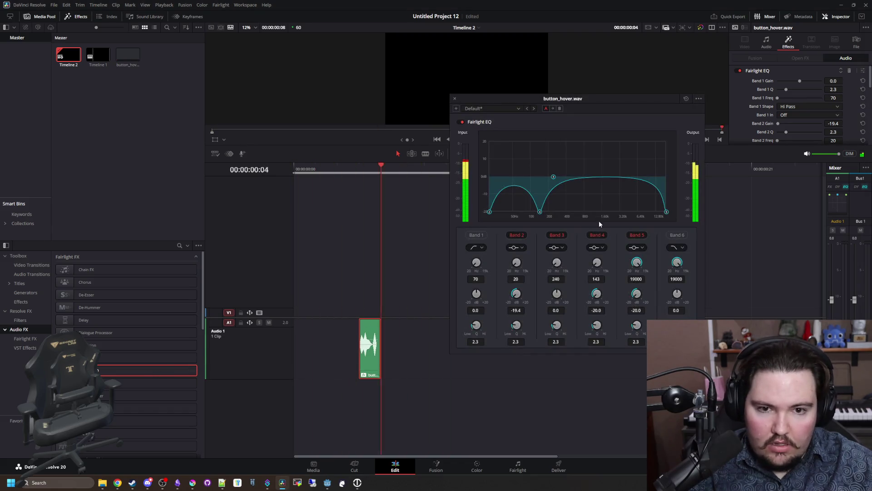
pyautogui.moveTo(539, 214); pyautogui.dragTo(558, 218)
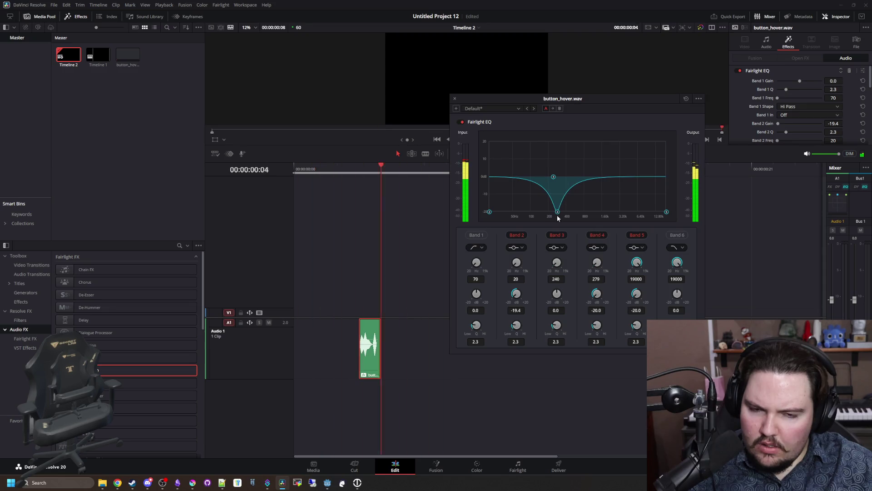
pyautogui.moveTo(489, 212); pyautogui.dragTo(489, 218)
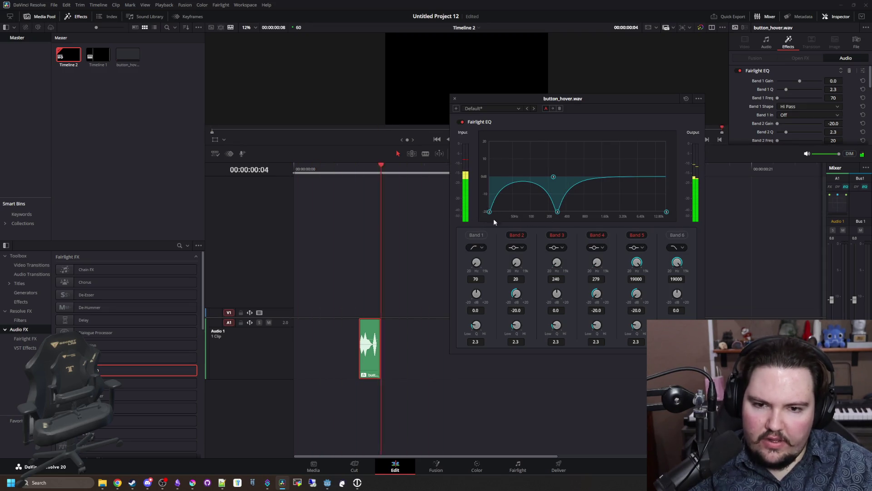
pyautogui.moveTo(666, 212); pyautogui.dragTo(664, 212)
pyautogui.moveTo(557, 212)
pyautogui.mouseDown()
pyautogui.moveTo(616, 224)
pyautogui.moveTo(646, 216)
pyautogui.moveTo(574, 216)
pyautogui.moveTo(593, 216)
pyautogui.mouseUp()
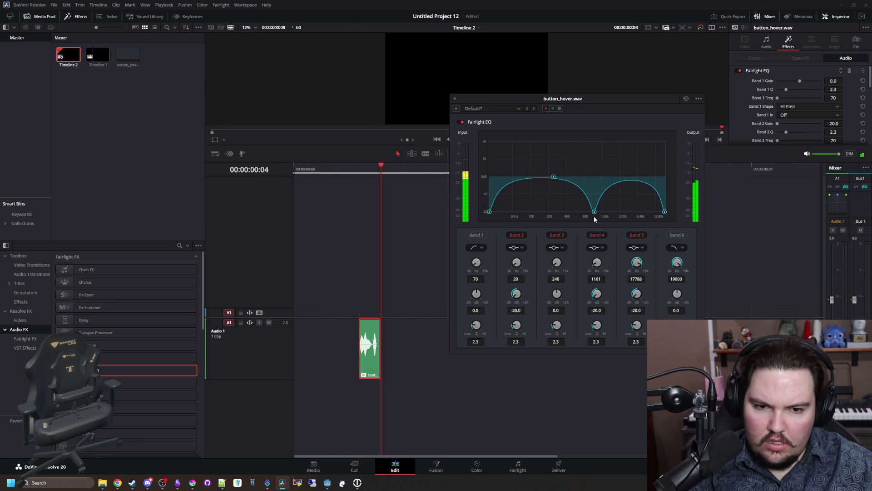
# - Audition the equalized hover clip, then close the EQ window
pyautogui.press('space')
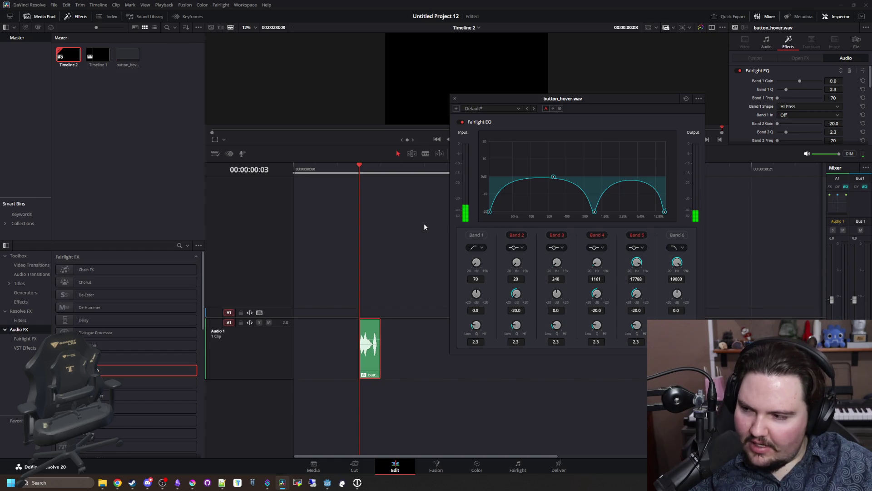
pyautogui.press('space')
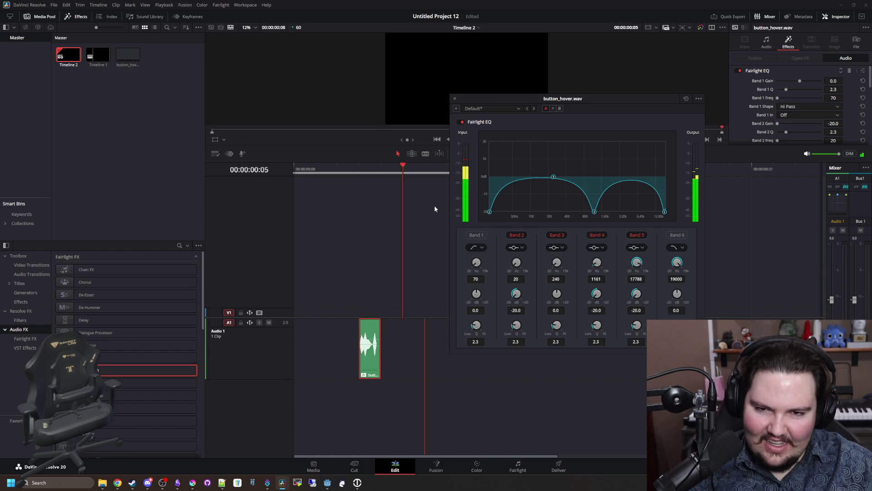
pyautogui.press('space')
pyautogui.click(456, 100)
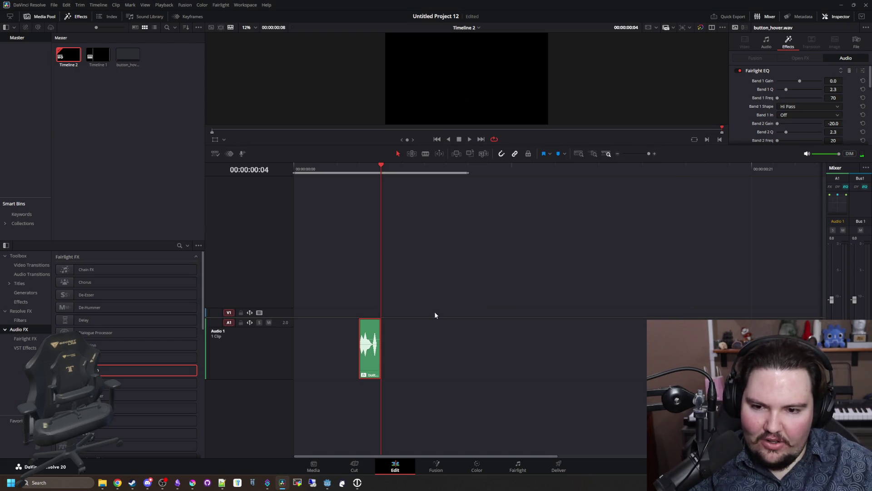
pyautogui.click(380, 347)
pyautogui.moveTo(368, 346); pyautogui.dragTo(371, 345)
pyautogui.press('j')
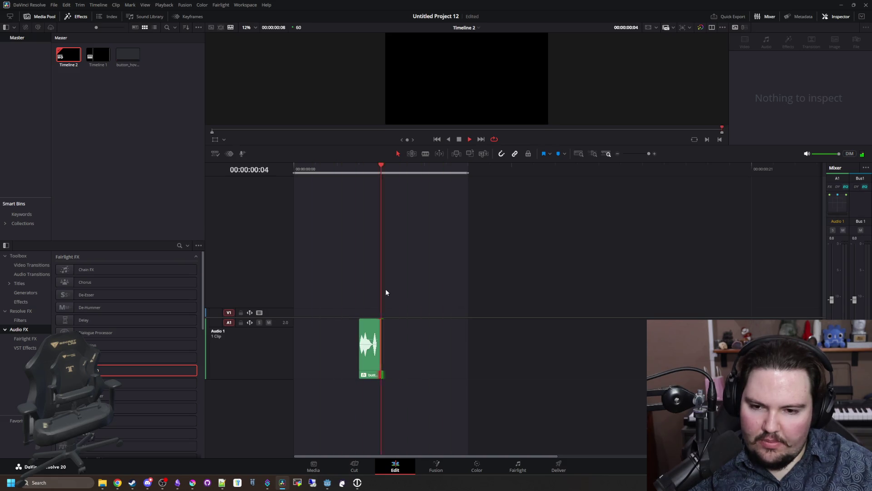
pyautogui.press('super+Down')
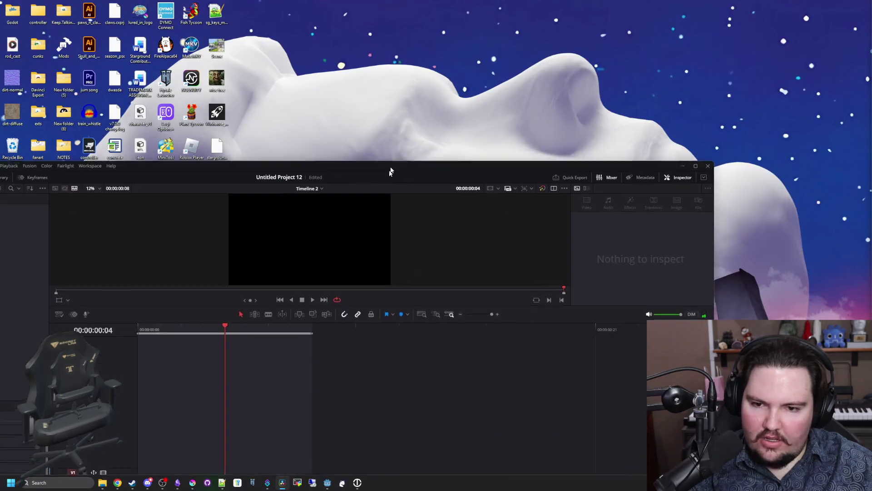
pyautogui.press('super+Down')
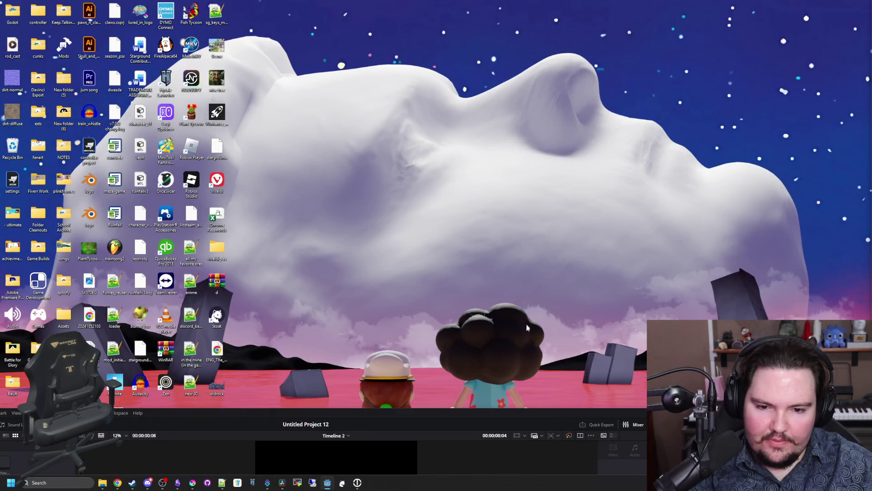
pyautogui.doubleClick(507, 416)
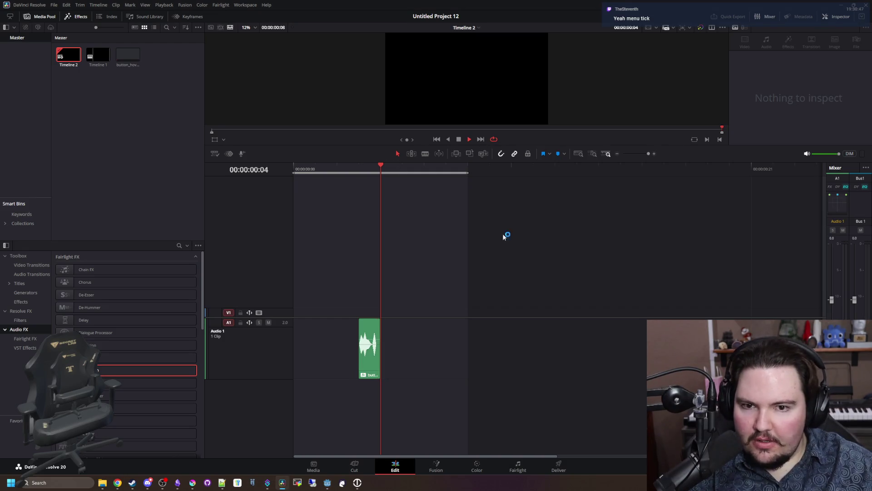
pyautogui.click(494, 139)
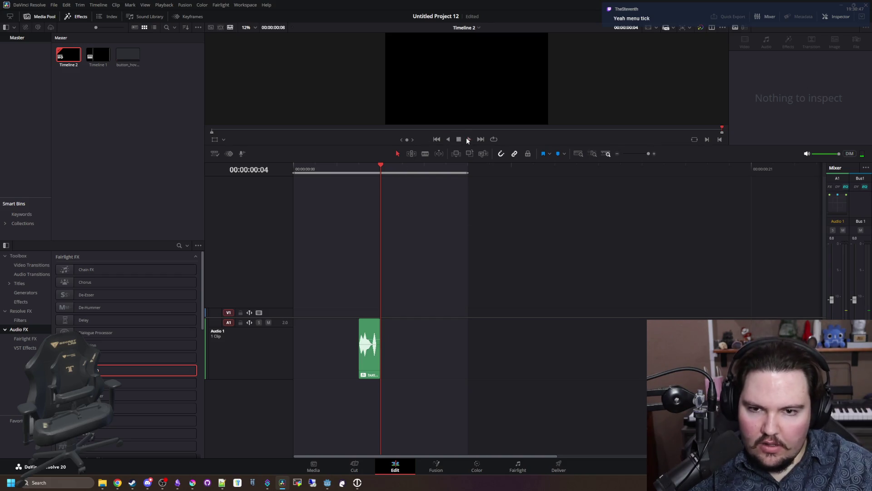
pyautogui.click(449, 139)
pyautogui.click(450, 139)
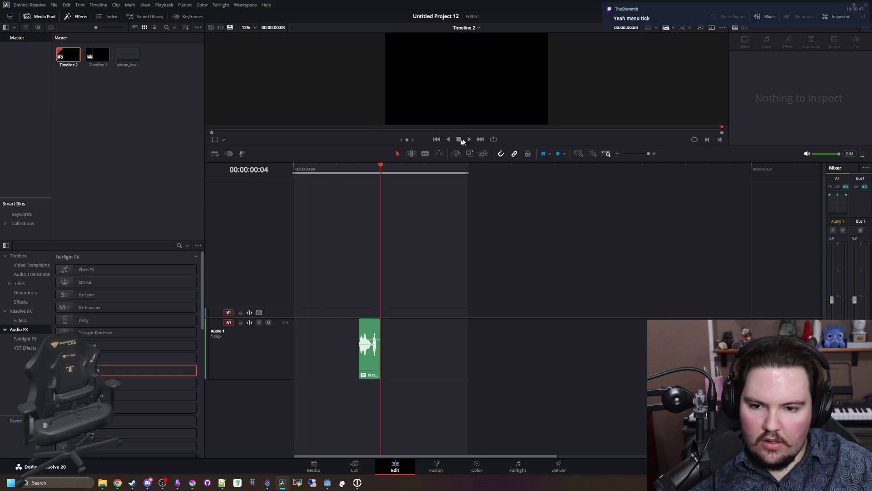
pyautogui.click(468, 141)
pyautogui.press('j')
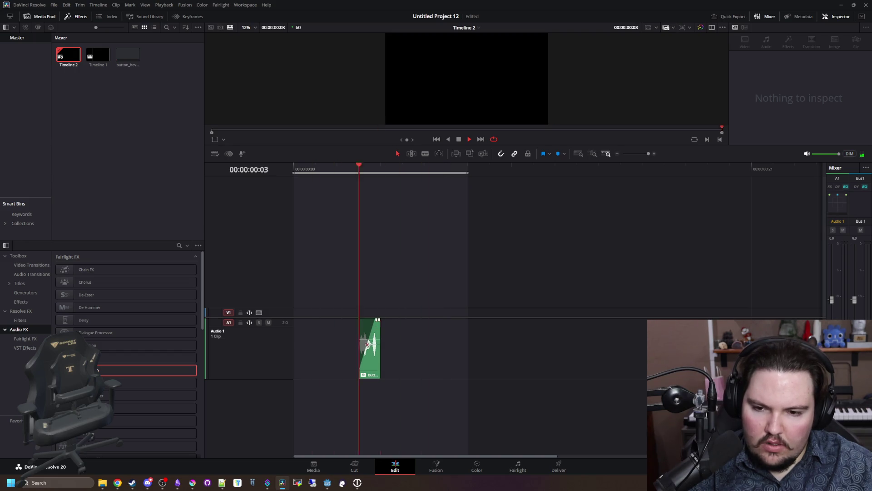
# - Give the hover clip a short, reshaped fade-in and loop it to listen
pyautogui.moveTo(369, 325); pyautogui.dragTo(362, 312)
pyautogui.press('Left')
pyautogui.press('Left')
pyautogui.press('Left')
pyautogui.press('Left')
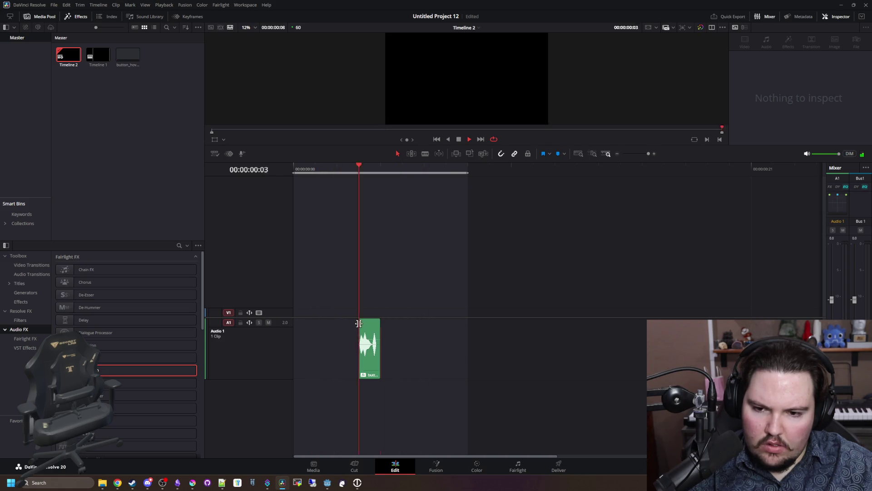
pyautogui.moveTo(359, 324); pyautogui.dragTo(365, 329)
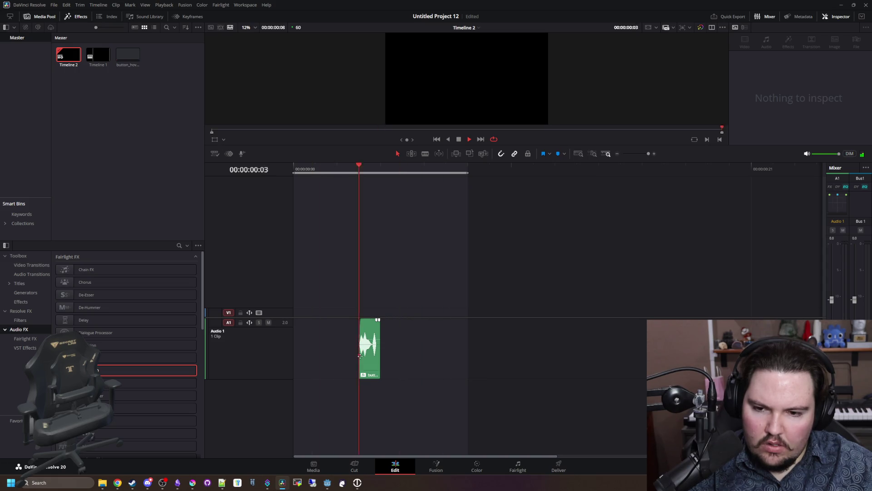
pyautogui.moveTo(361, 357); pyautogui.dragTo(364, 343)
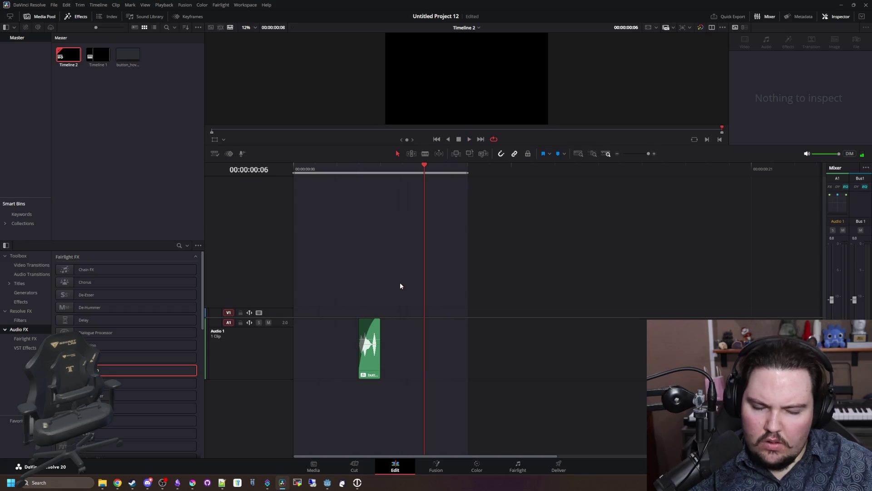
pyautogui.press('space')
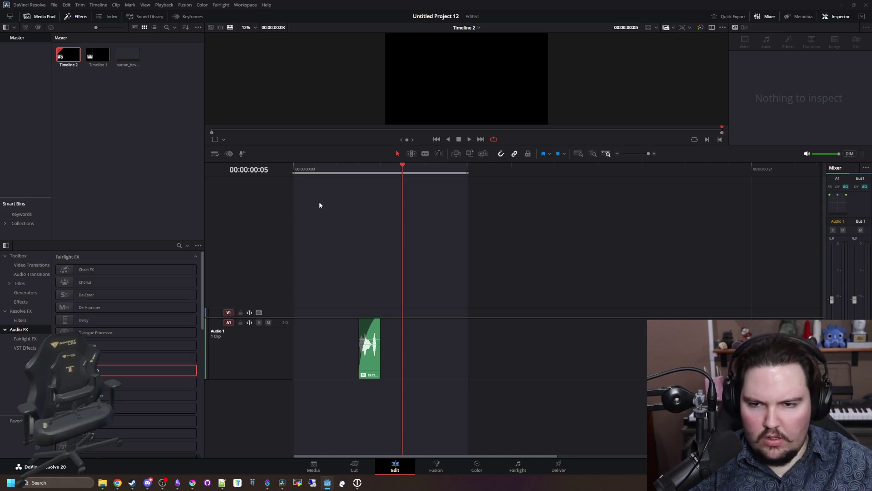
pyautogui.click(451, 139)
pyautogui.click(465, 140)
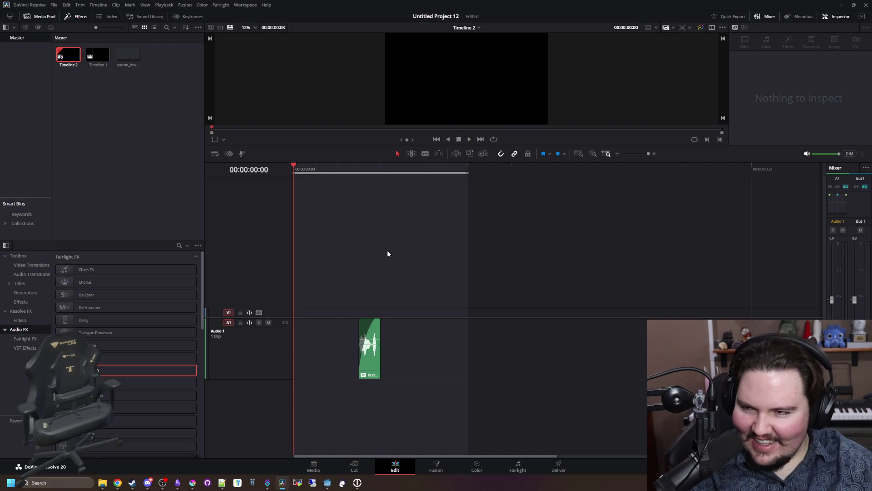
# - Mark In at frame 3 and Mark Out at the clip's end on the timeline ruler
pyautogui.moveTo(308, 170); pyautogui.dragTo(360, 169)
pyautogui.rightClick(361, 169)
pyautogui.click(389, 182)
pyautogui.click(382, 171)
pyautogui.rightClick(382, 171)
pyautogui.click(395, 190)
pyautogui.moveTo(401, 173); pyautogui.dragTo(386, 172)
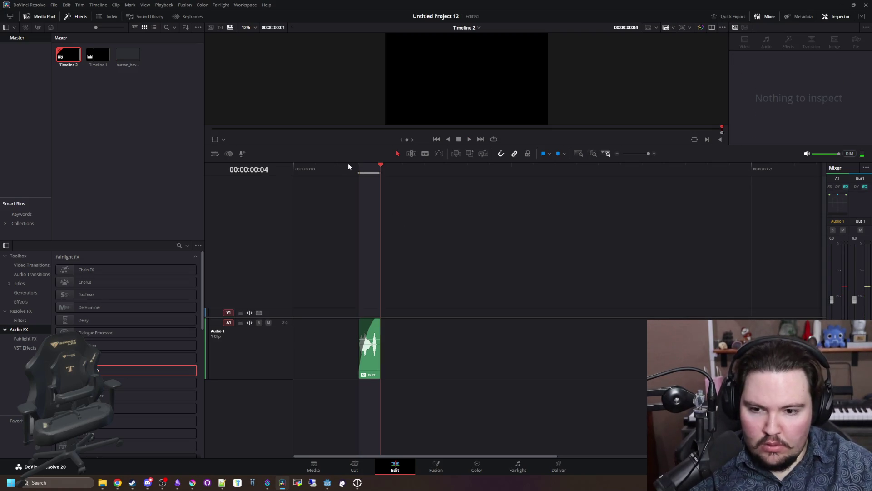
pyautogui.click(559, 466)
pyautogui.write('butto')
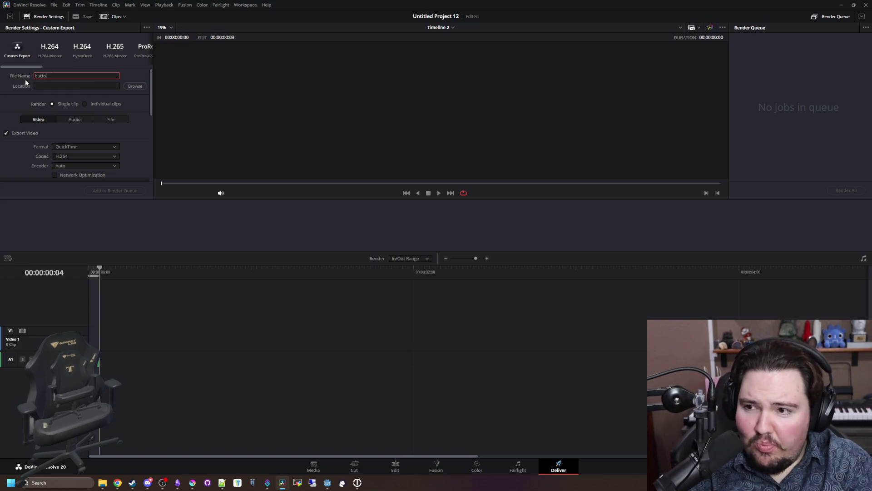
# - Name the render button_hover_new and set its audio format to Wave
pyautogui.write('n_hover_new')
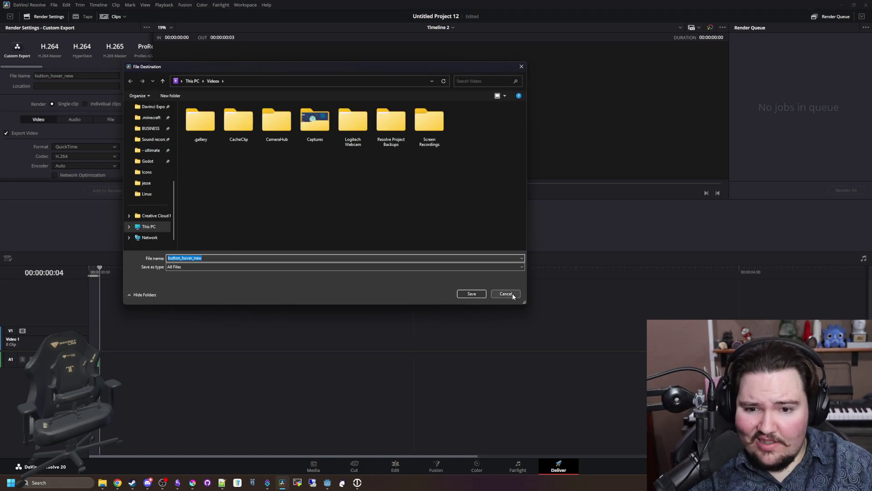
pyautogui.click(514, 296)
pyautogui.click(69, 120)
pyautogui.click(74, 147)
pyautogui.click(76, 186)
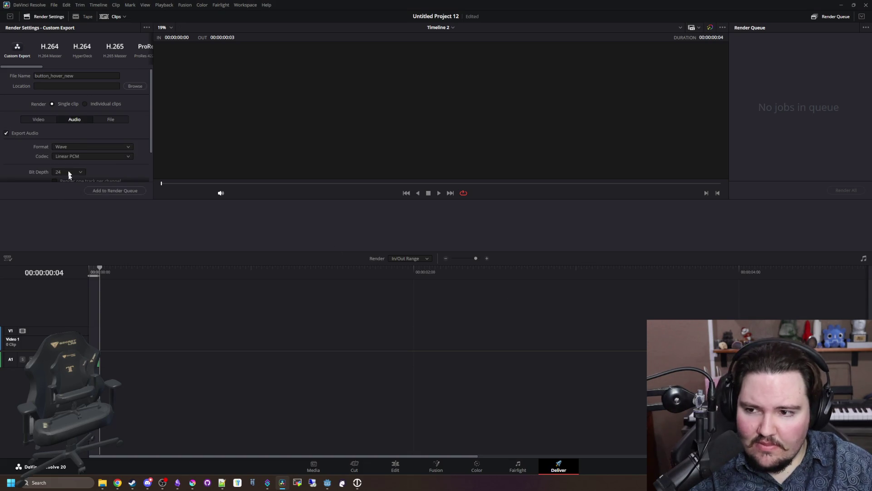
# - Set the render destination to the Davinci Export folder and add the job to the queue
pyautogui.click(135, 86)
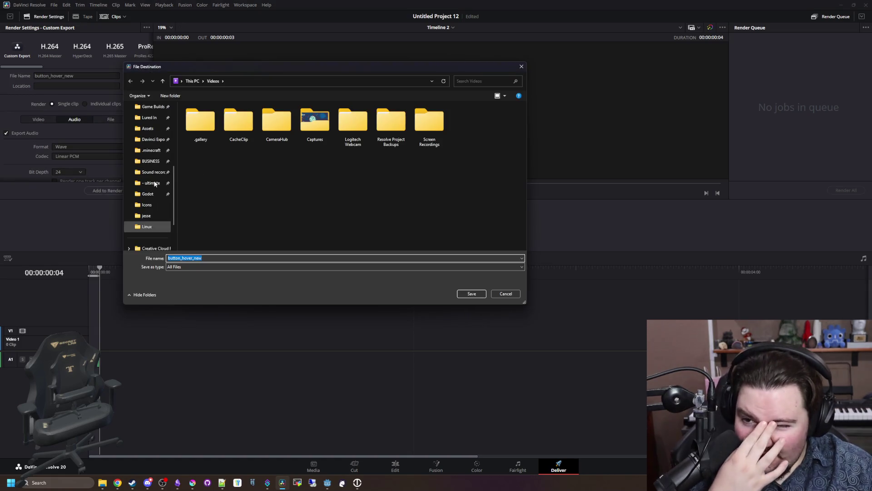
pyautogui.click(153, 139)
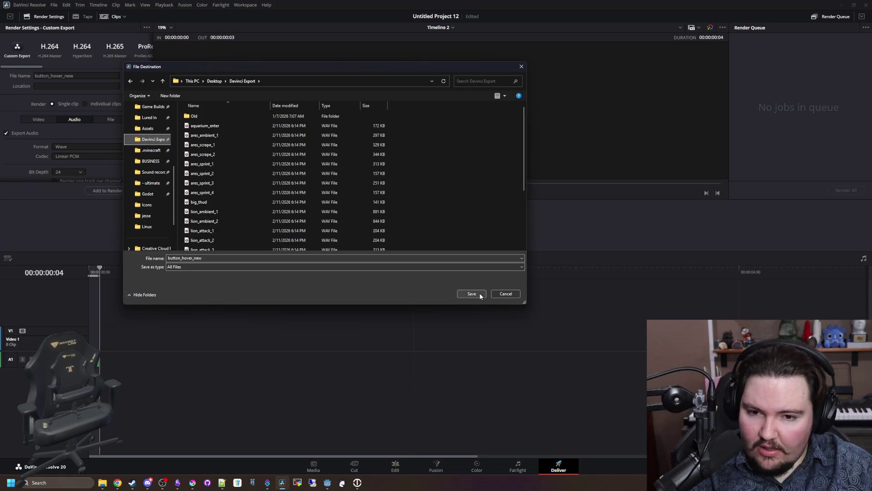
pyautogui.click(472, 294)
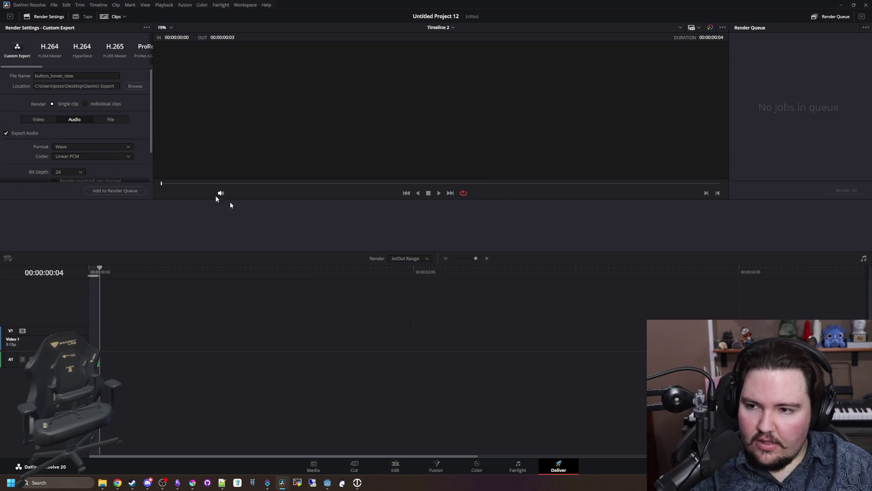
pyautogui.click(112, 190)
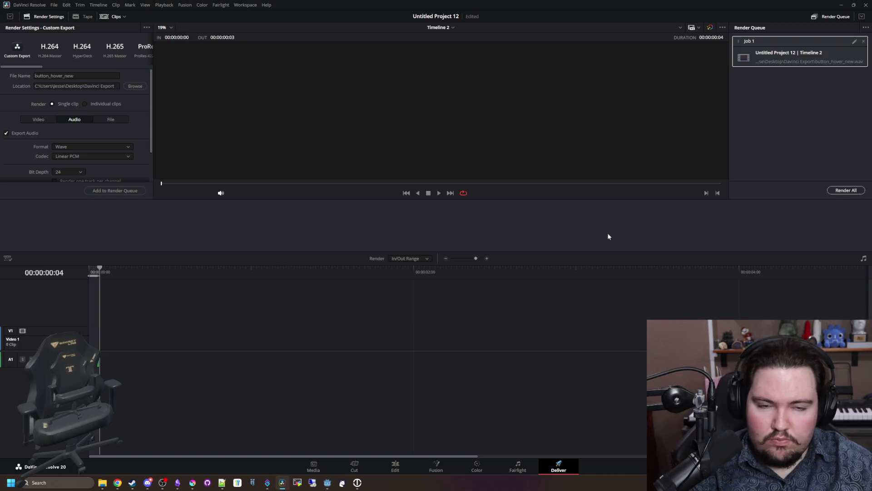
pyautogui.hotkey('alt', 'Tab')
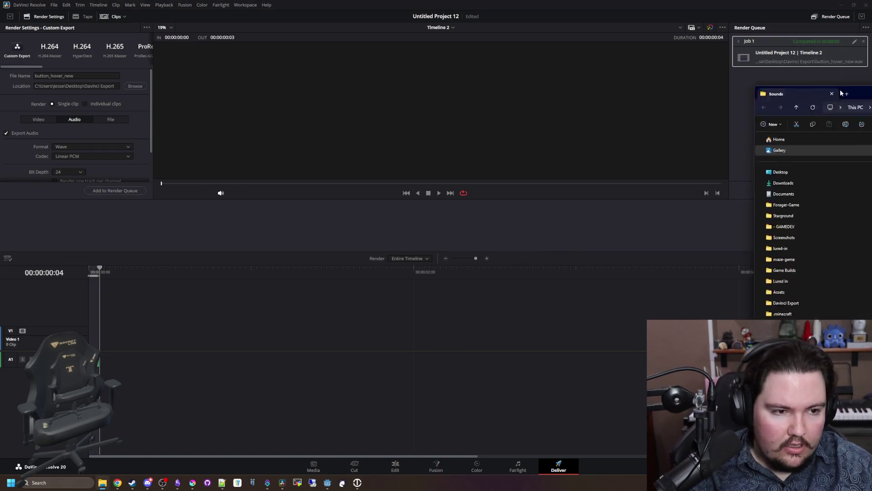
# - Run the scratch.py conversion script in Davinci Export and close its command window
pyautogui.click(64, 216)
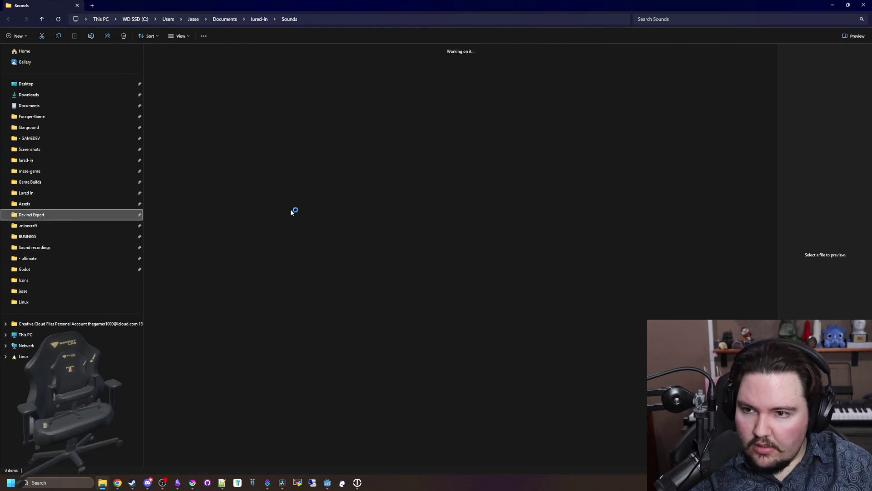
pyautogui.click(730, 64)
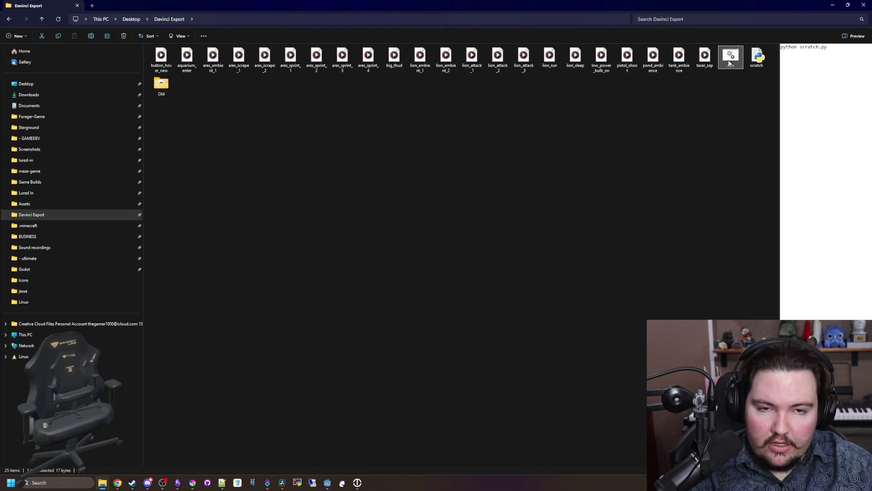
pyautogui.doubleClick(730, 64)
pyautogui.write('d')
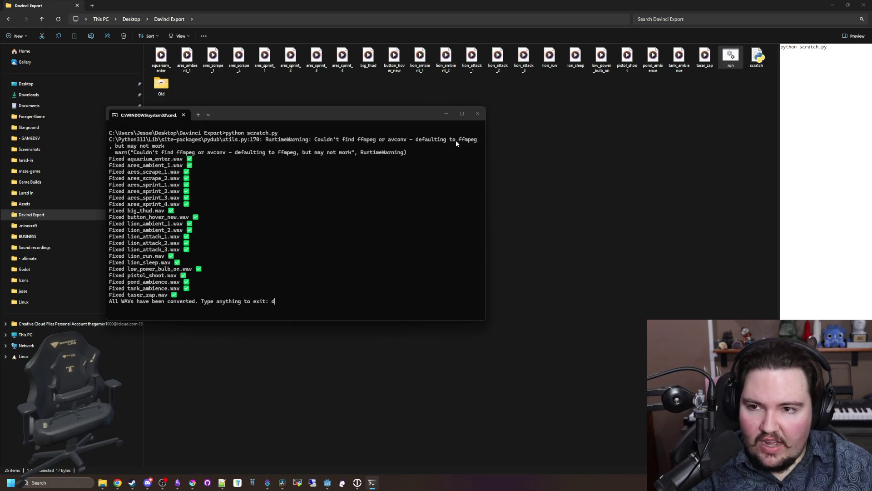
pyautogui.click(343, 163)
# - Browse the exported WAV files, from ares_ambient_1 through to button_hover_new
pyautogui.click(177, 65)
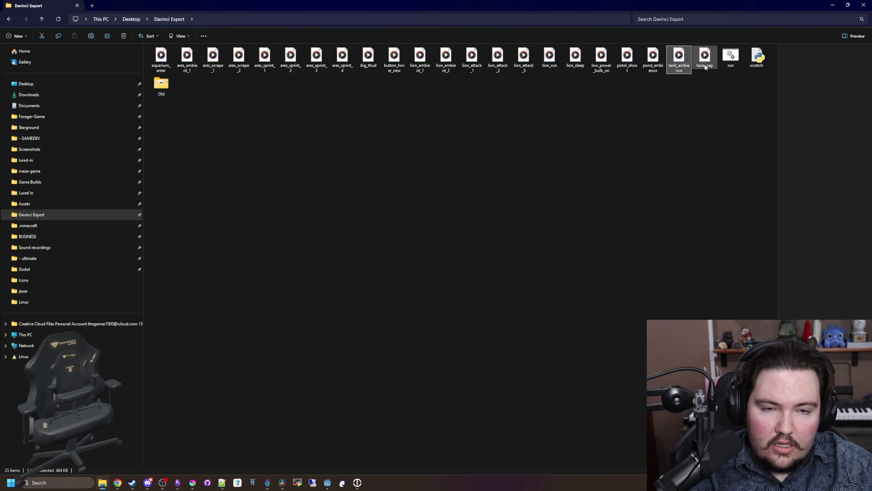
pyautogui.press('Left')
pyautogui.press('Left')
pyautogui.press('Left')
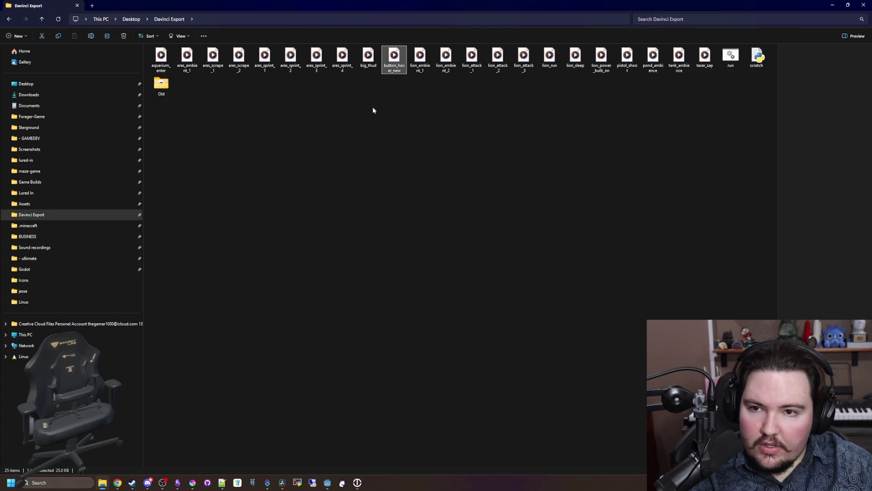
pyautogui.click(301, 68)
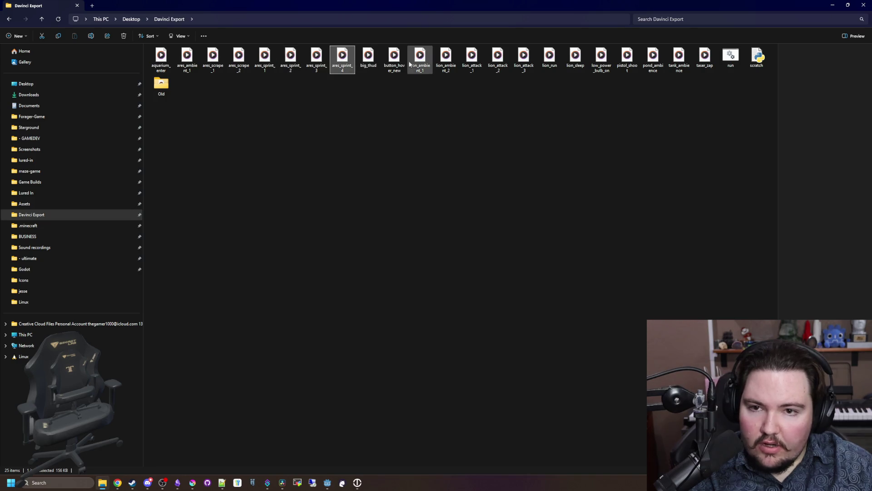
pyautogui.press('Right')
pyautogui.press('Right')
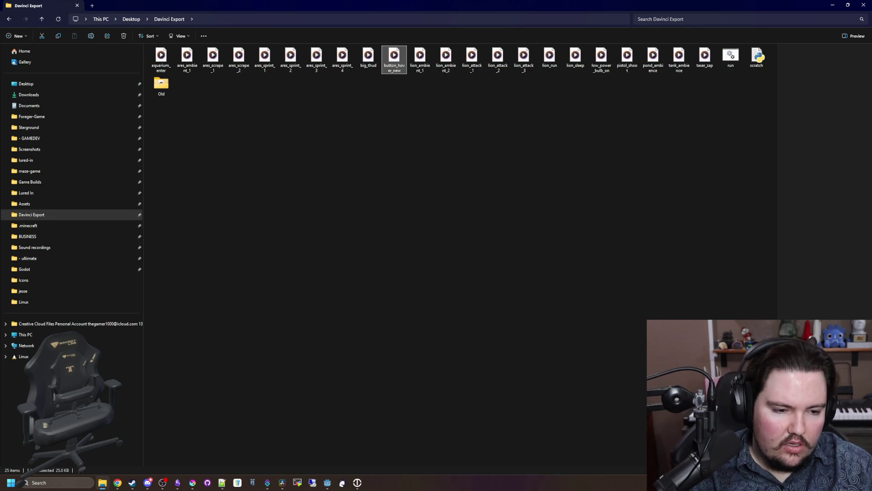
pyautogui.hotkey('alt', 'Tab')
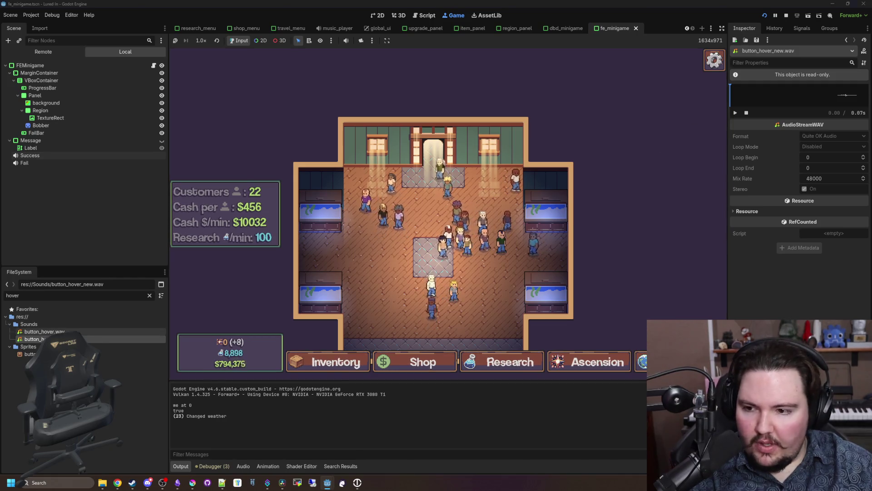
# - Preview button_hover_new.wav in the Inspector, stop the running game, and clear the 'hover' file filter
pyautogui.press('Down')
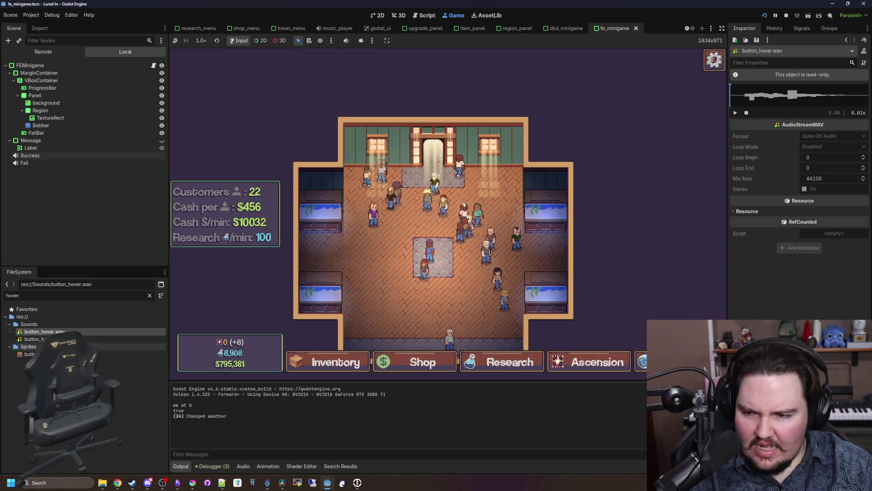
pyautogui.press('Down')
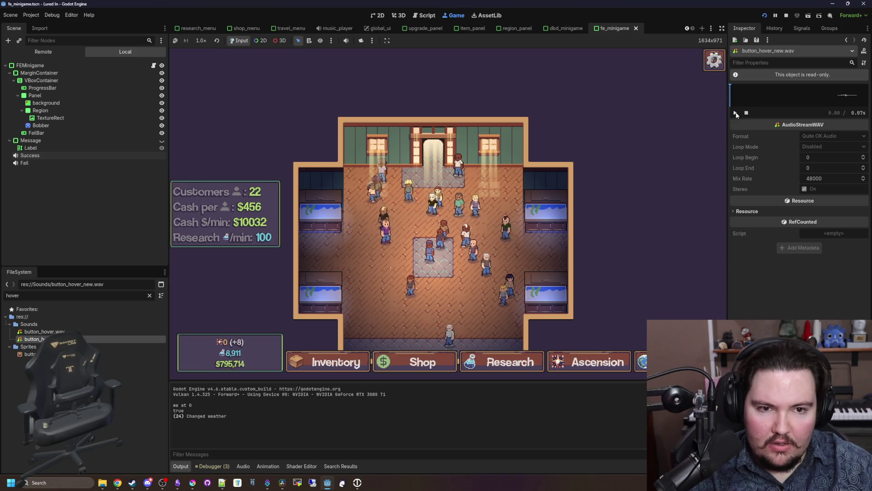
pyautogui.click(737, 113)
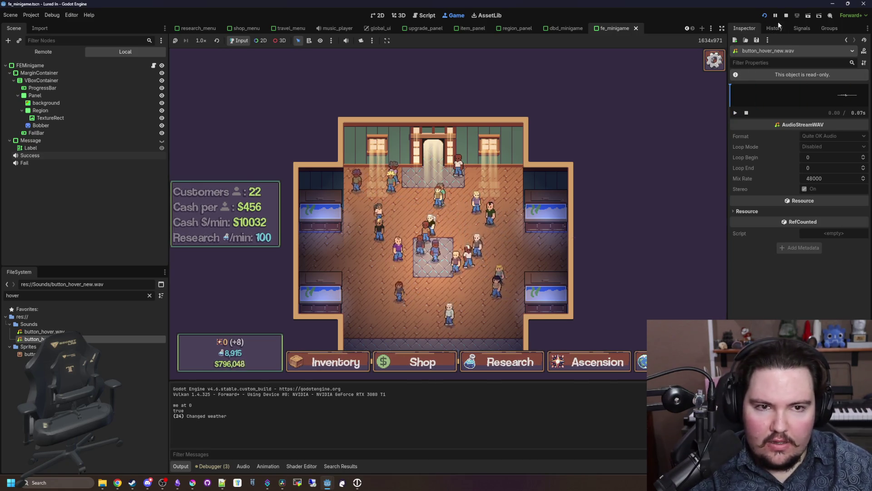
pyautogui.click(764, 16)
pyautogui.click(149, 296)
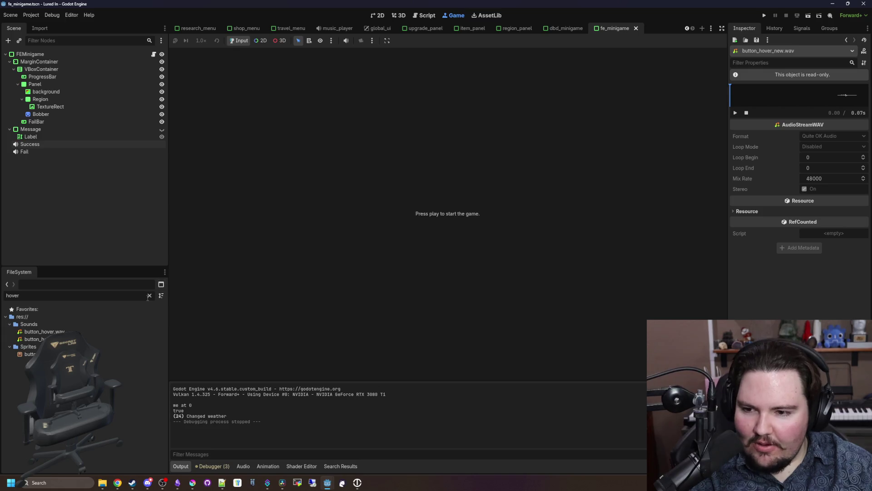
# - Open global.gd and find the hover sound preload lines
pyautogui.write('glob')
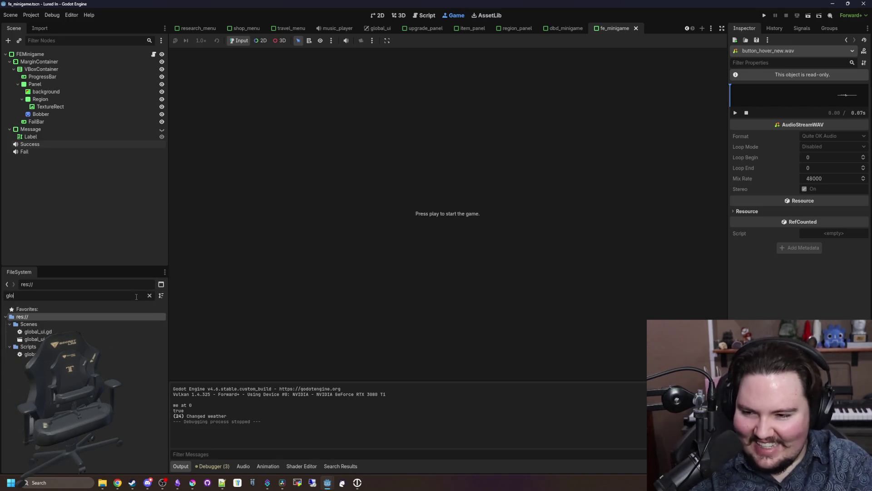
pyautogui.doubleClick(136, 354)
pyautogui.hotkey('ctrl', 'f')
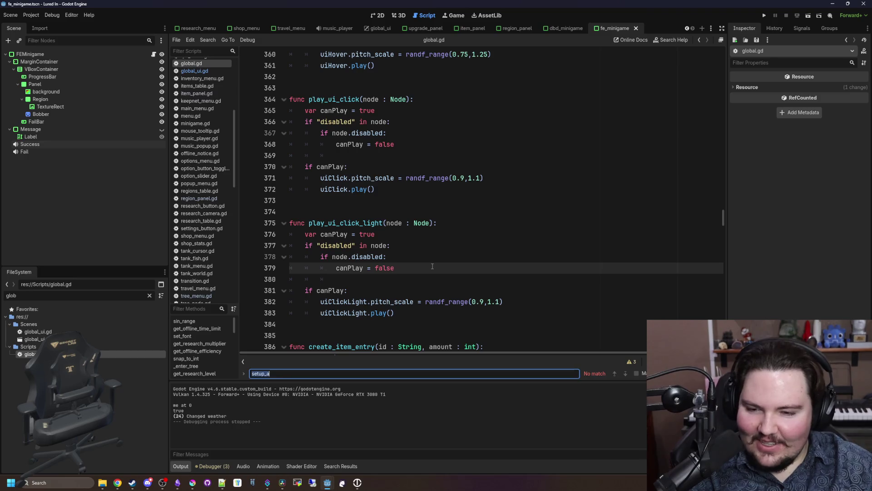
pyautogui.write('hov')
pyautogui.press('Return')
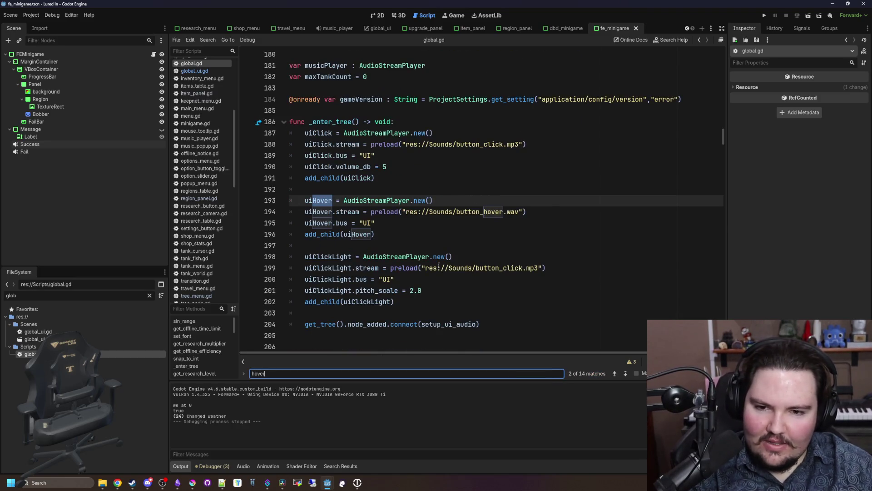
pyautogui.click(492, 222)
# - Append '_new' to the button_hover preload path and save the script
pyautogui.click(505, 212)
pyautogui.write('_new')
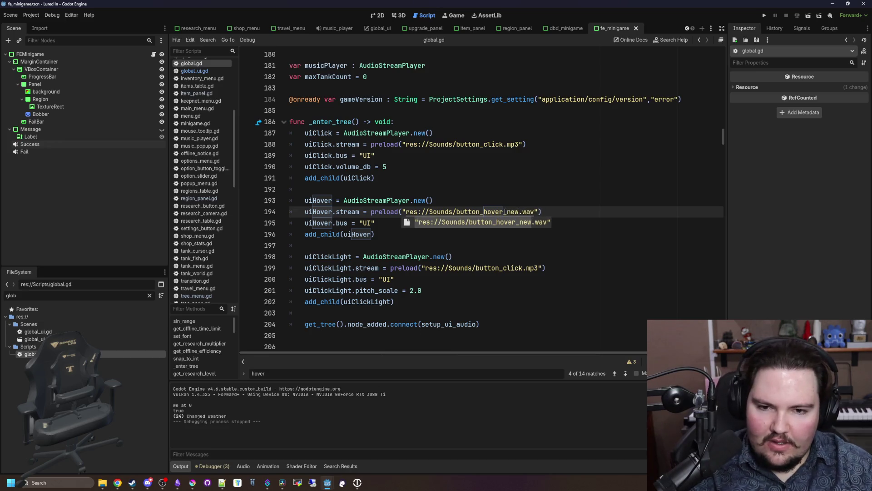
pyautogui.click(525, 189)
pyautogui.hotkey('ctrl', 's')
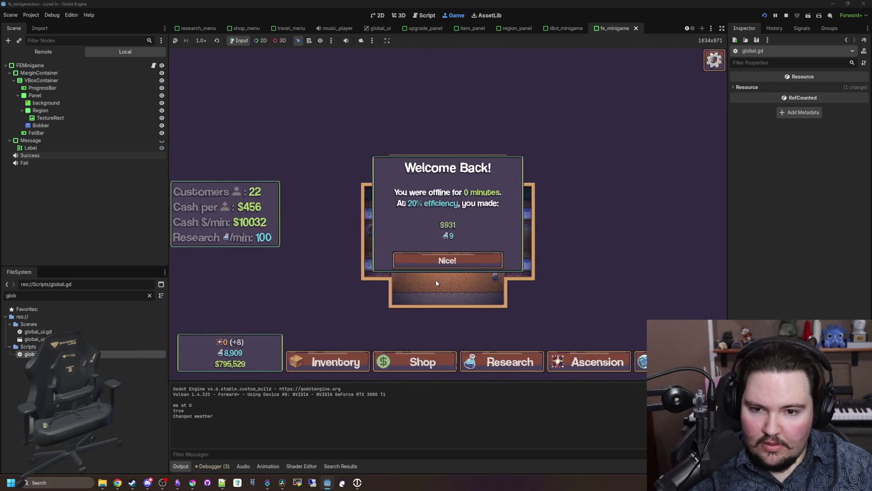
# - Get past the game's Welcome Back dialog, try the hover sound, then return to DaVinci Resolve
pyautogui.click(461, 258)
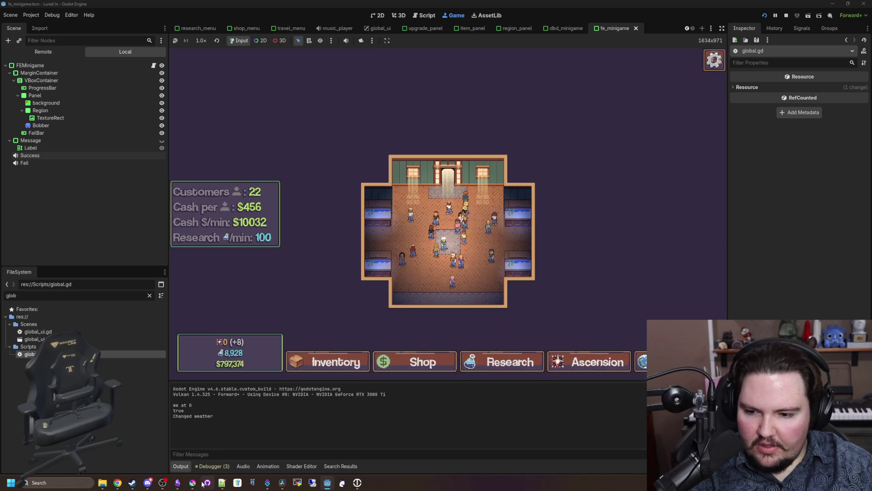
pyautogui.click(283, 483)
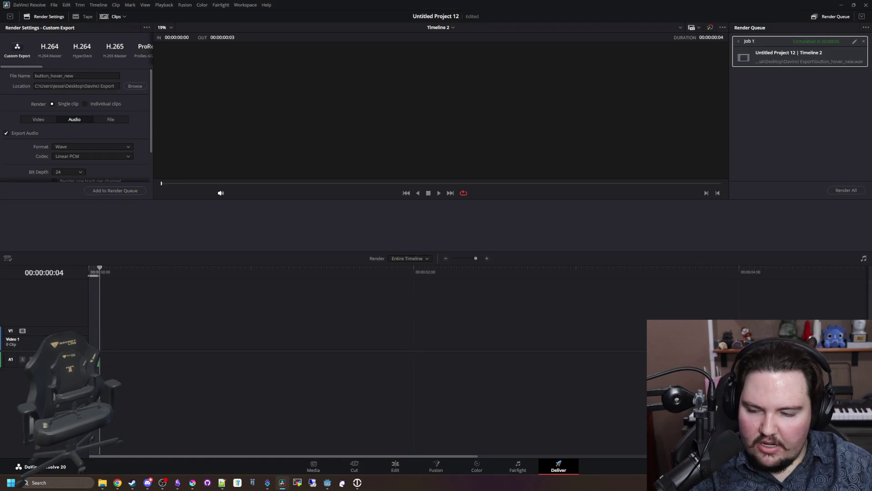
# - Zoom into the Deliver timeline and go to the Edit page showing the button_hover clip
pyautogui.scroll(6, 91, 321)
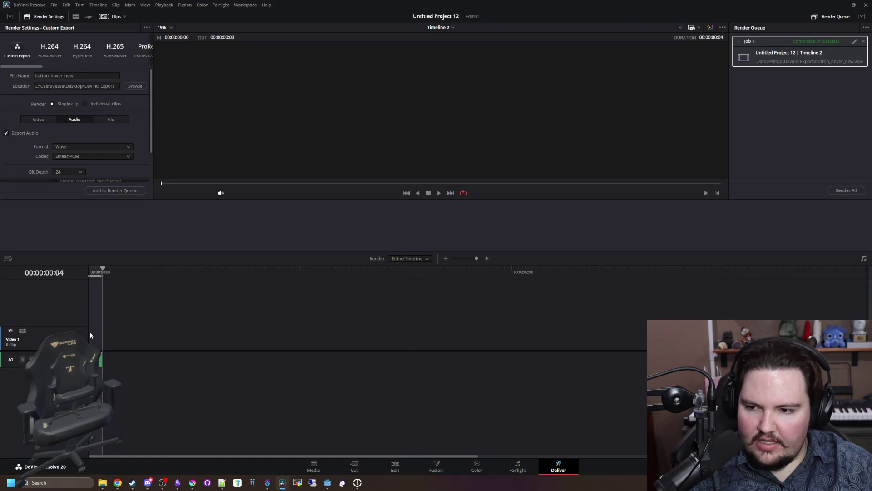
pyautogui.scroll(1, 126, 350)
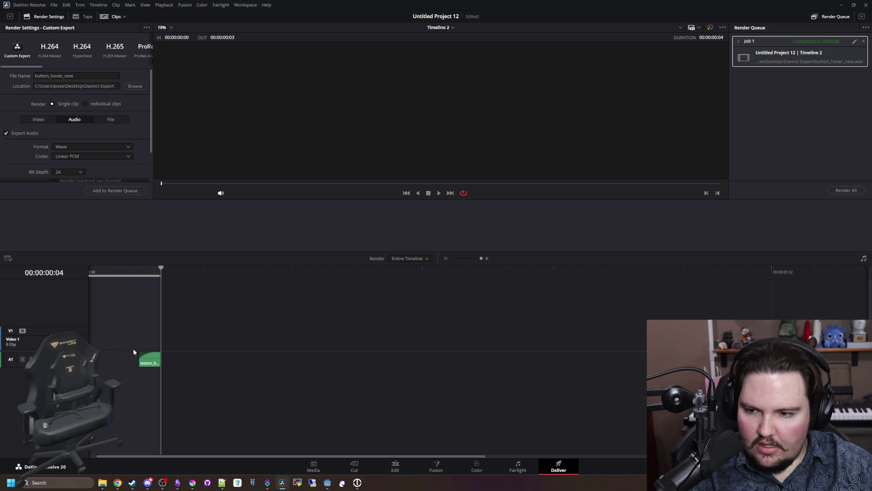
pyautogui.click(389, 467)
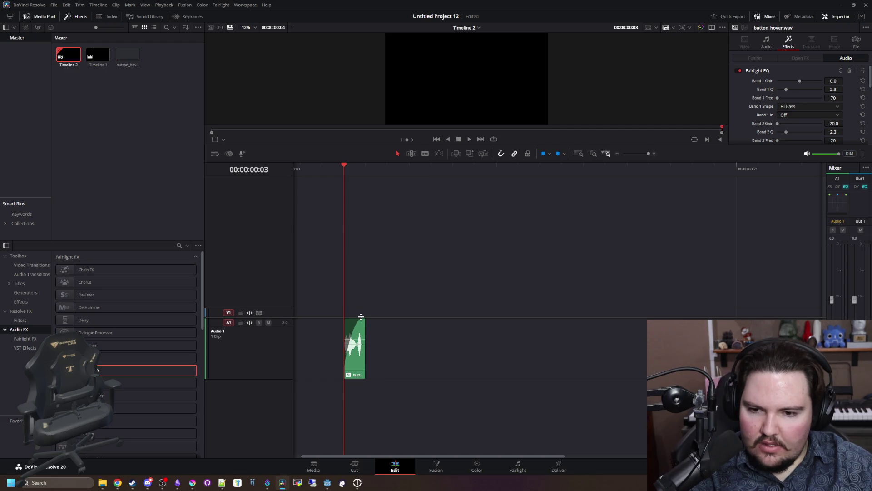
# - Remove the fade from the hover clip and pull its volume line down
pyautogui.moveTo(363, 320)
pyautogui.mouseDown()
pyautogui.moveTo(345, 321)
pyautogui.moveTo(365, 324)
pyautogui.mouseUp()
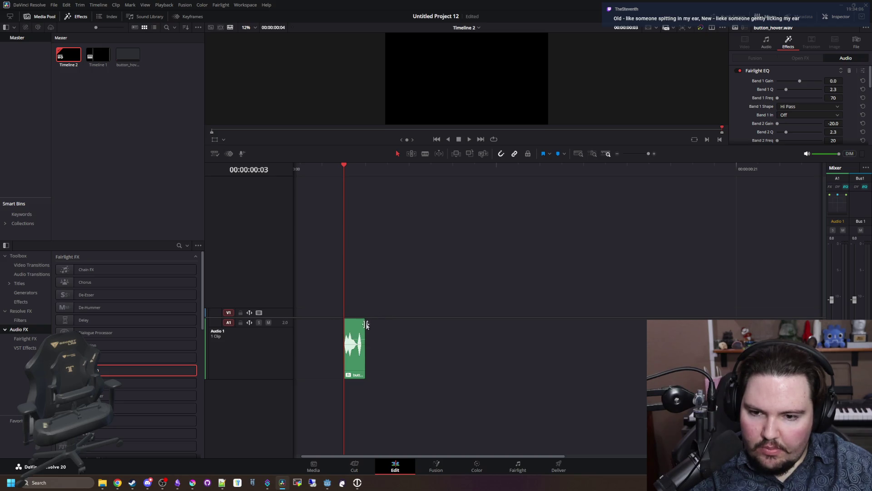
pyautogui.hscroll(-2, 361, 325)
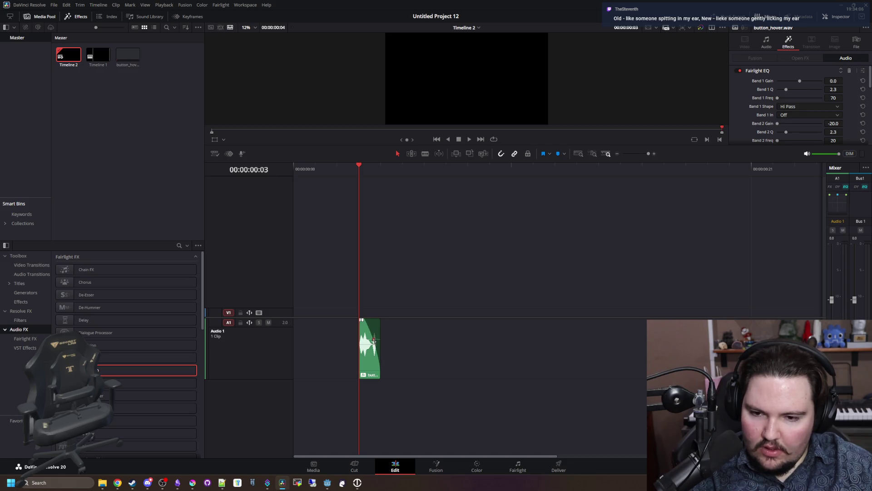
pyautogui.moveTo(374, 348); pyautogui.dragTo(377, 372)
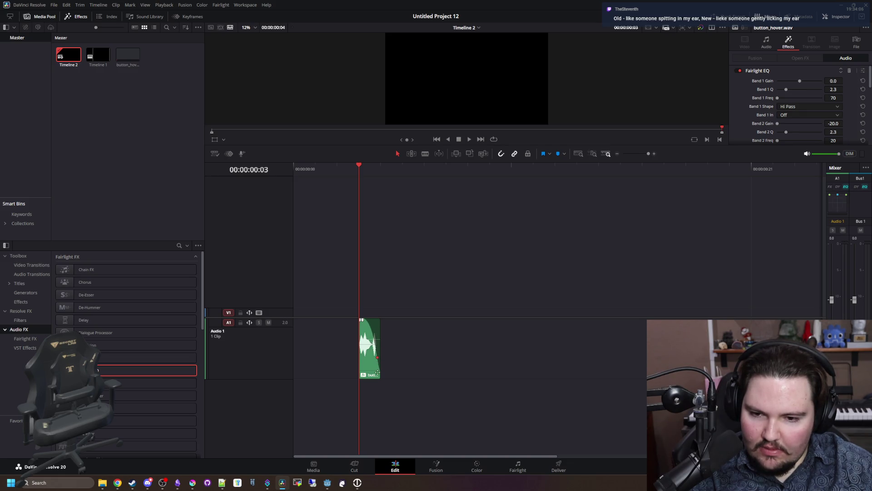
# - Mark an In point on the ruler at the start of the button_hover.wav clip
pyautogui.click(387, 343)
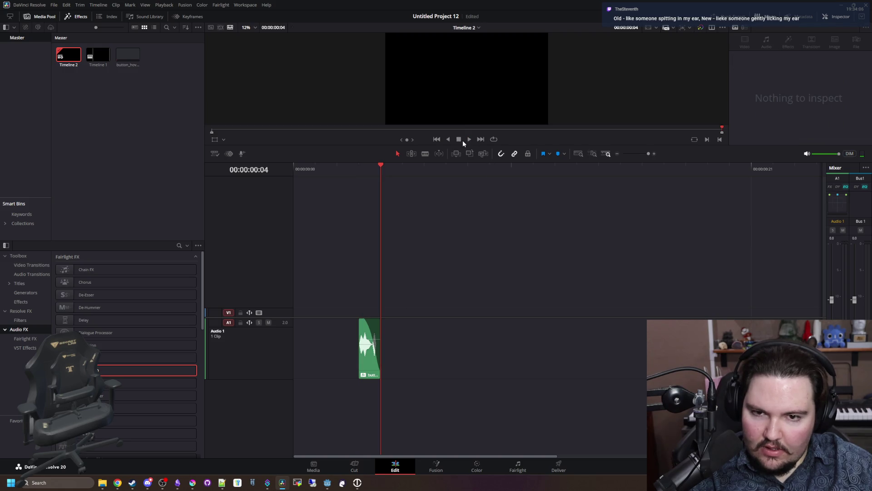
pyautogui.click(359, 169)
pyautogui.rightClick(358, 172)
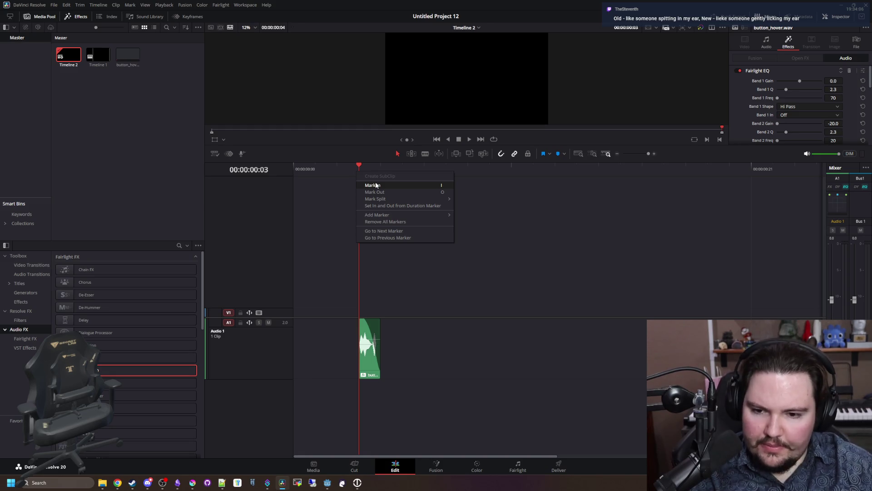
pyautogui.click(376, 185)
pyautogui.click(379, 174)
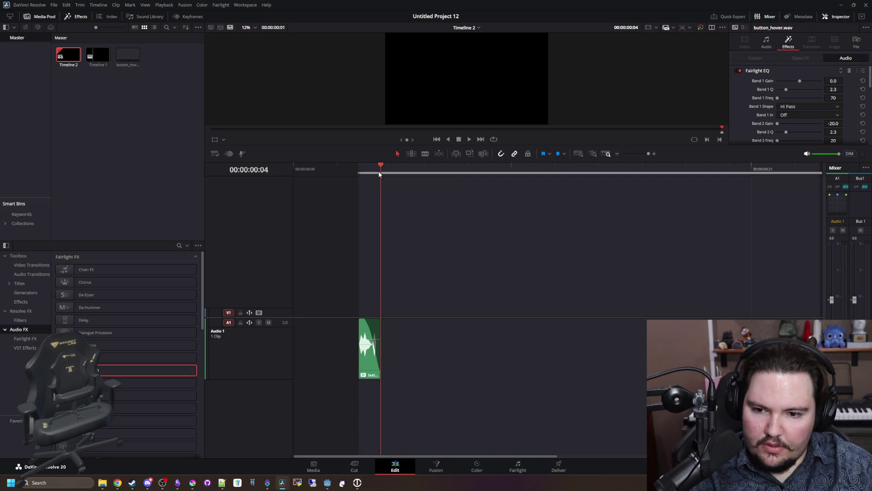
pyautogui.click(362, 320)
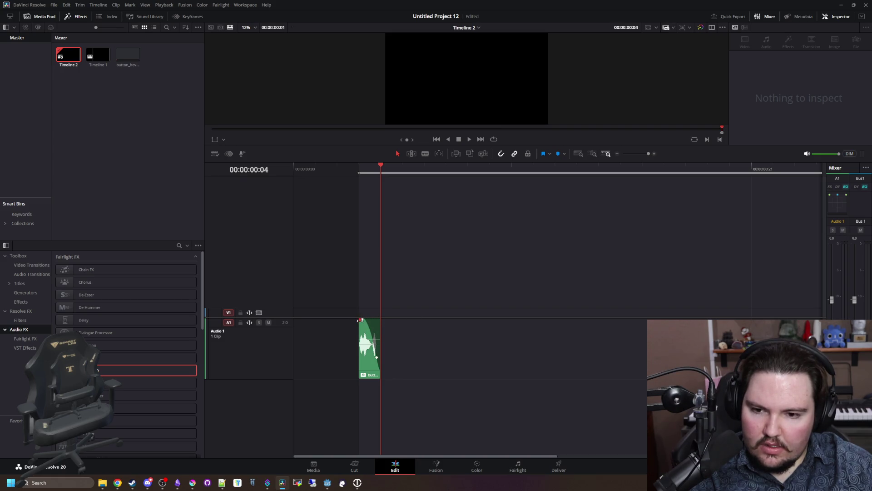
pyautogui.click(353, 169)
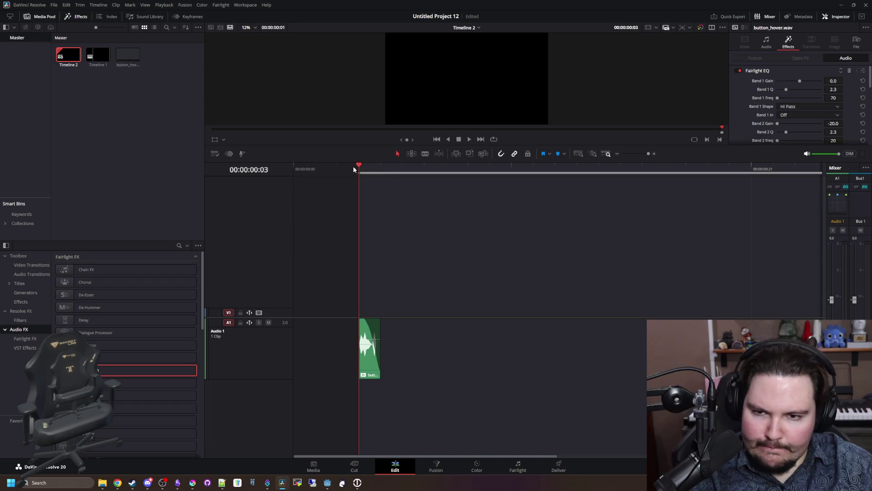
# - Mark the Out point at the clip's end, 00:00:00:04, then go to the Deliver page
pyautogui.press('Left')
pyautogui.press('Left')
pyautogui.click(357, 174)
pyautogui.click(382, 171)
pyautogui.rightClick(386, 171)
pyautogui.click(409, 191)
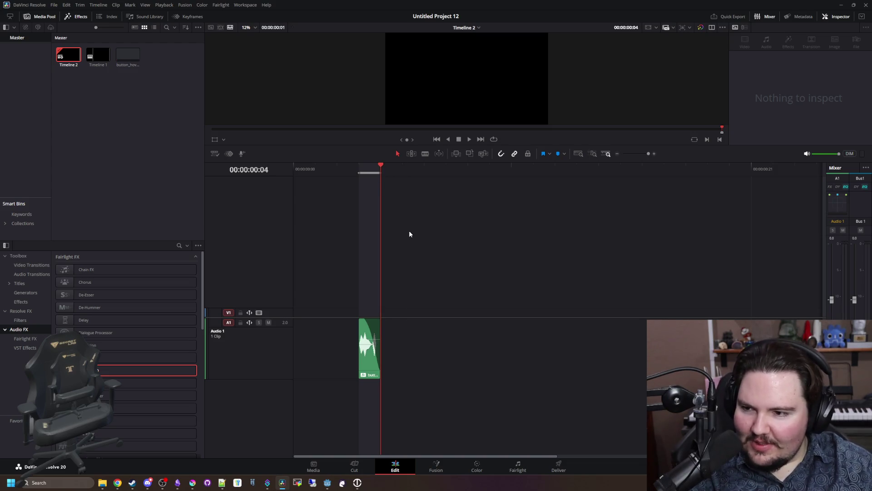
pyautogui.click(368, 350)
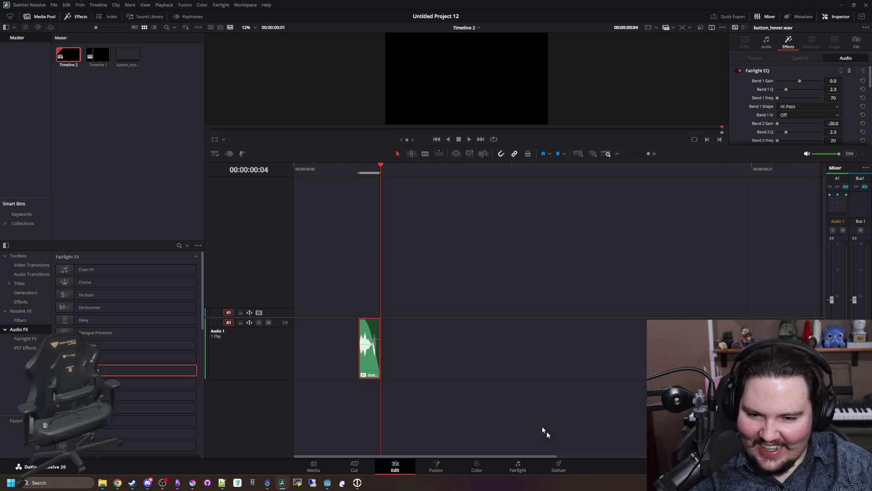
pyautogui.click(567, 468)
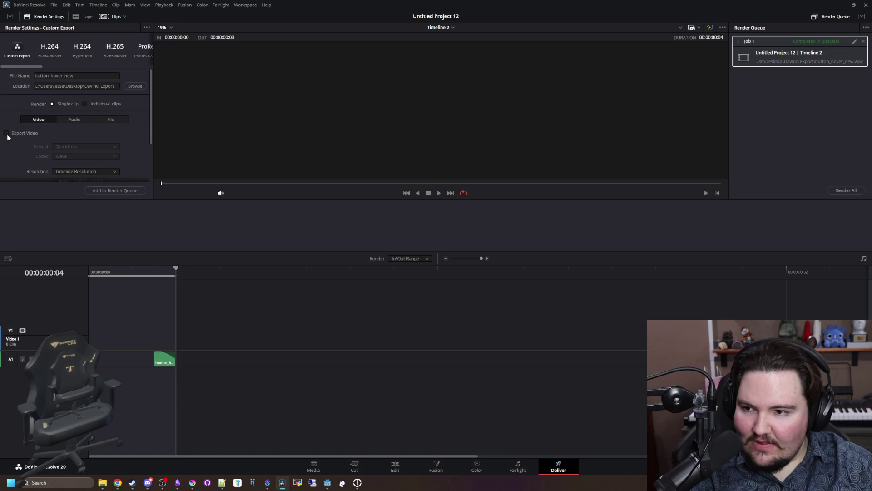
# - Queue the trimmed clip for rendering, replacing button_hover_new.wav, and bring up the Davinci Export folder
pyautogui.click(112, 193)
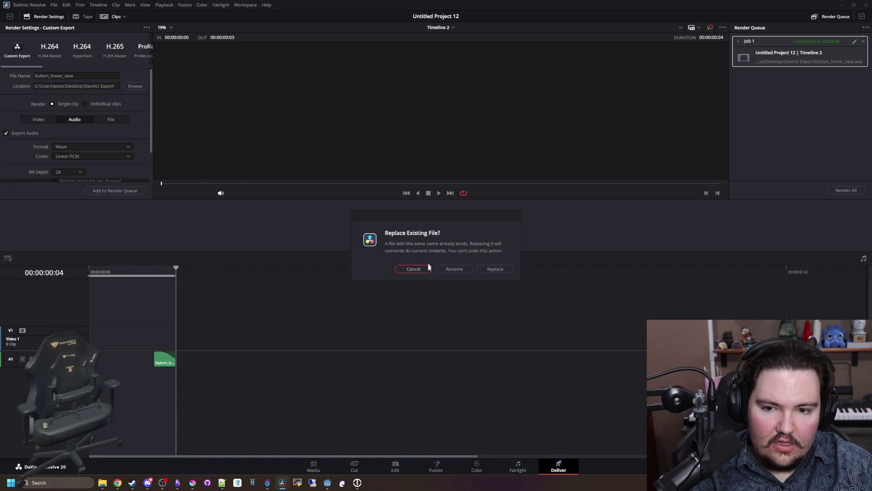
pyautogui.click(496, 269)
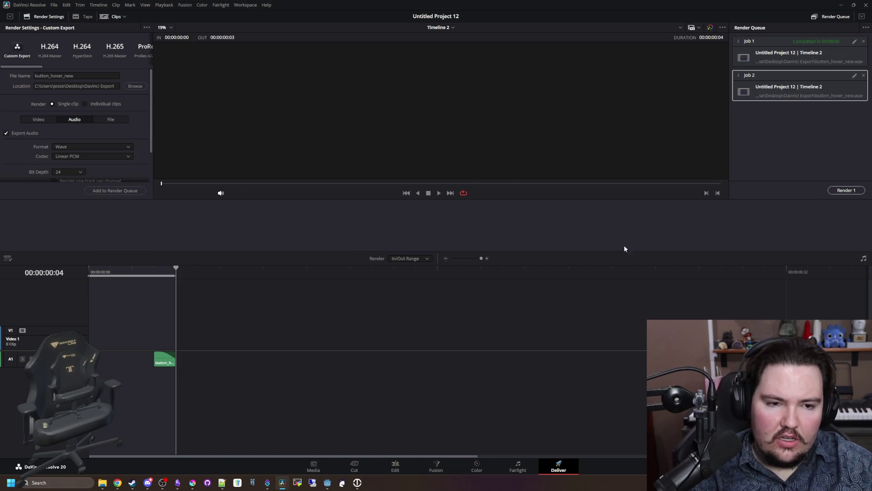
pyautogui.click(103, 483)
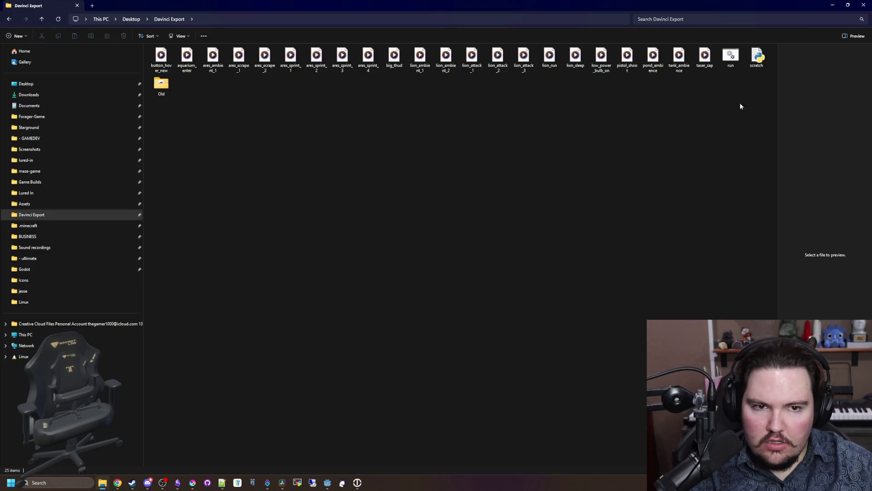
# - Run the scratch.py conversion script on the exported WAVs and close its console
pyautogui.click(730, 56)
pyautogui.moveTo(772, 6)
pyautogui.mouseDown()
pyautogui.moveTo(612, 326)
pyautogui.moveTo(687, 3)
pyautogui.mouseUp()
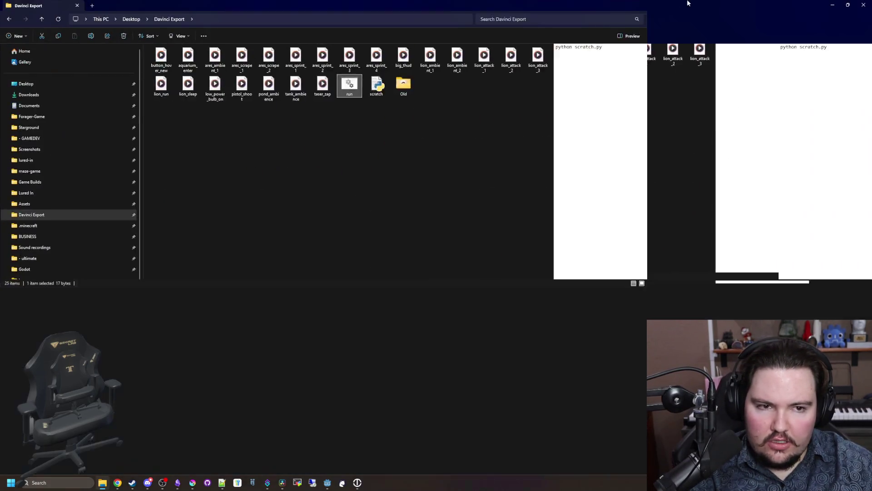
pyautogui.doubleClick(730, 58)
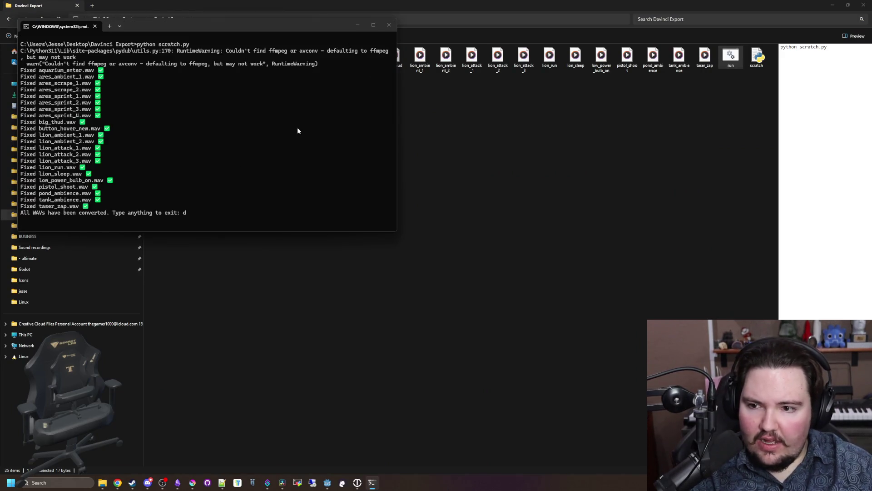
pyautogui.press('Return')
pyautogui.moveTo(453, 16)
pyautogui.mouseDown()
pyautogui.moveTo(408, 244)
pyautogui.moveTo(339, 244)
pyautogui.mouseUp()
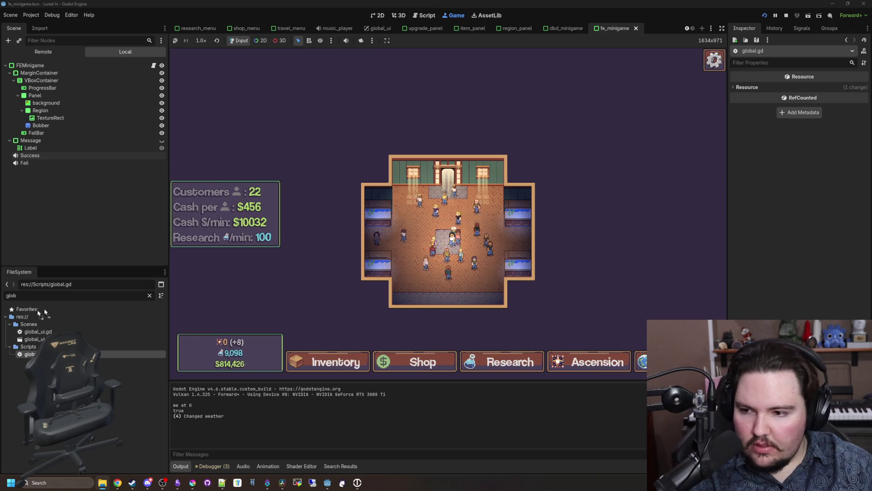
# - Filter Godot's FileSystem by 'butt', select button_hover_new.wav, and return to DaVinci Resolve
pyautogui.click(149, 295)
pyautogui.write('butt')
pyautogui.click(131, 422)
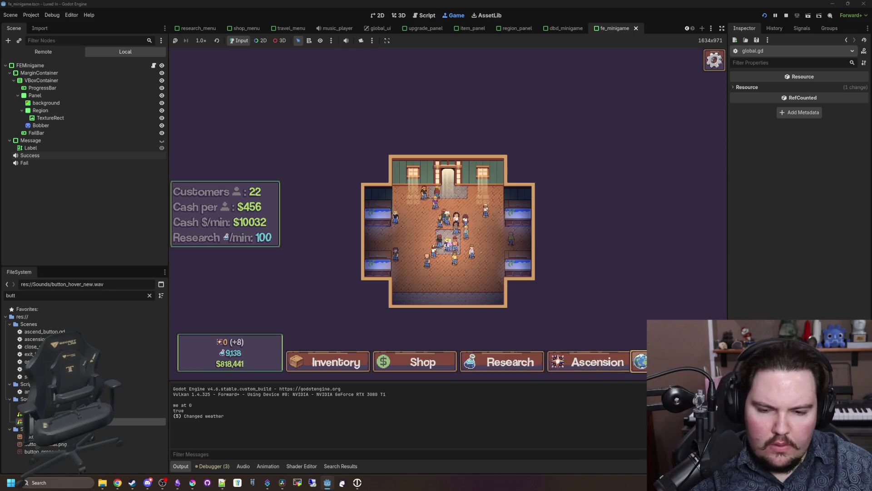
pyautogui.moveTo(192, 482)
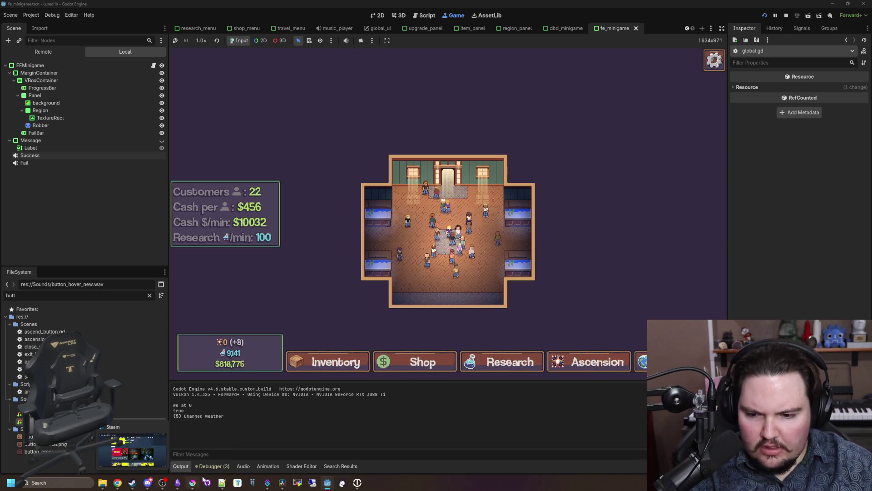
pyautogui.click(282, 483)
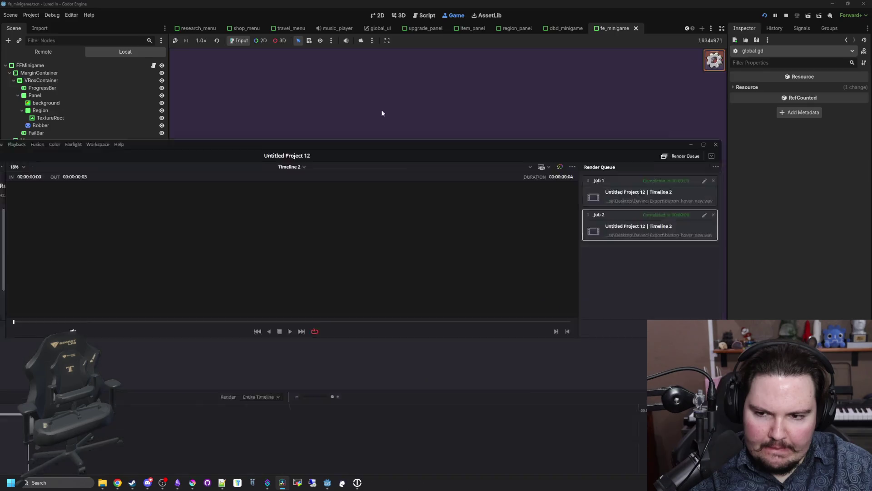
# - Place button_hover_new.wav from the Media Pool on the A1 track after the first clip
pyautogui.doubleClick(364, 172)
pyautogui.click(102, 482)
pyautogui.moveTo(277, 307)
pyautogui.mouseDown()
pyautogui.moveTo(273, 341)
pyautogui.moveTo(254, 366)
pyautogui.moveTo(107, 360)
pyautogui.moveTo(104, 338)
pyautogui.mouseUp()
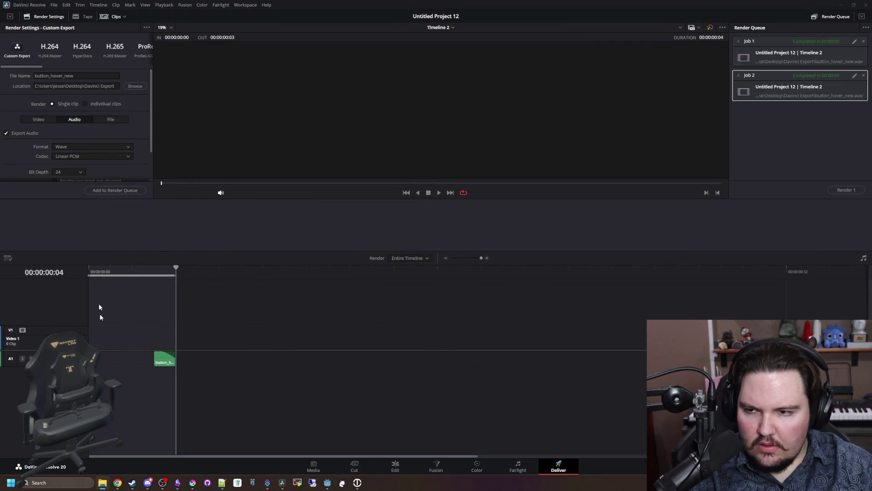
pyautogui.click(314, 466)
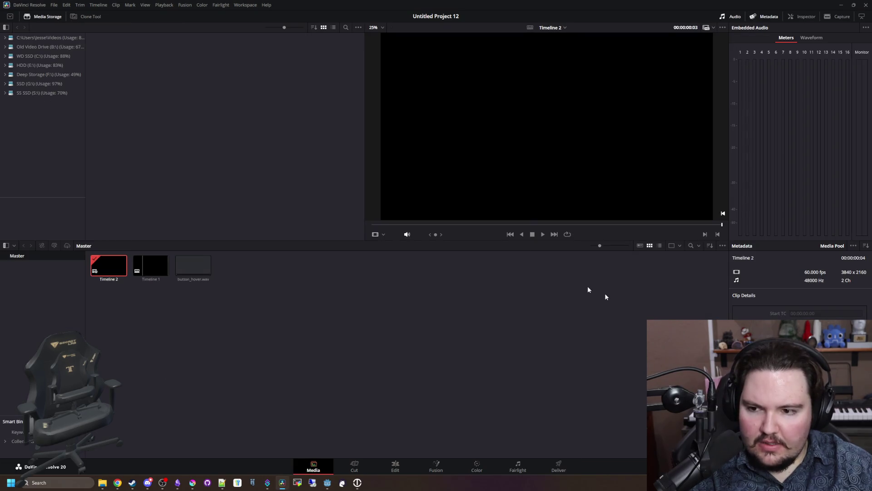
pyautogui.click(165, 299)
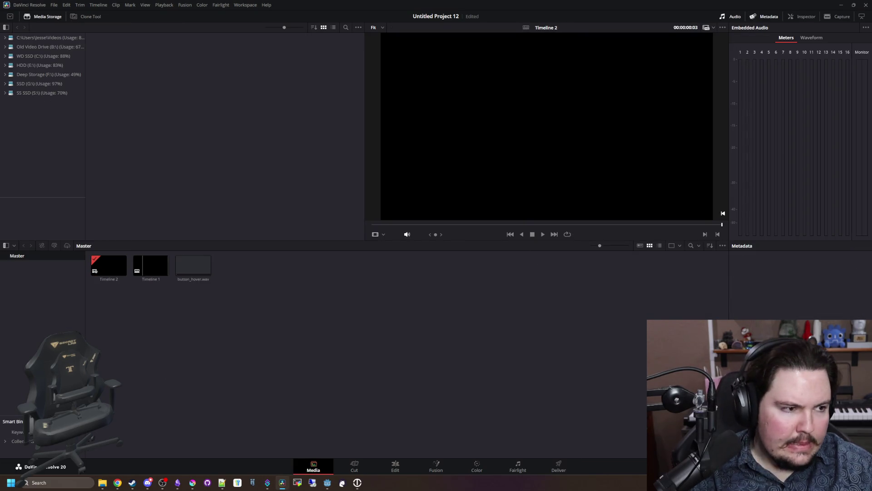
pyautogui.click(395, 466)
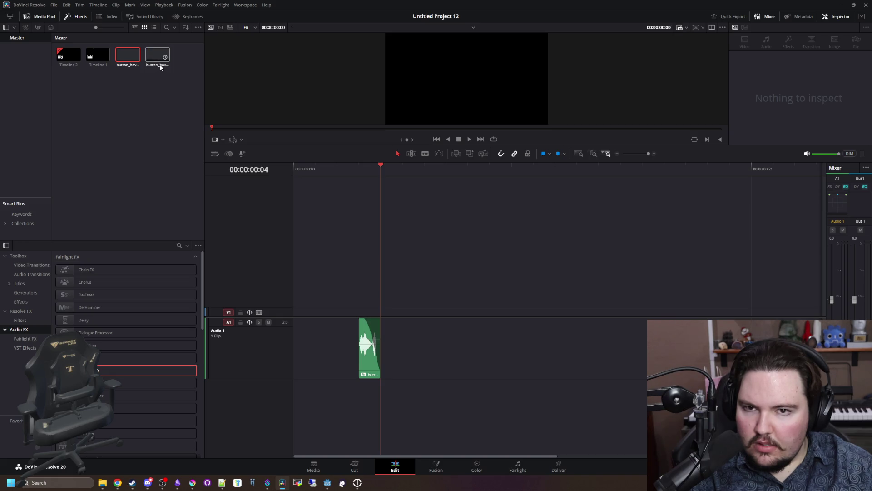
pyautogui.click(151, 73)
pyautogui.click(157, 55)
pyautogui.click(123, 64)
pyautogui.moveTo(122, 65); pyautogui.dragTo(445, 345)
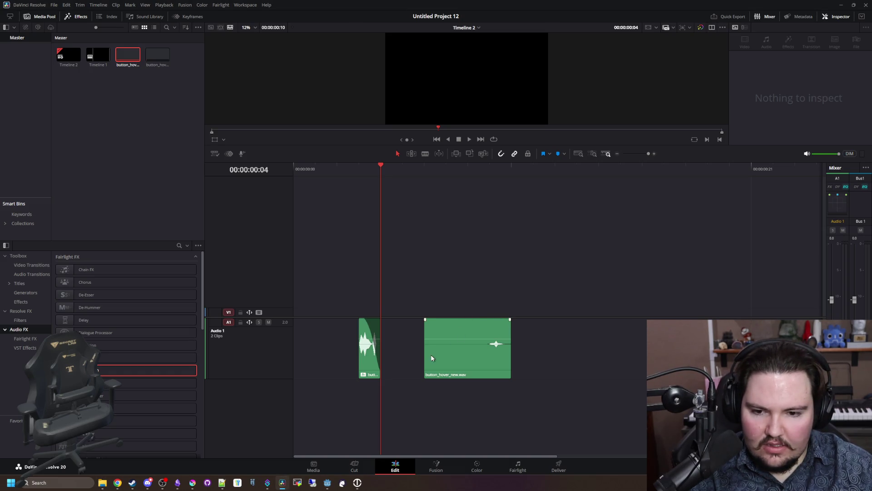
# - Trim the new clip's silent start and mark an In/Out range around it for looped playback
pyautogui.moveTo(445, 357); pyautogui.dragTo(488, 359)
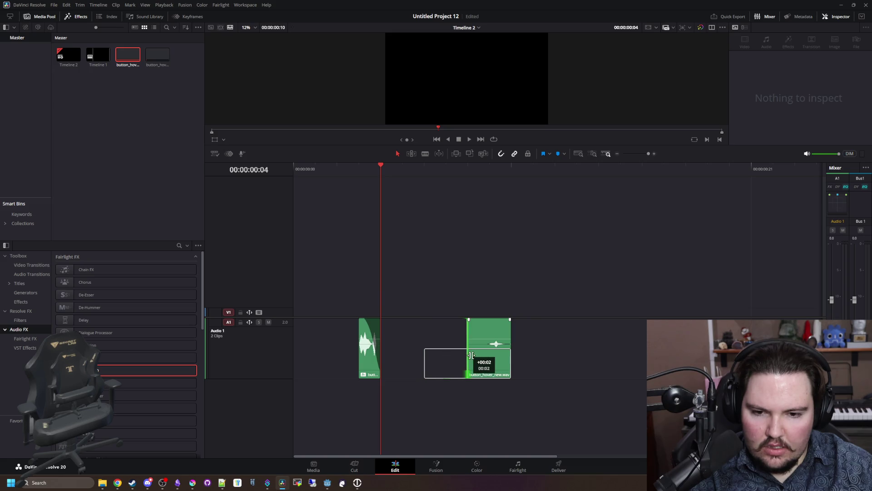
pyautogui.click(425, 168)
pyautogui.rightClick(426, 168)
pyautogui.click(450, 184)
pyautogui.moveTo(556, 167); pyautogui.dragTo(577, 167)
pyautogui.rightClick(577, 168)
pyautogui.click(599, 190)
pyautogui.click(511, 168)
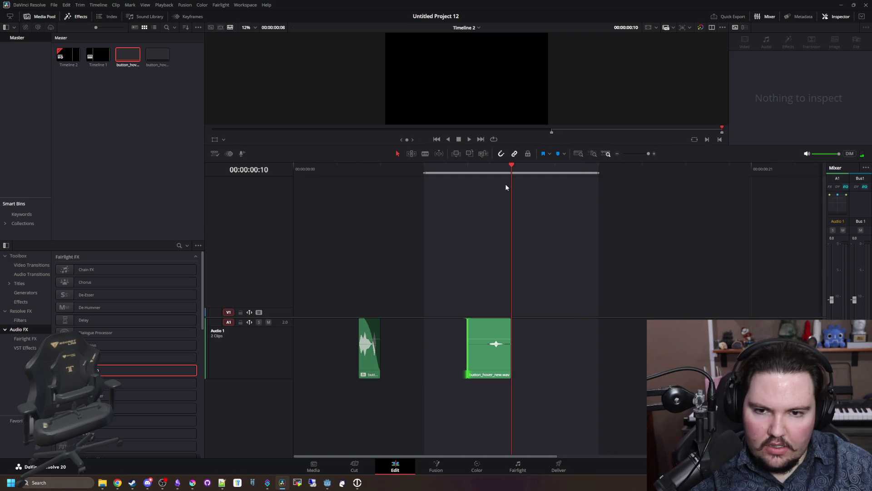
pyautogui.click(469, 139)
# - Trim more off the clip's start and audition it, trying then removing a fade-in
pyautogui.moveTo(468, 355); pyautogui.dragTo(490, 361)
pyautogui.press('Left')
pyautogui.press('Left')
pyautogui.press('Left')
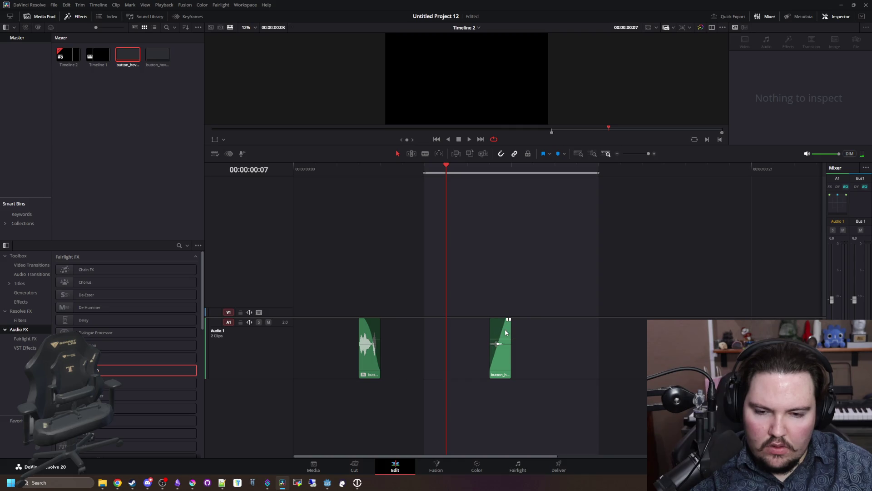
pyautogui.click(498, 345)
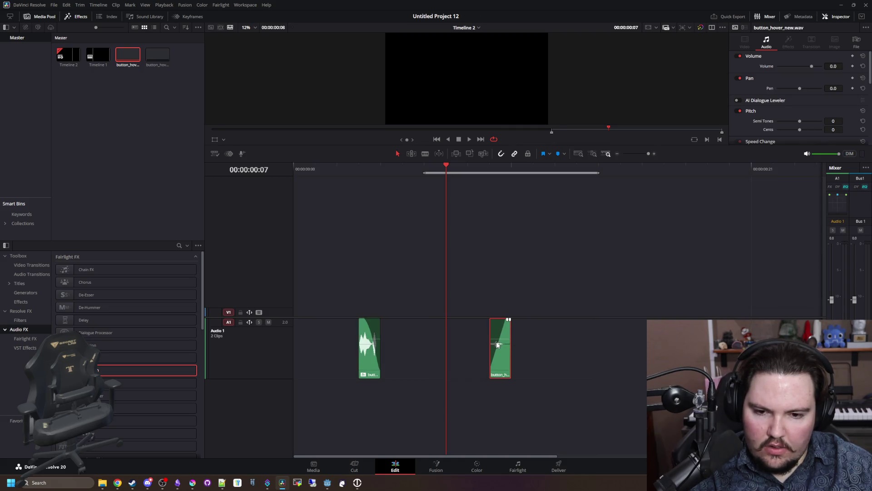
pyautogui.hotkey('ctrl', 'shift', 'a')
pyautogui.press('space')
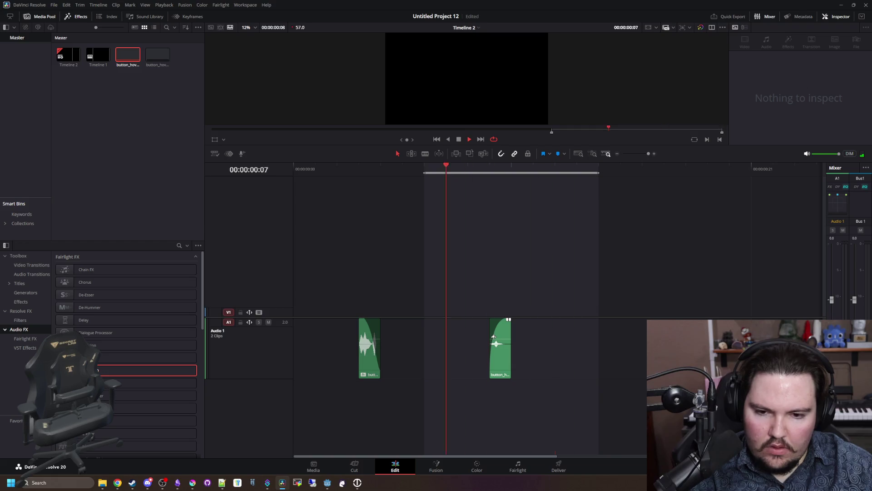
pyautogui.press('Up')
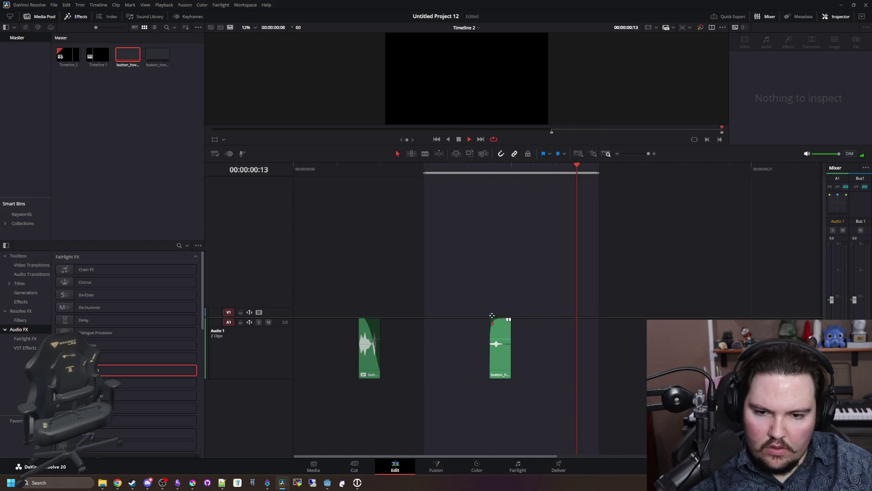
pyautogui.press('Up')
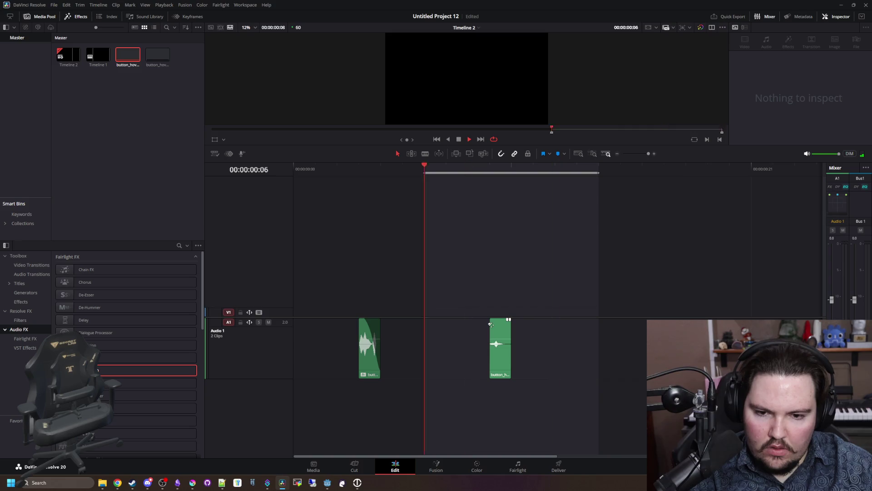
pyautogui.moveTo(490, 320); pyautogui.dragTo(506, 321)
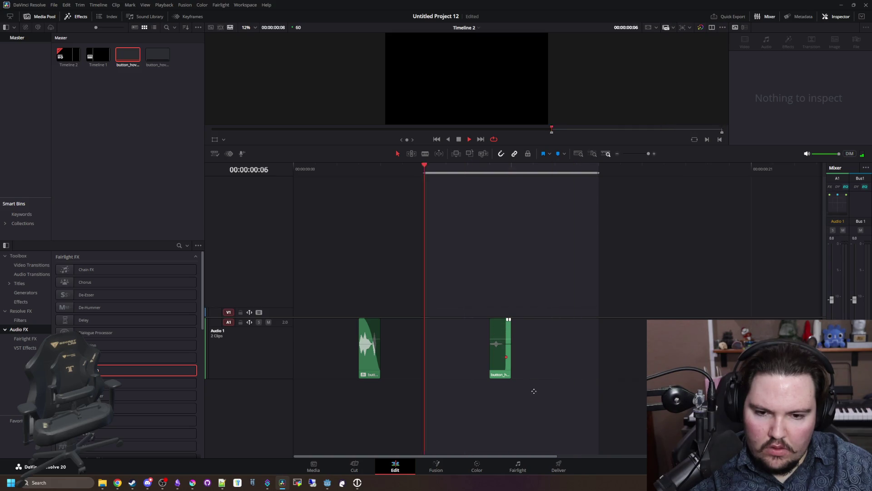
pyautogui.moveTo(508, 319); pyautogui.dragTo(485, 314)
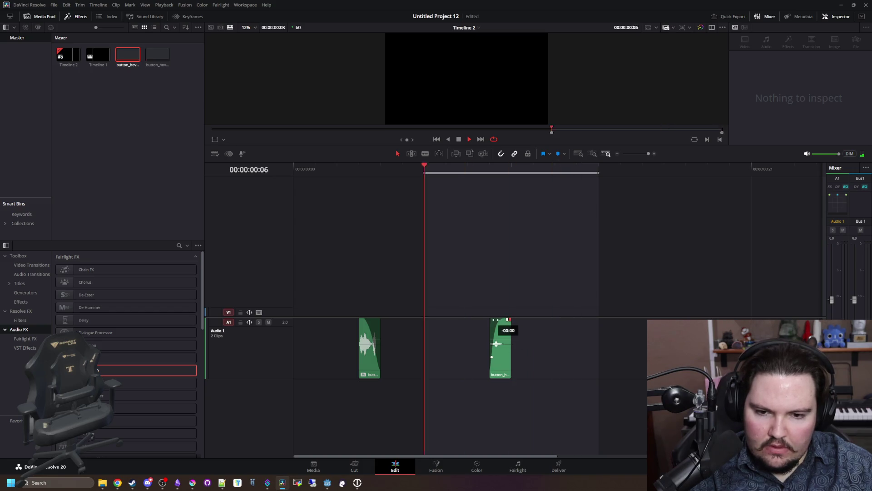
pyautogui.press('space')
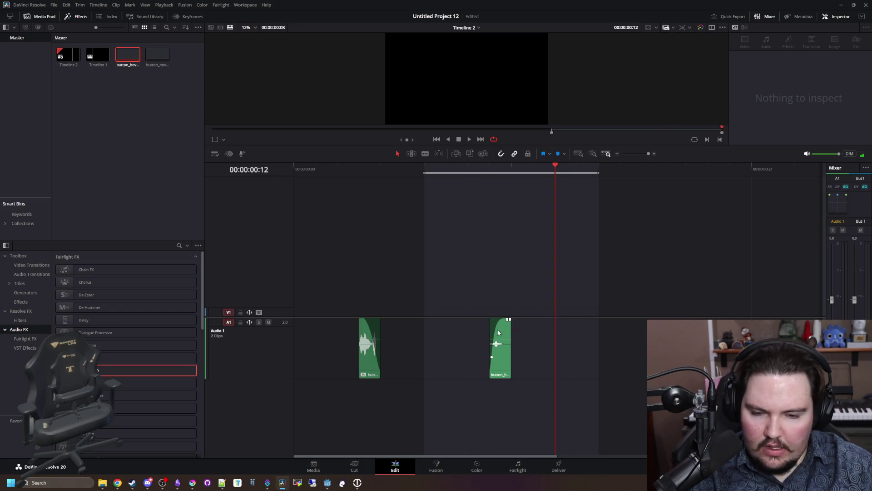
# - Re-mark the In/Out range so it ends at the clip's end, then open the Deliver page
pyautogui.click(501, 352)
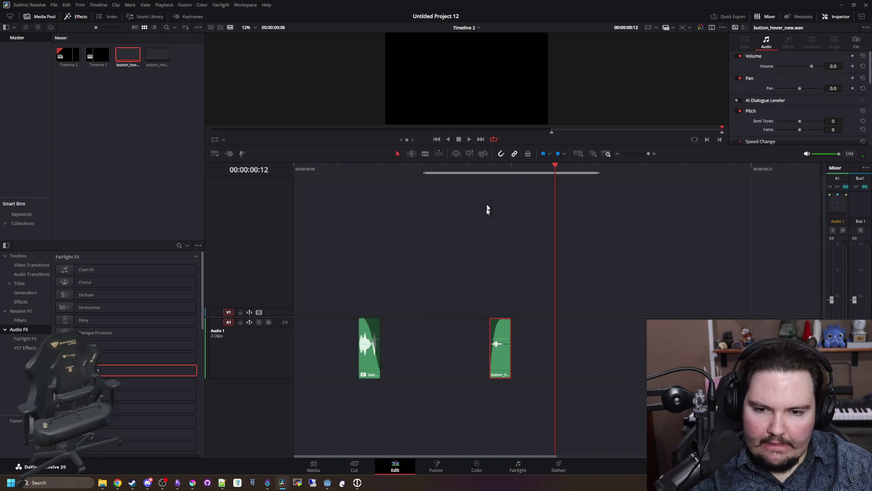
pyautogui.rightClick(496, 173)
pyautogui.click(516, 189)
pyautogui.rightClick(519, 164)
pyautogui.click(532, 186)
pyautogui.moveTo(533, 172); pyautogui.dragTo(515, 172)
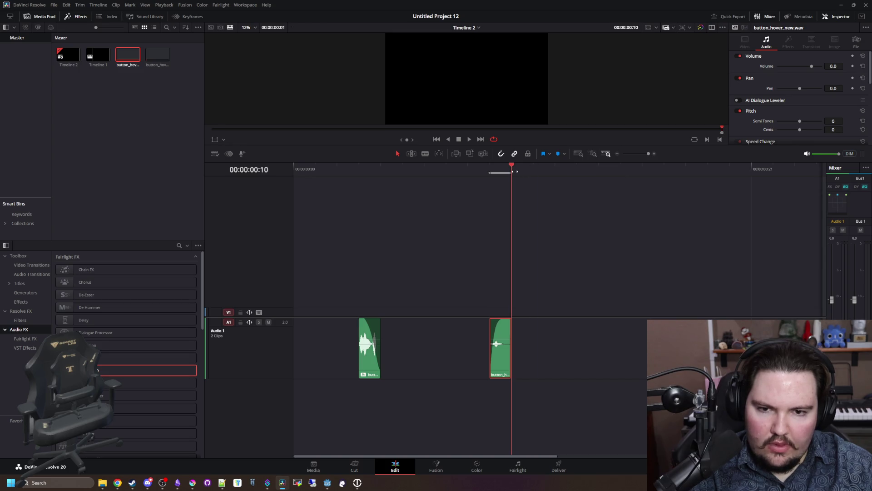
pyautogui.click(555, 464)
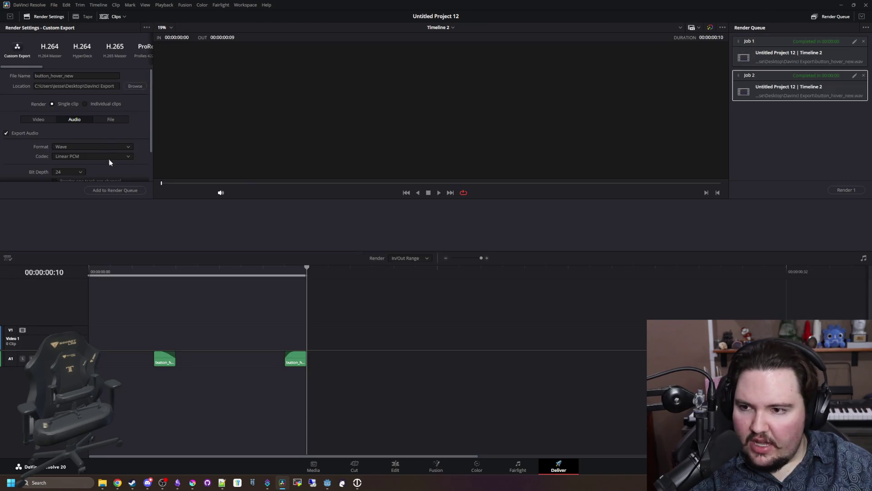
# - Queue the marked range as Job 3, replace button_hover_new.wav, and render it
pyautogui.click(115, 190)
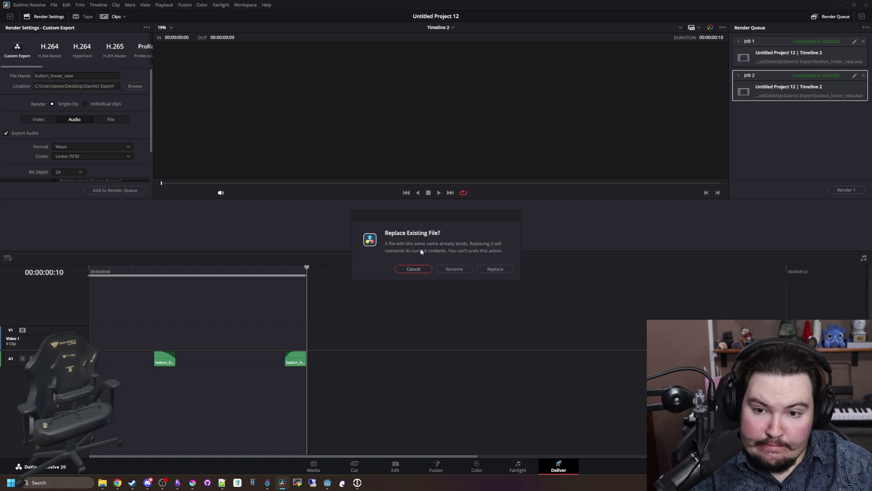
pyautogui.click(492, 267)
pyautogui.click(847, 191)
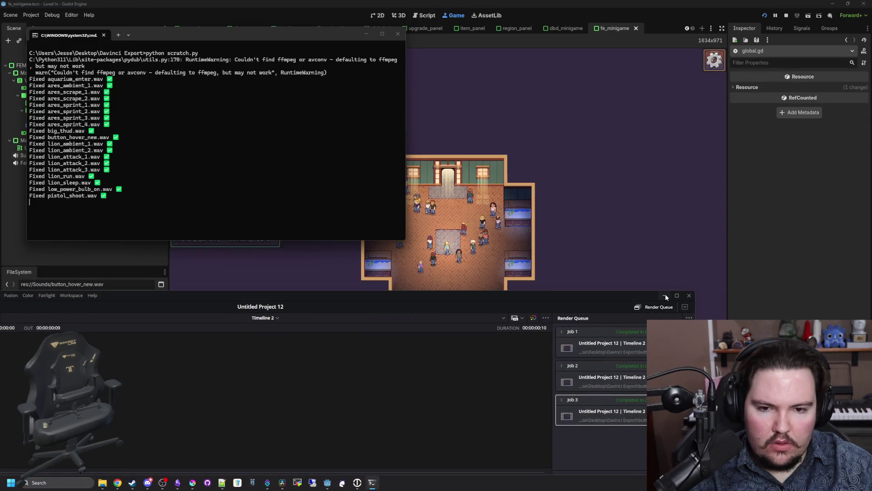
# - Preview the 0.07 s button_hover_new.wav in Godot's Inspector and test it on the Inventory button
pyautogui.click(665, 295)
pyautogui.press('Return')
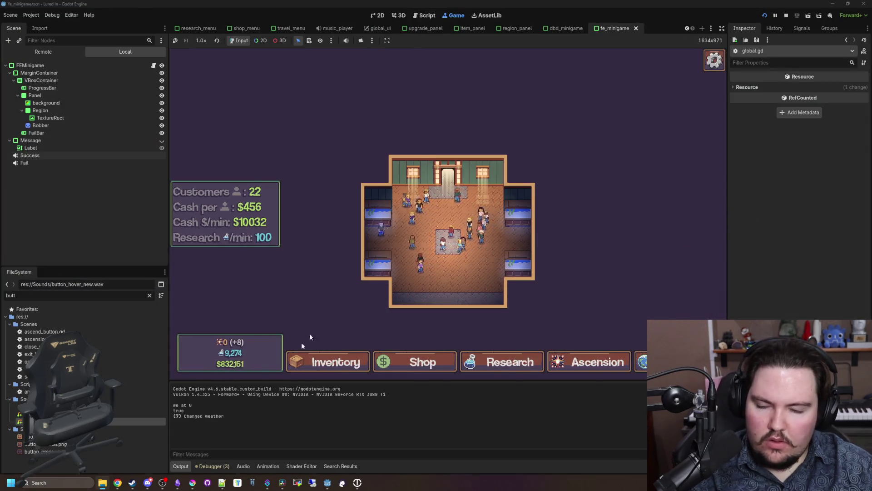
pyautogui.click(68, 421)
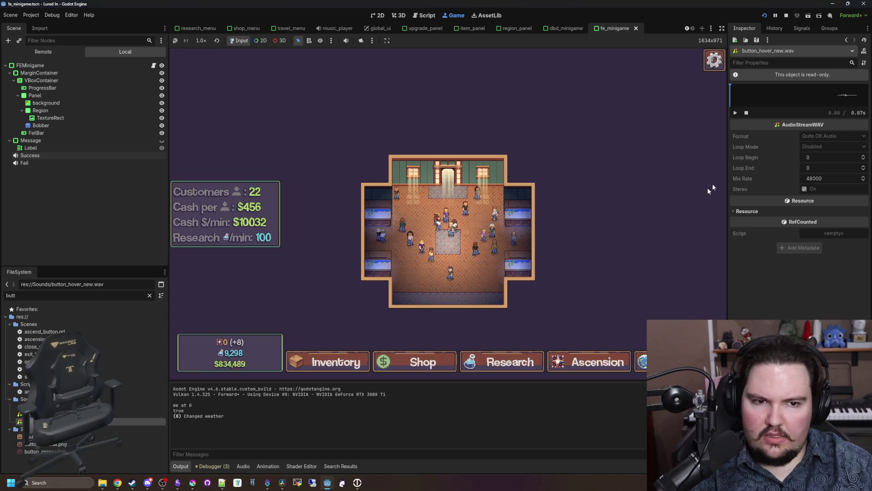
pyautogui.click(736, 112)
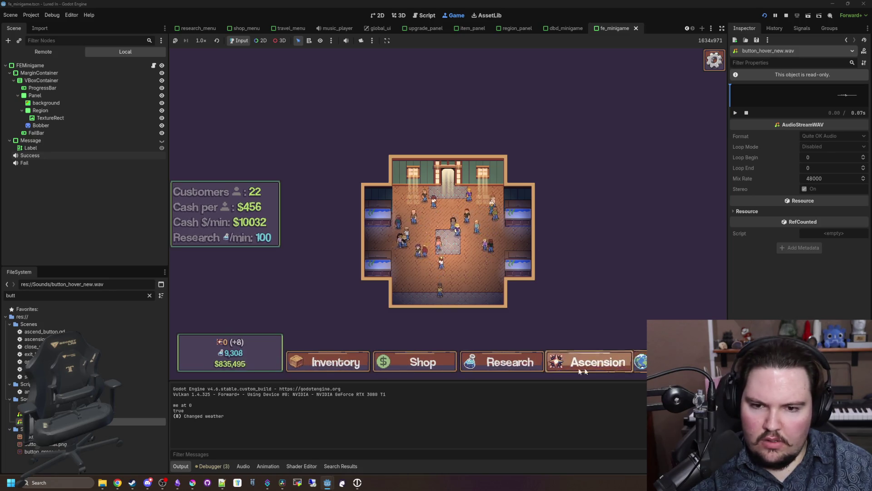
pyautogui.click(328, 363)
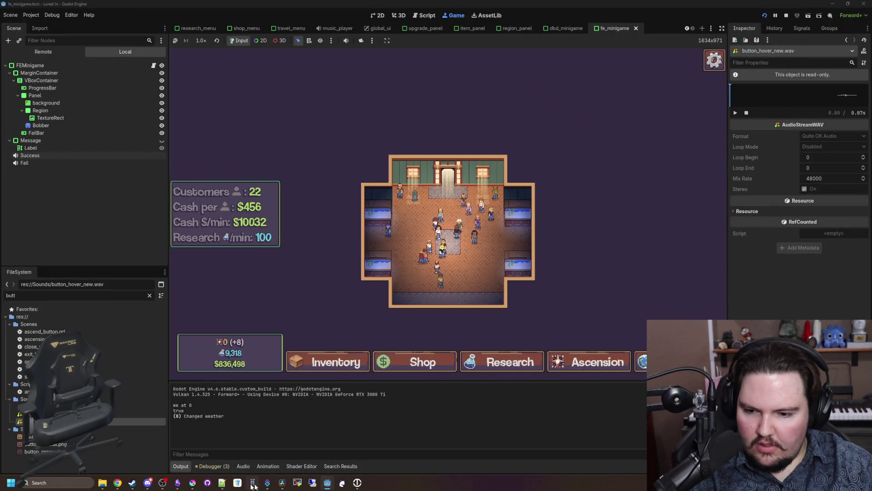
pyautogui.click(282, 482)
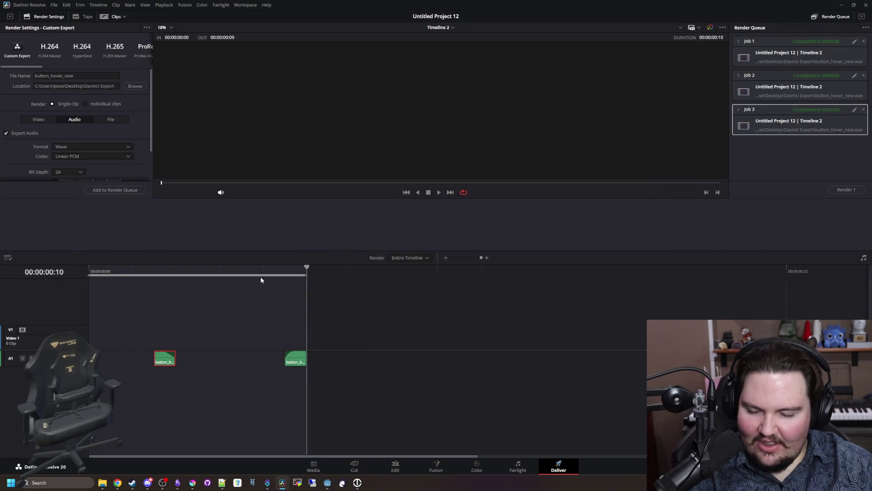
# - Set the In point at frame 9 and render a fourth job replacing button_hover_new.wav
pyautogui.click(291, 276)
pyautogui.press('i')
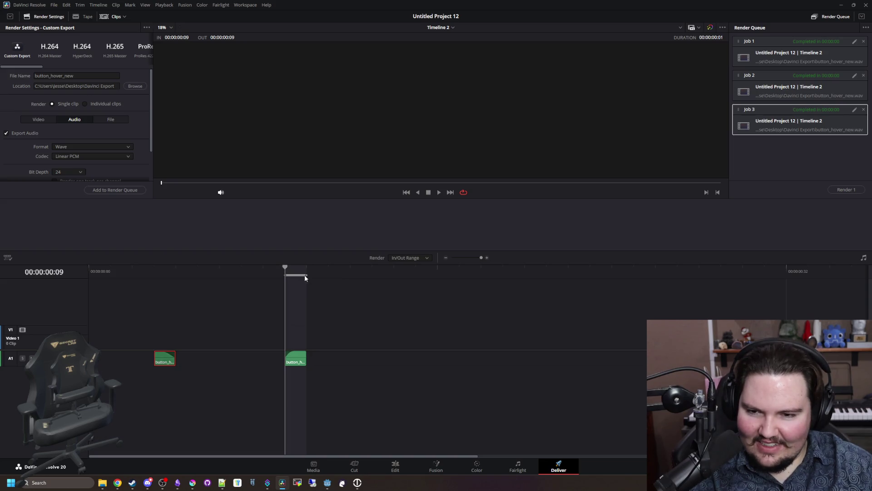
pyautogui.click(111, 189)
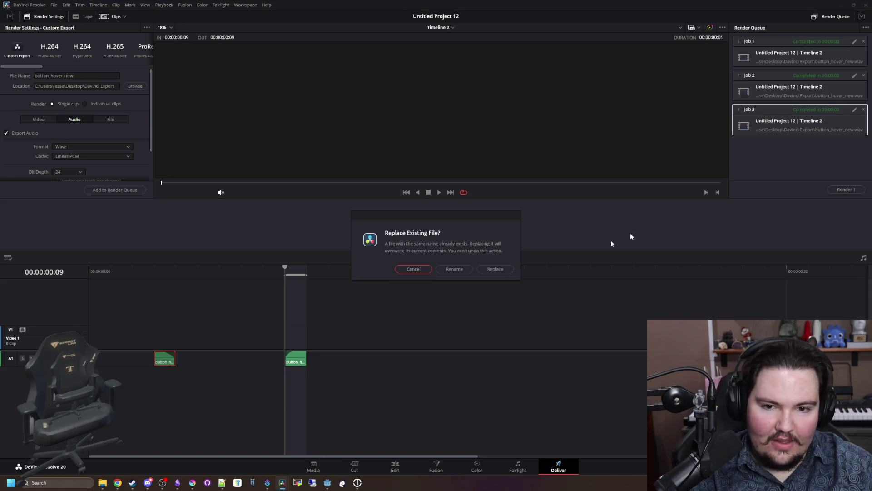
pyautogui.click(490, 268)
pyautogui.click(847, 194)
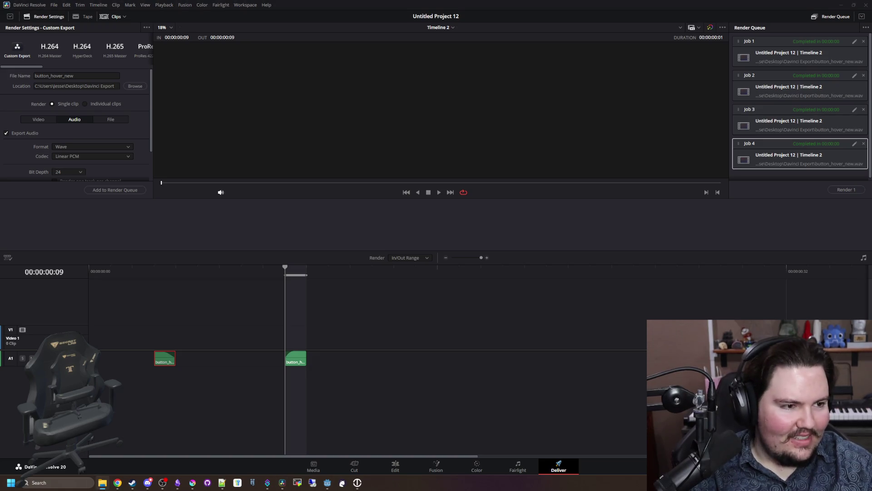
pyautogui.click(843, 5)
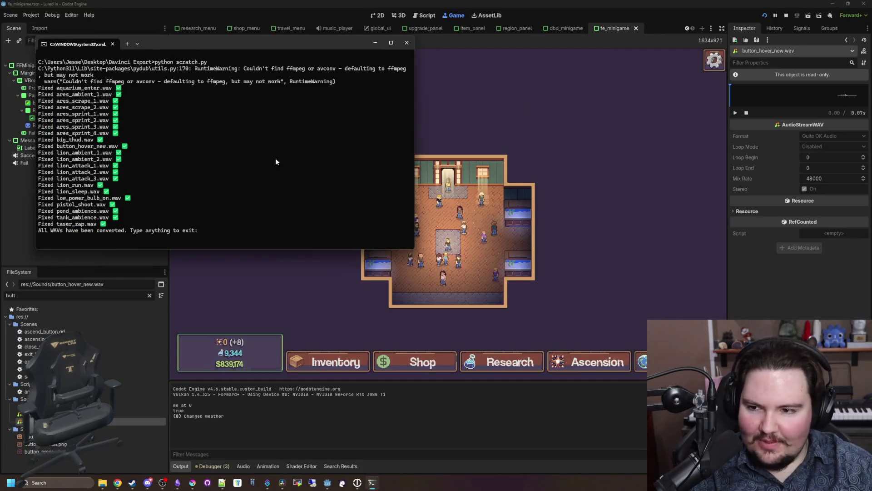
pyautogui.write('d')
# - Inspect button_hover.wav, then try the hover sound on the Shop, Research, Travel and Inventory buttons
pyautogui.press('Return')
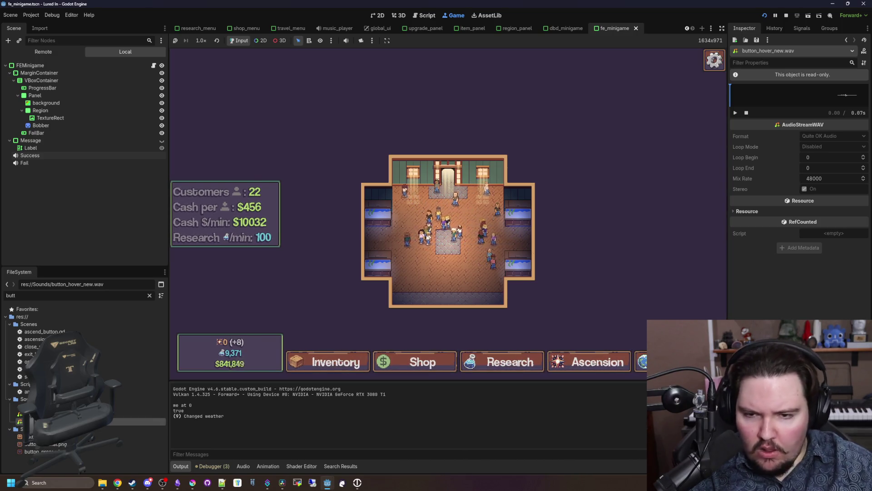
pyautogui.click(55, 414)
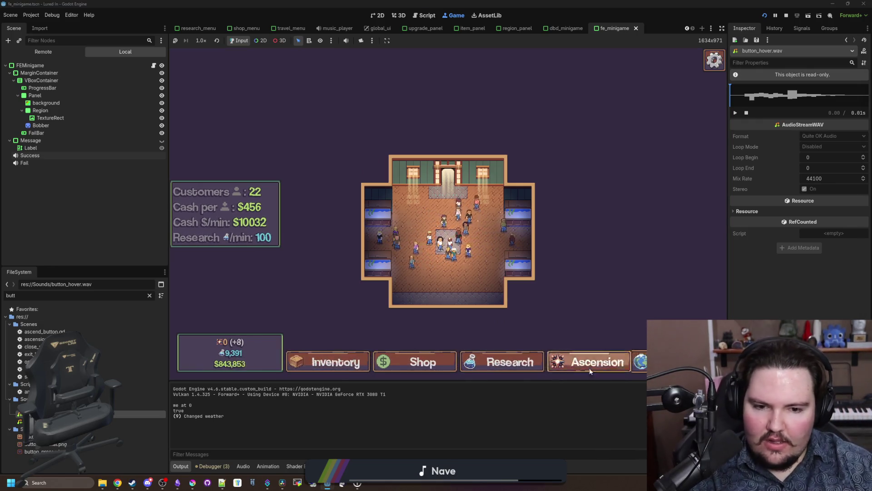
pyautogui.click(414, 364)
pyautogui.click(504, 362)
pyautogui.click(641, 362)
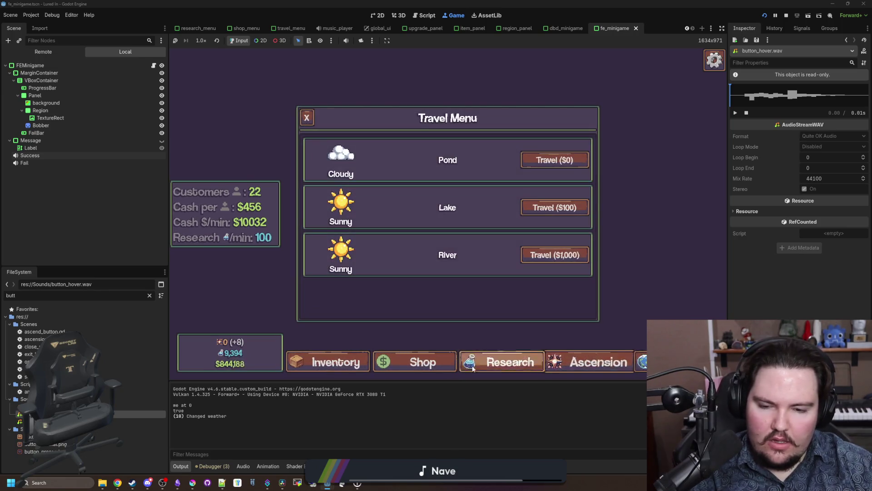
pyautogui.click(368, 372)
pyautogui.click(370, 374)
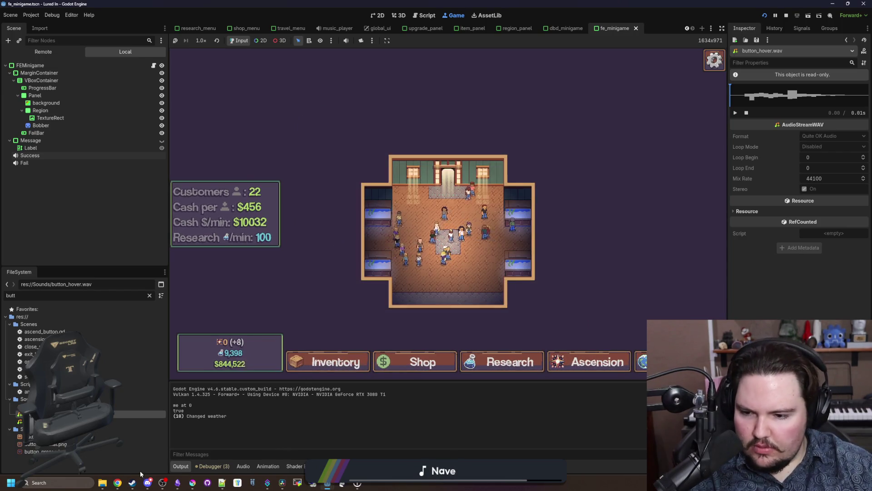
pyautogui.click(282, 483)
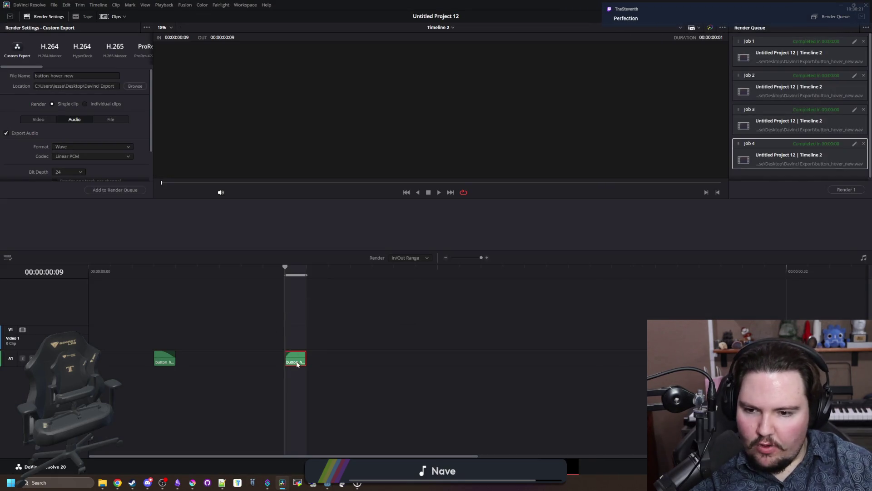
# - On the Edit page, normalize the second hover clip to a 0.0 dBFS sample peak and play it
pyautogui.click(327, 330)
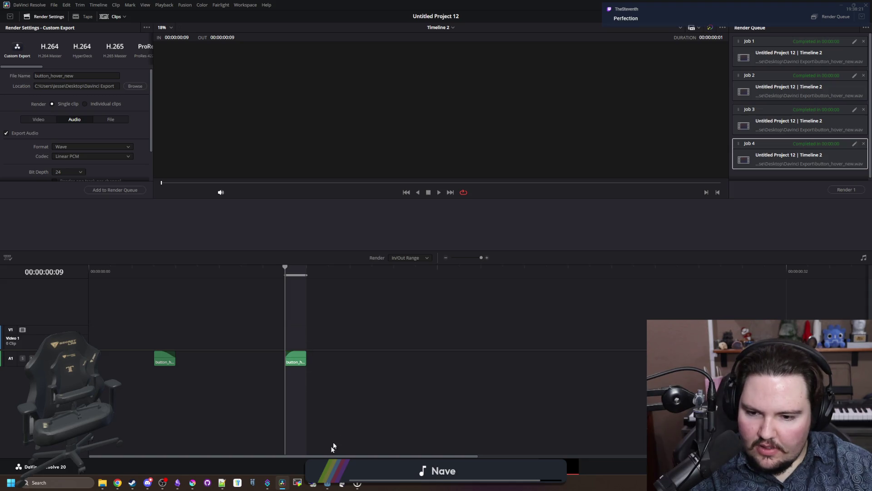
pyautogui.hotkey('shift', '4')
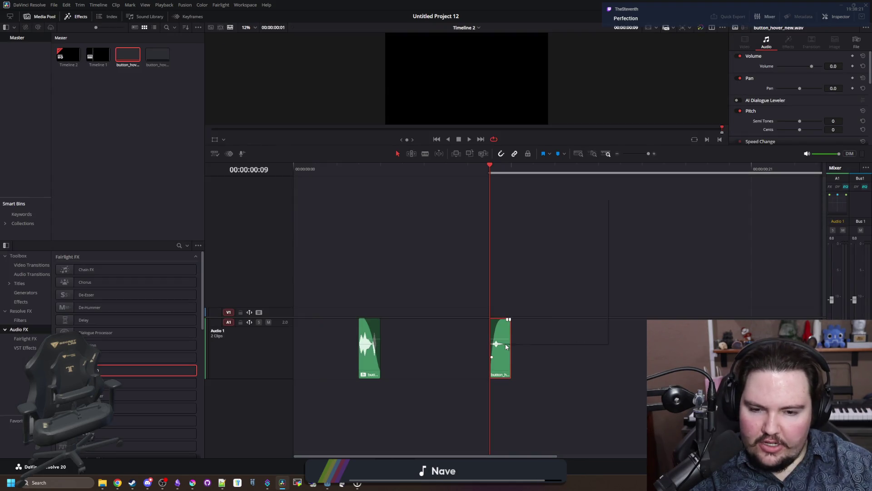
pyautogui.rightClick(499, 344)
pyautogui.click(553, 273)
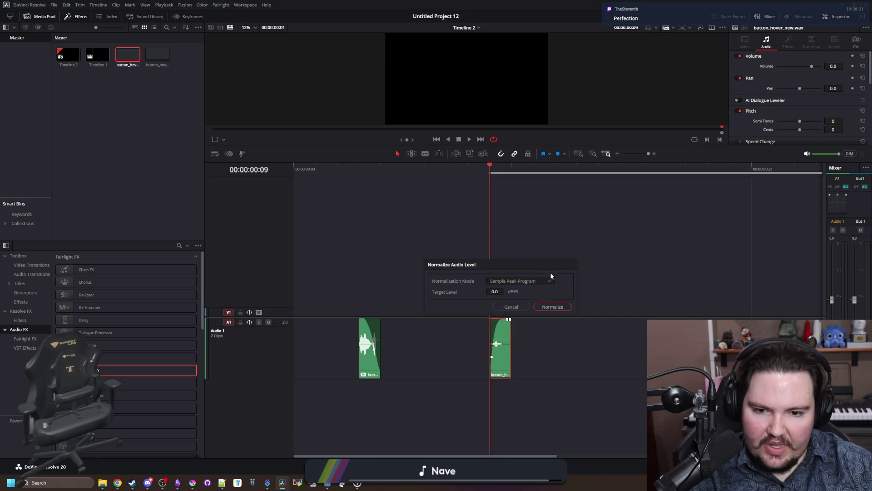
pyautogui.click(544, 307)
pyautogui.press('space')
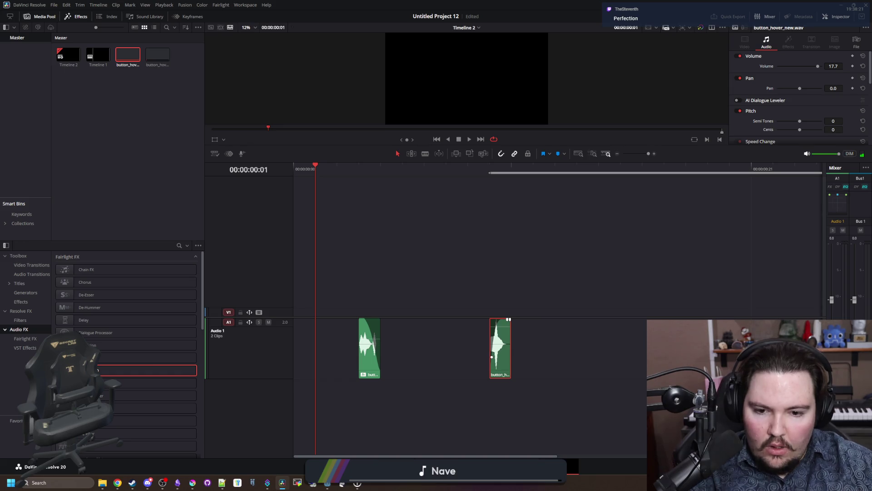
# - Render Job 5 with the normalized clip, replacing button_hover_new.wav, and rerun the conversion script
pyautogui.click(559, 466)
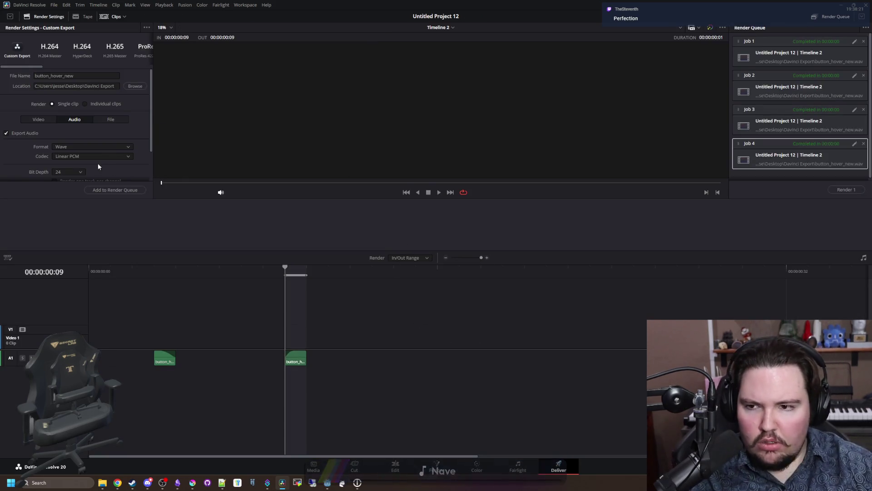
pyautogui.click(115, 190)
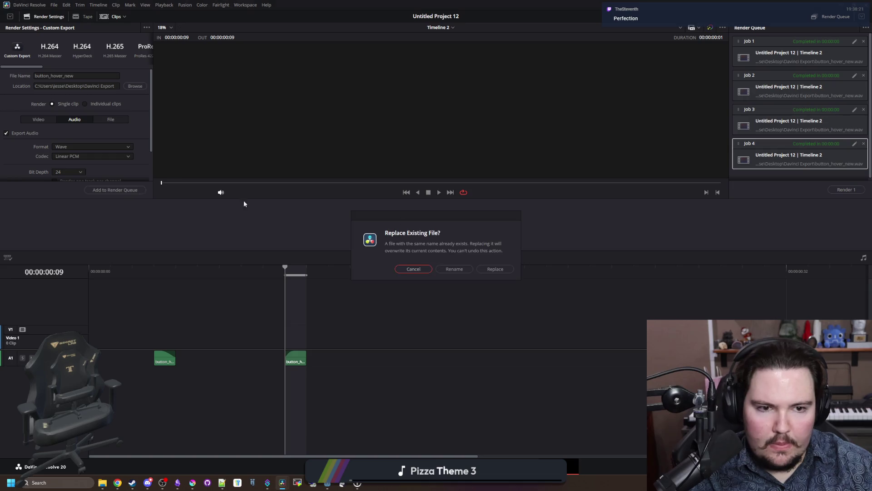
pyautogui.click(511, 269)
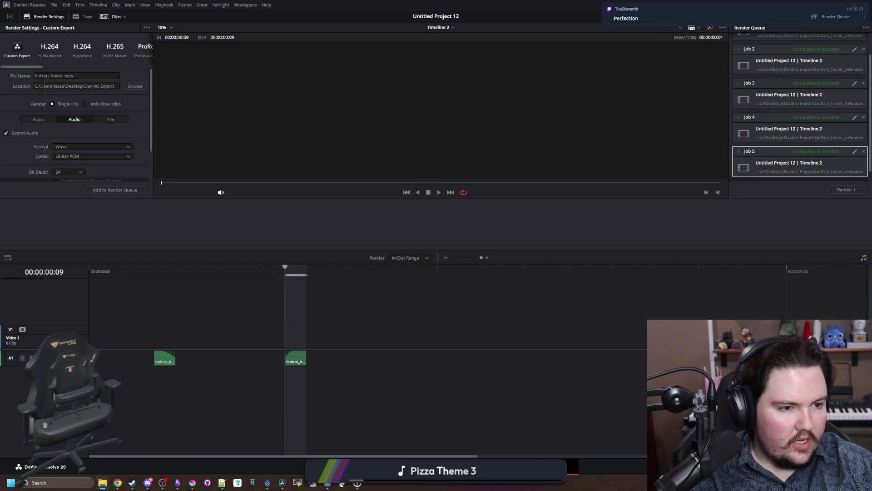
pyautogui.write('d')
pyautogui.press('Return')
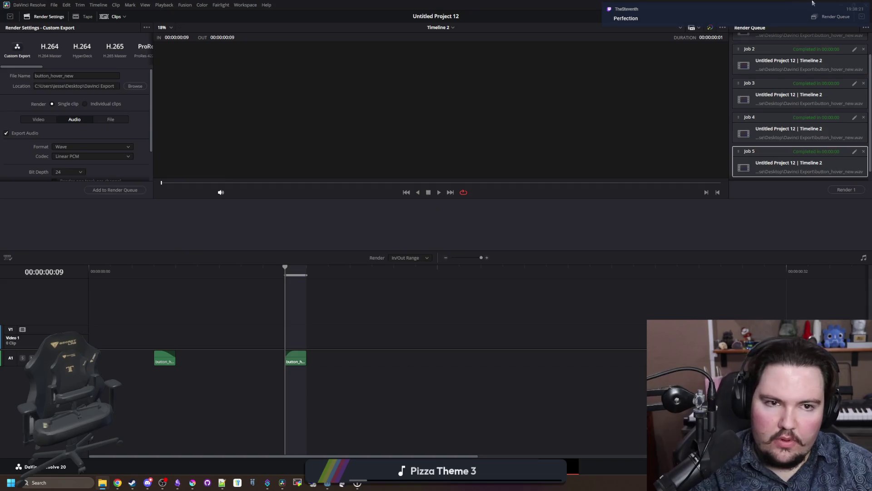
pyautogui.hotkey('alt', 'Tab')
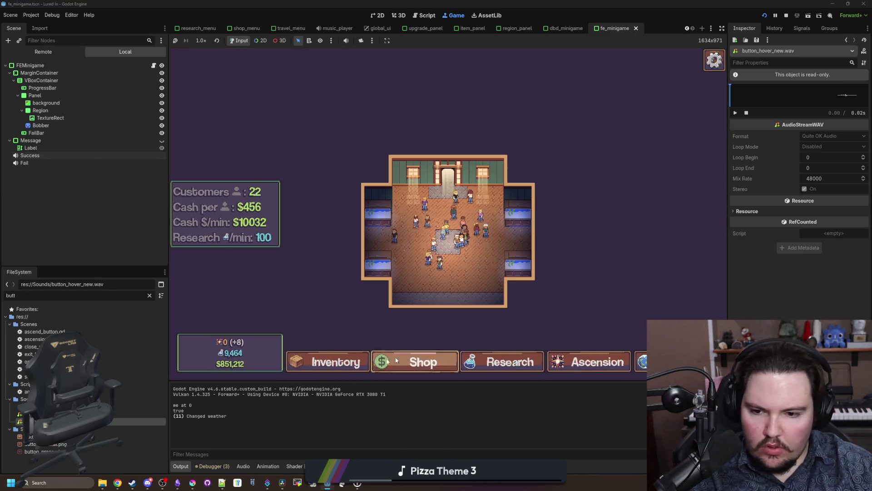
# - Open the game's escape menu, stop the running game and minimize Godot
pyautogui.press('Escape')
pyautogui.press('Escape')
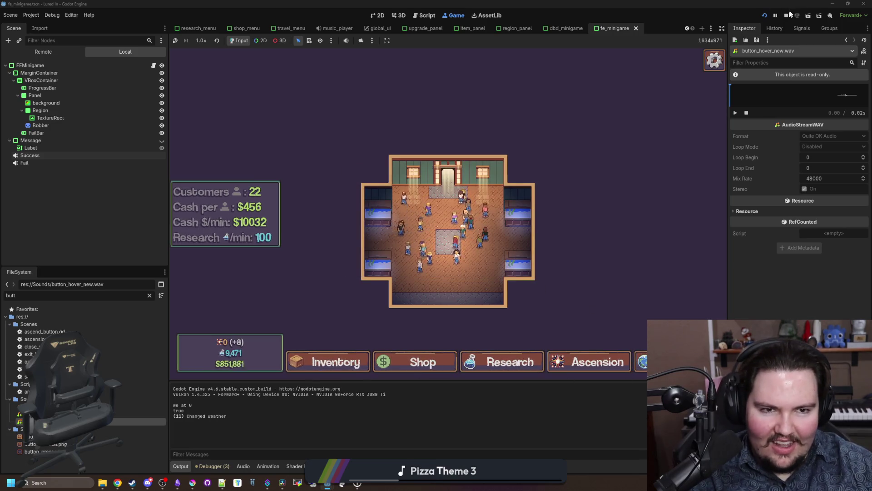
pyautogui.click(787, 15)
pyautogui.press('super+d')
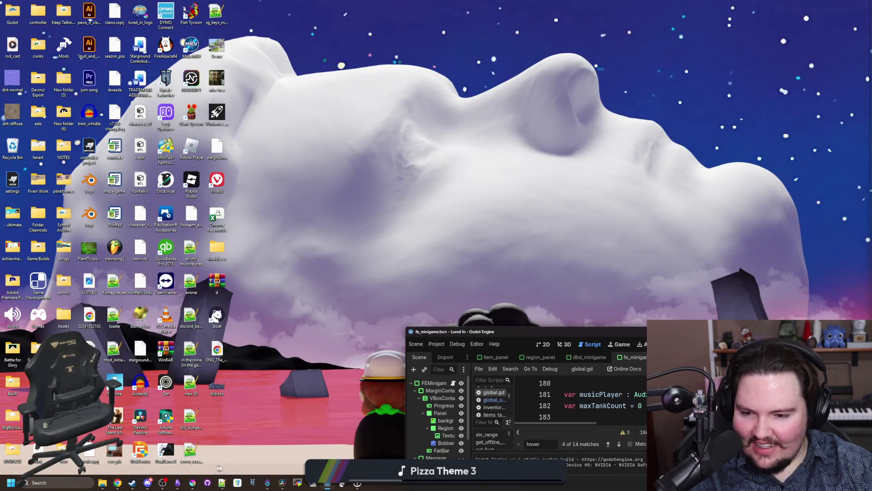
# - Bring DaVinci Resolve forward and step through the Edit, Fairlight and Deliver pages
pyautogui.click(282, 483)
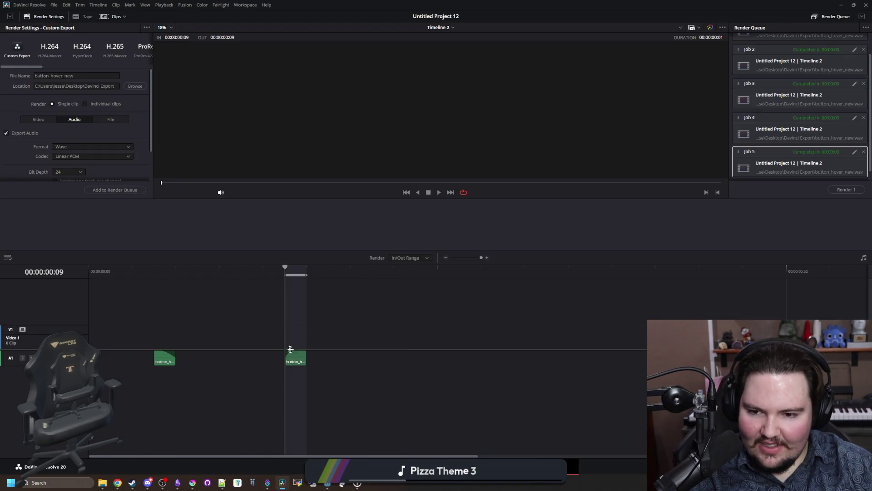
pyautogui.click(409, 466)
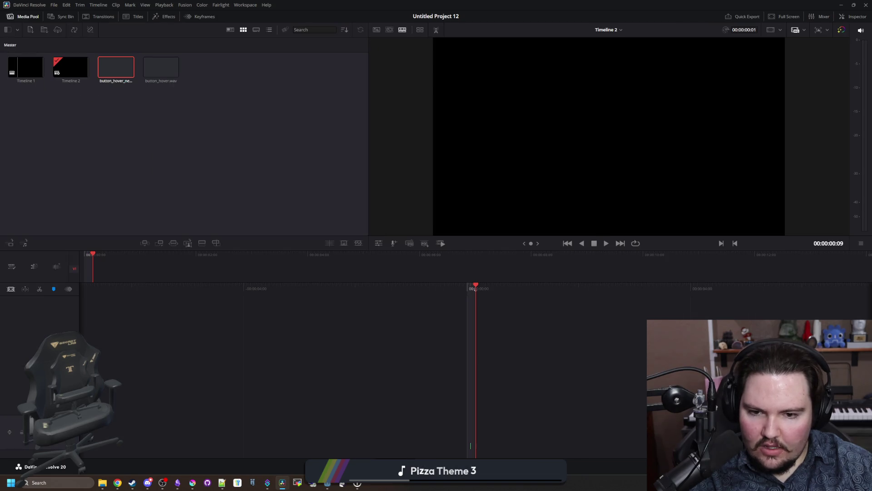
pyautogui.click(490, 465)
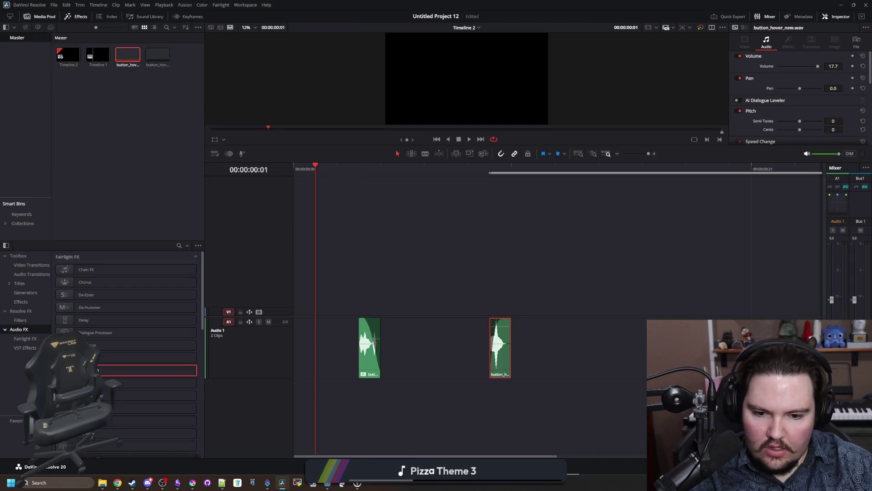
pyautogui.click(573, 465)
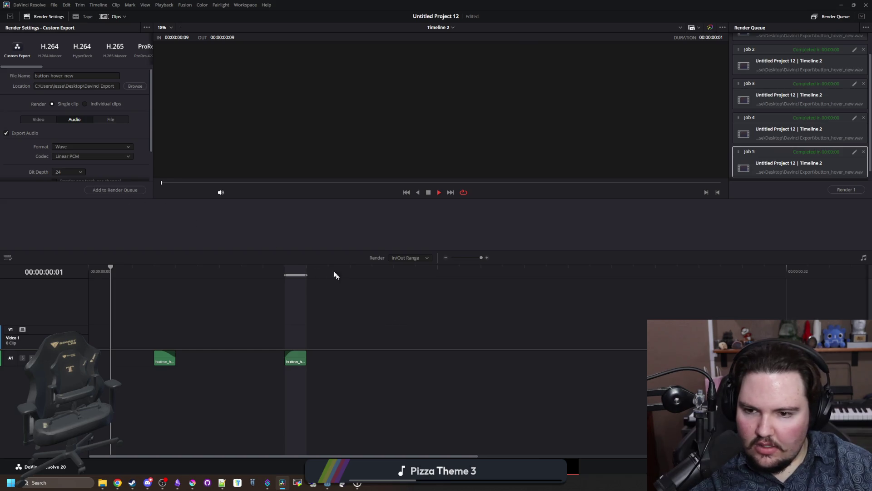
# - Play the rendered button_hover_new audio in Media Player, then close the player
pyautogui.click(285, 272)
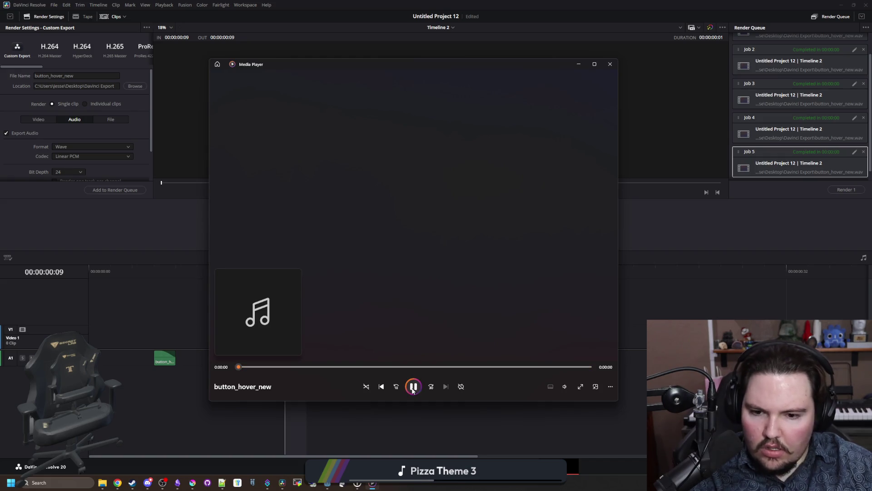
pyautogui.click(595, 64)
pyautogui.moveTo(585, 5); pyautogui.dragTo(389, 298)
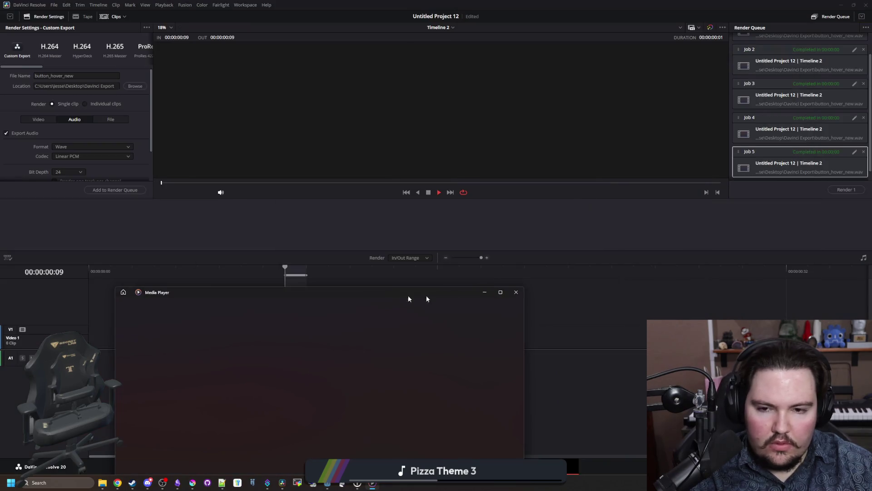
pyautogui.click(515, 292)
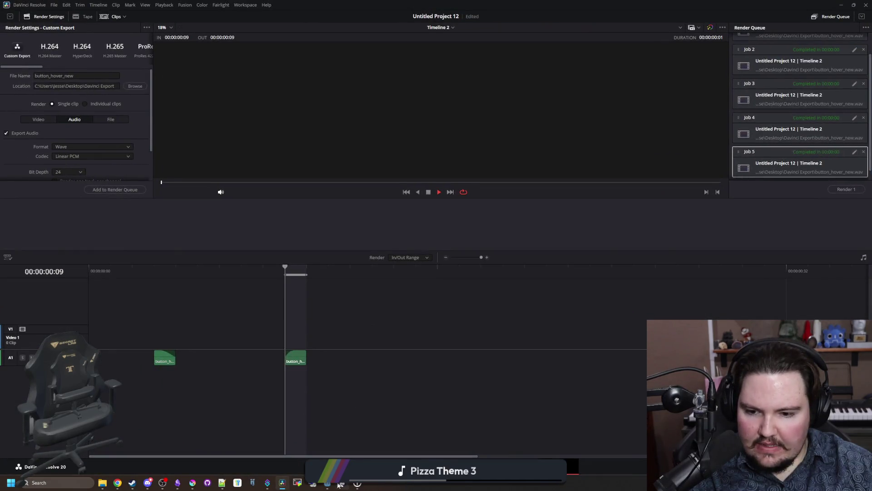
# - Bring the Godot editor back to the front and maximize its window
pyautogui.moveTo(328, 484)
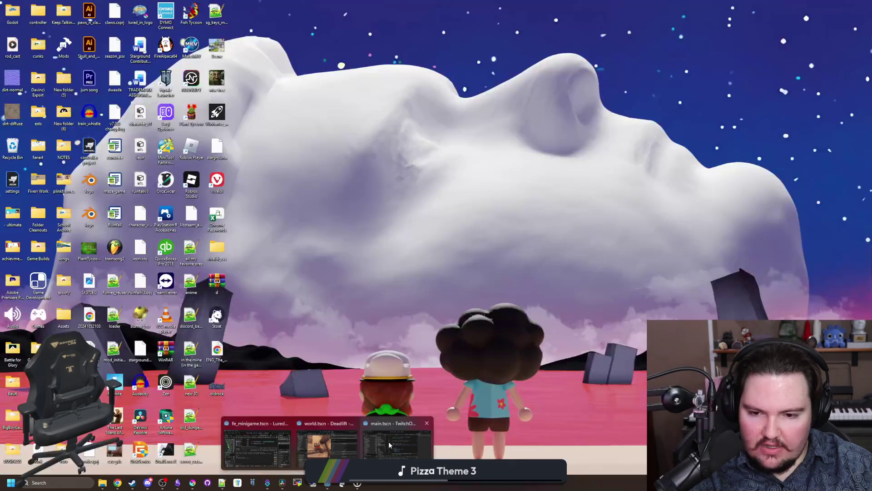
pyautogui.click(248, 452)
pyautogui.doubleClick(579, 332)
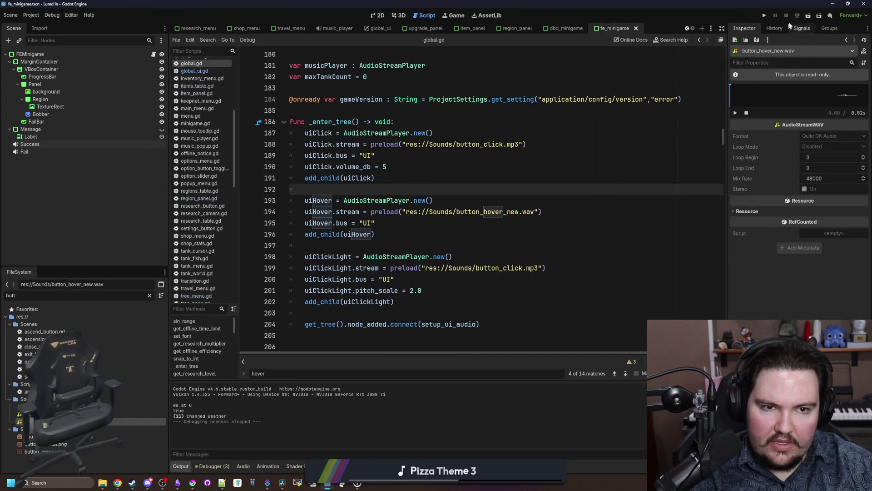
# - With global.gd open, select button_hover_new.wav in the file list and preview it in the inspector
pyautogui.click(399, 144)
pyautogui.click(69, 414)
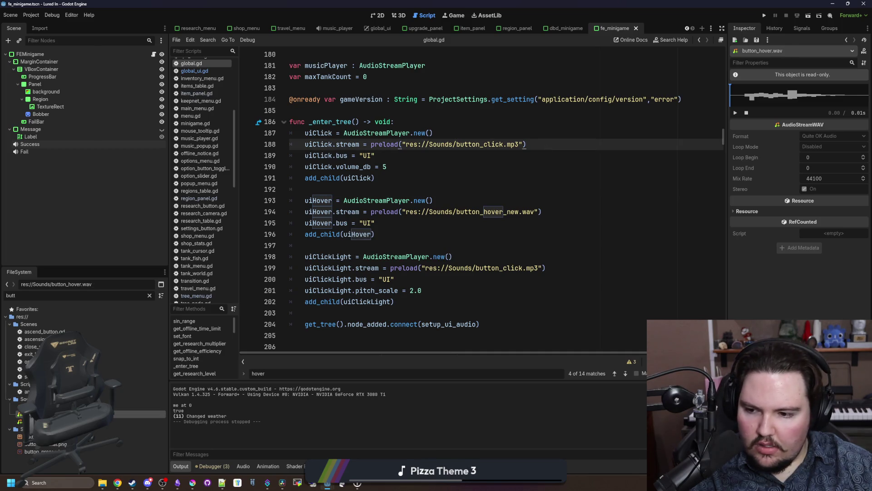
pyautogui.press('Down')
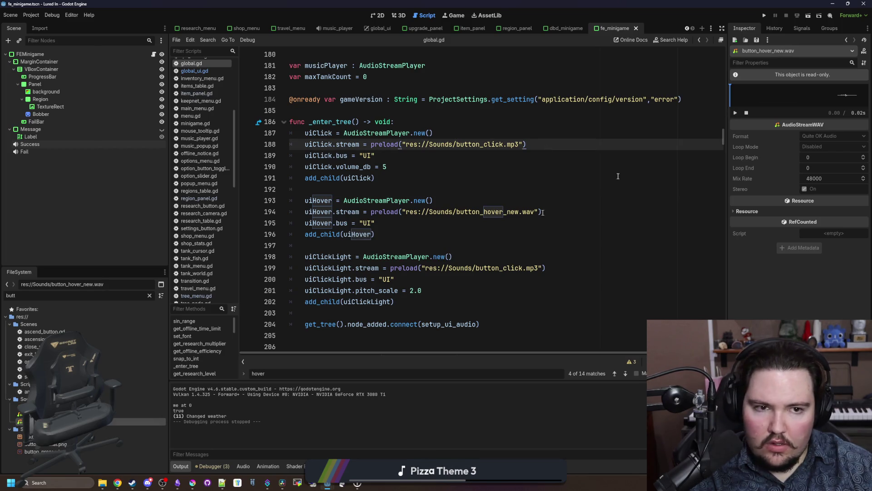
pyautogui.click(736, 112)
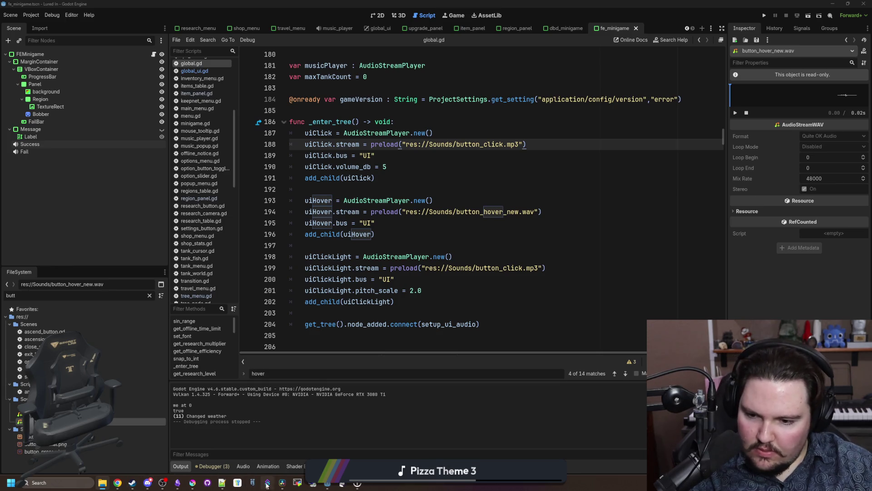
pyautogui.click(281, 483)
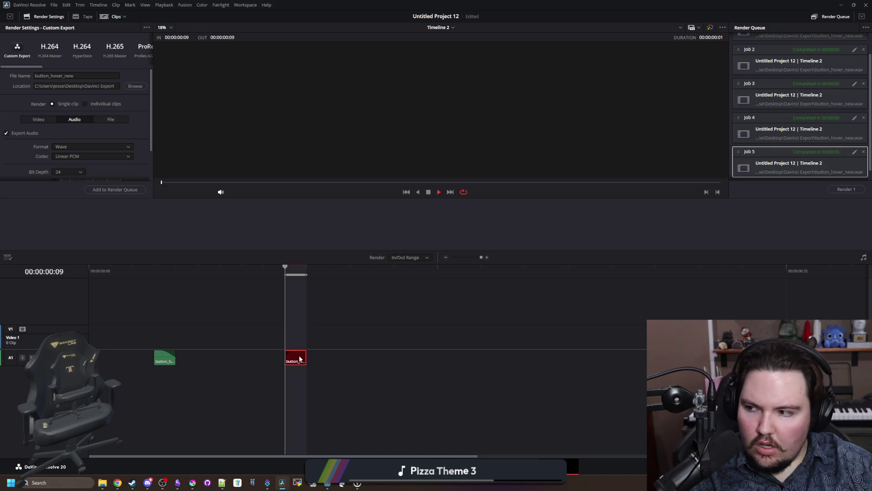
# - Delete the red audio clip from Timeline 2
pyautogui.click(348, 363)
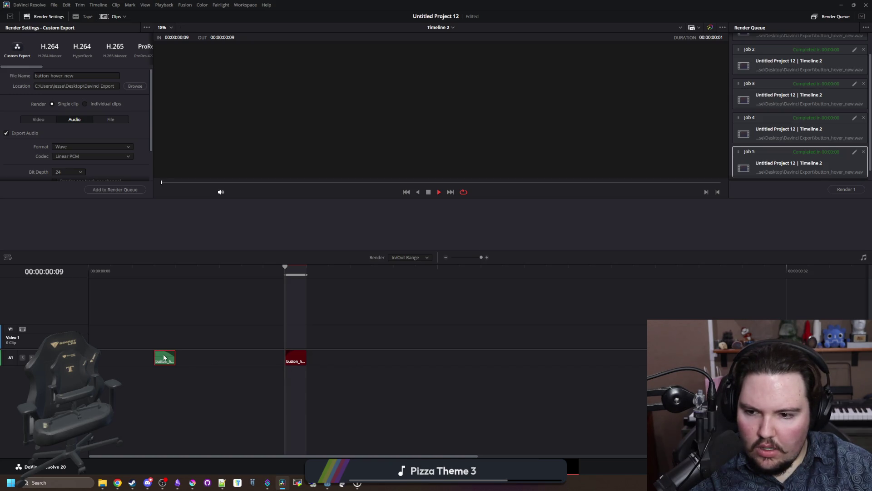
pyautogui.click(293, 356)
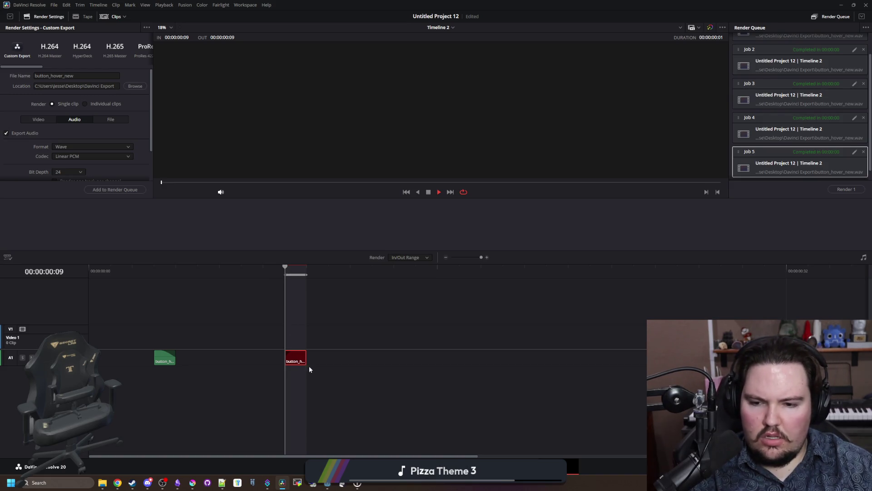
pyautogui.hotkey('shift', '4')
pyautogui.press('Delete')
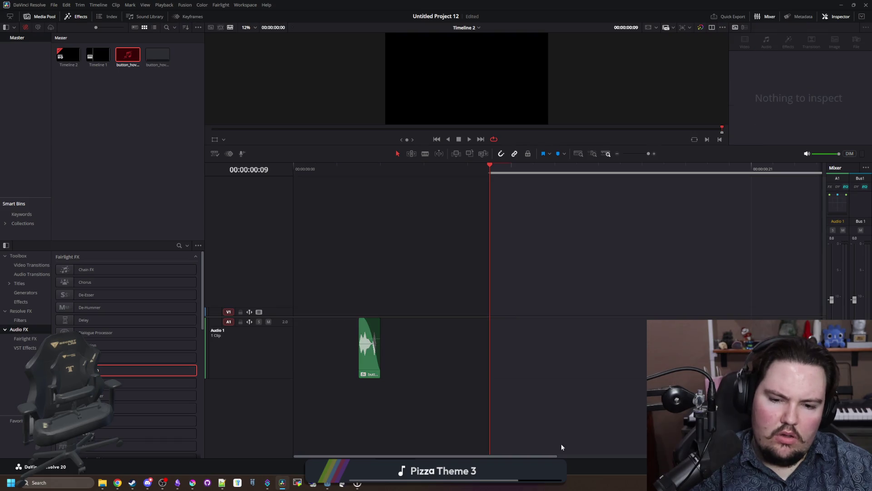
# - Mark the render range 00:00:00:00–00:00:00:03 around the green hover clip
pyautogui.click(571, 466)
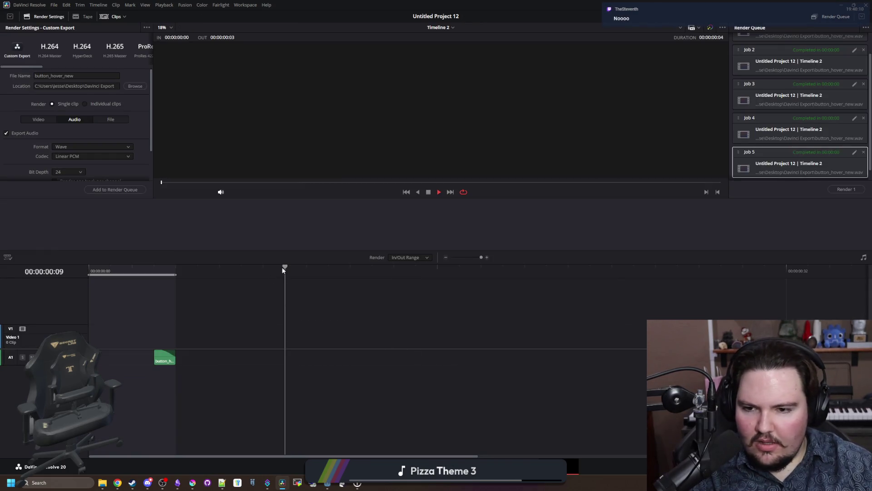
pyautogui.moveTo(91, 275); pyautogui.dragTo(155, 274)
pyautogui.click(134, 268)
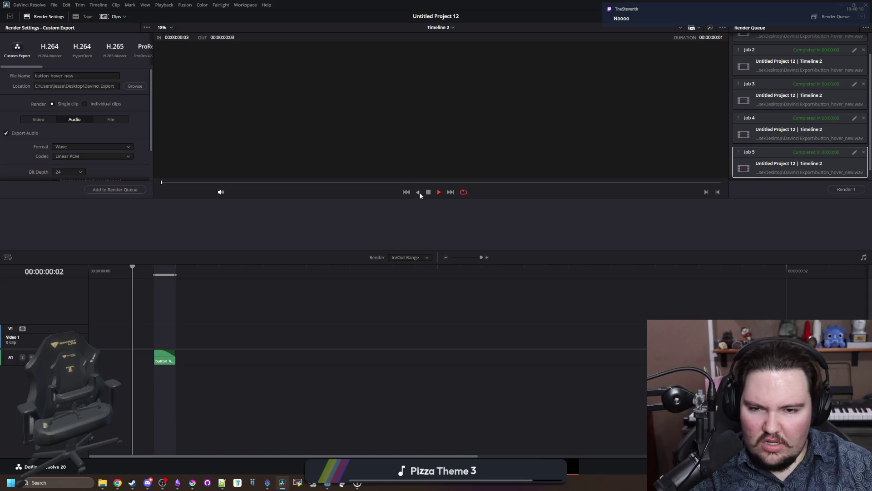
pyautogui.hotkey('shift', '4')
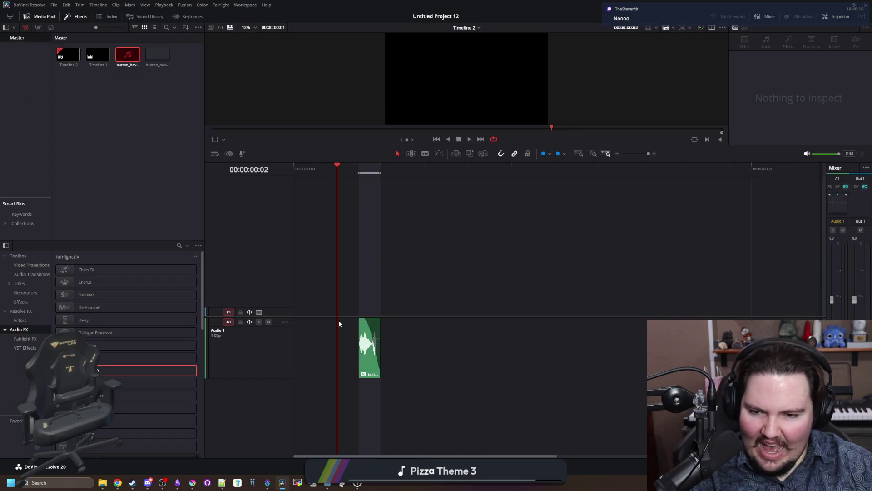
pyautogui.click(470, 139)
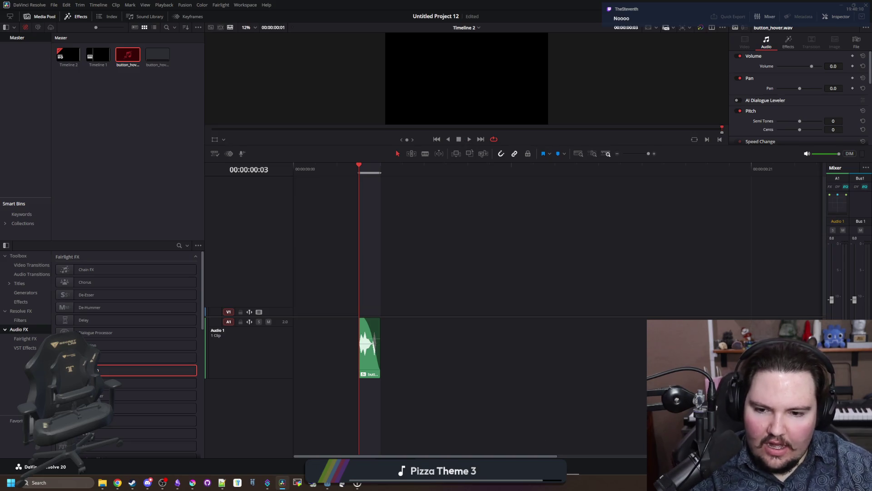
pyautogui.hotkey('shift', '8')
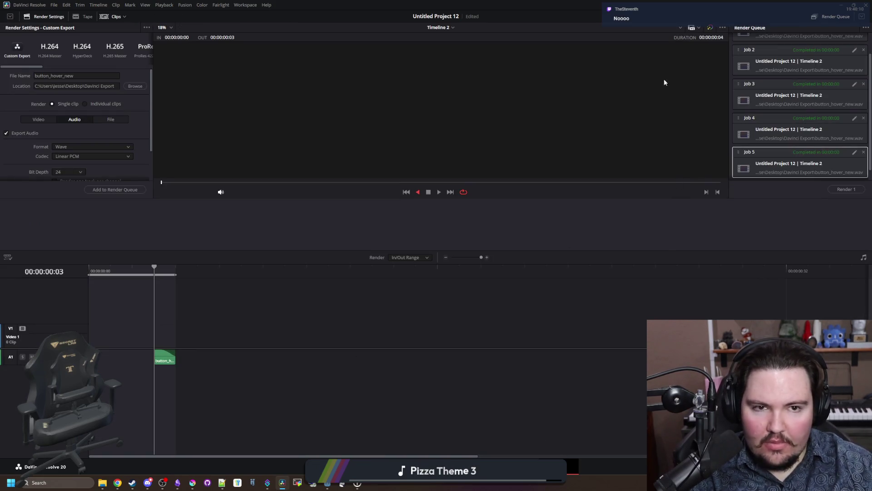
# - Rename the output to button_hover_base and render it as Job 6
pyautogui.click(90, 75)
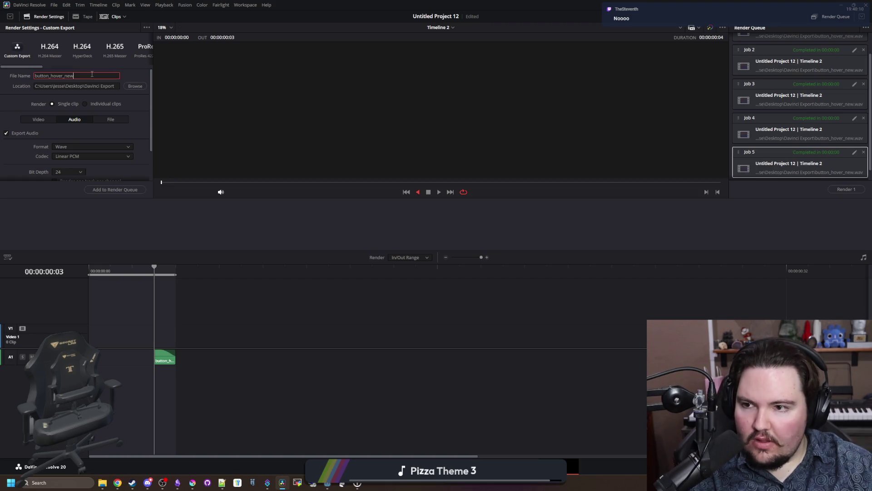
pyautogui.press('BackSpace')
pyautogui.press('BackSpace')
pyautogui.write('bas')
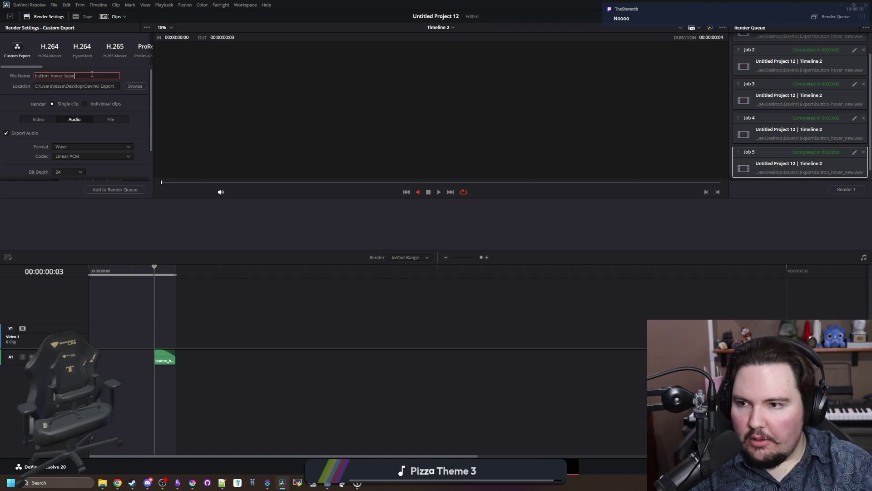
pyautogui.click(129, 189)
pyautogui.click(843, 191)
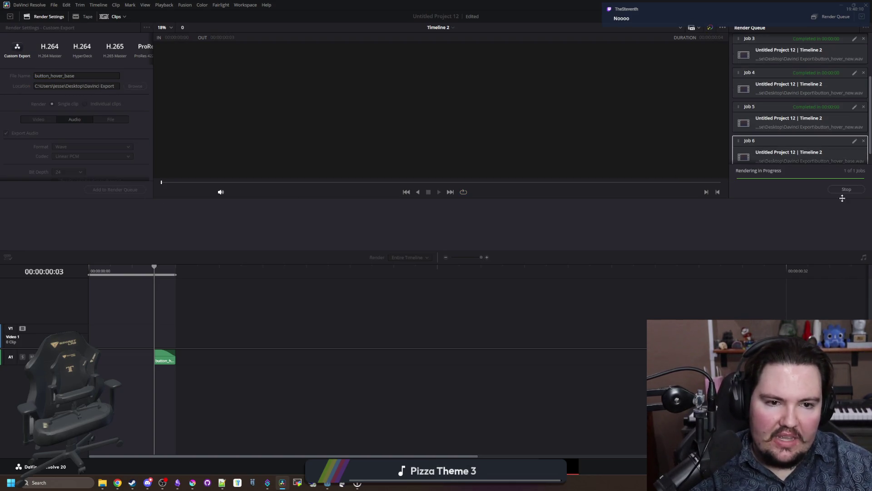
pyautogui.click(314, 466)
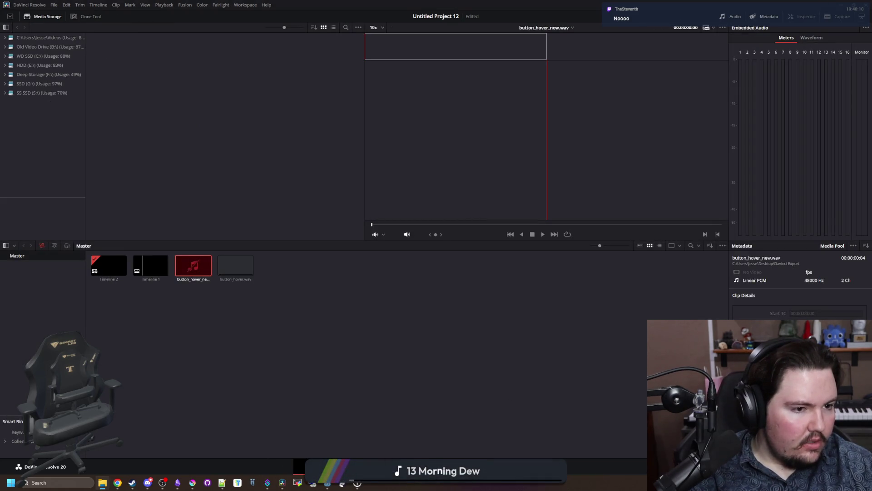
# - Import button_hover_base.wav into the media pool and place it on track A1 after the original clip
pyautogui.moveTo(112, 173)
pyautogui.mouseDown()
pyautogui.moveTo(348, 359)
pyautogui.moveTo(335, 327)
pyautogui.mouseUp()
pyautogui.click(301, 466)
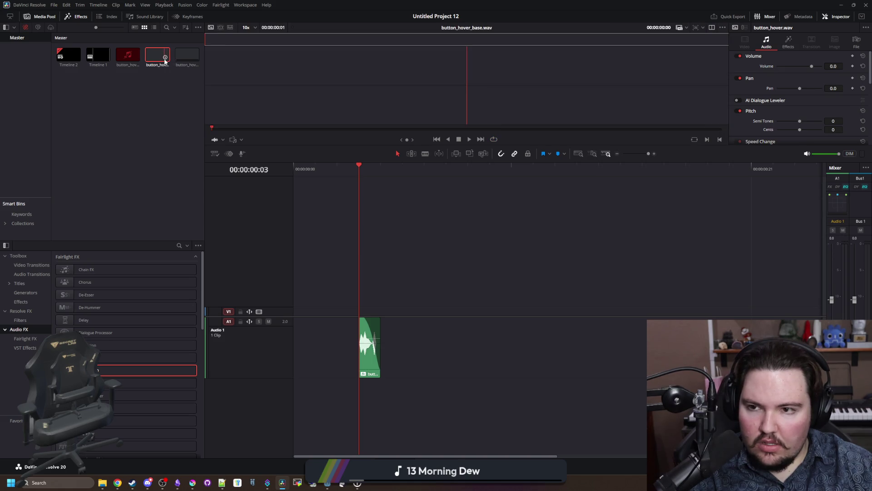
pyautogui.moveTo(158, 58)
pyautogui.mouseDown()
pyautogui.moveTo(462, 352)
pyautogui.moveTo(467, 372)
pyautogui.moveTo(511, 360)
pyautogui.moveTo(515, 376)
pyautogui.mouseUp()
pyautogui.moveTo(512, 318); pyautogui.dragTo(530, 319)
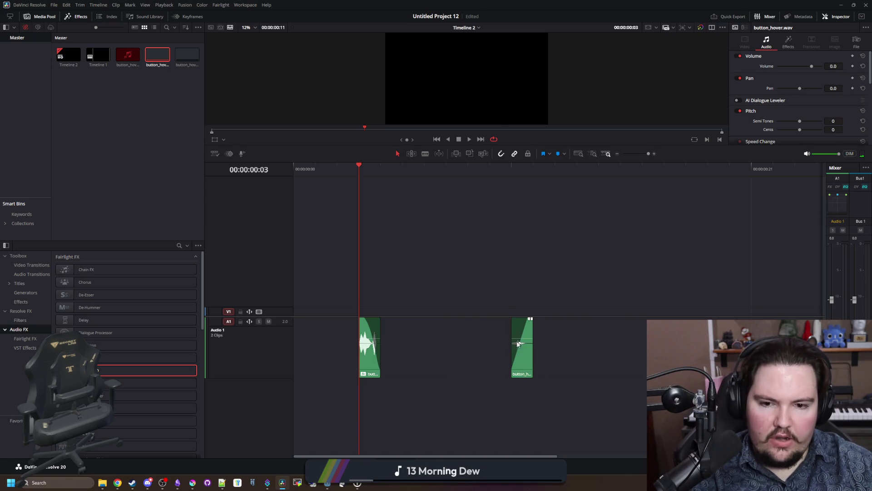
pyautogui.click(521, 345)
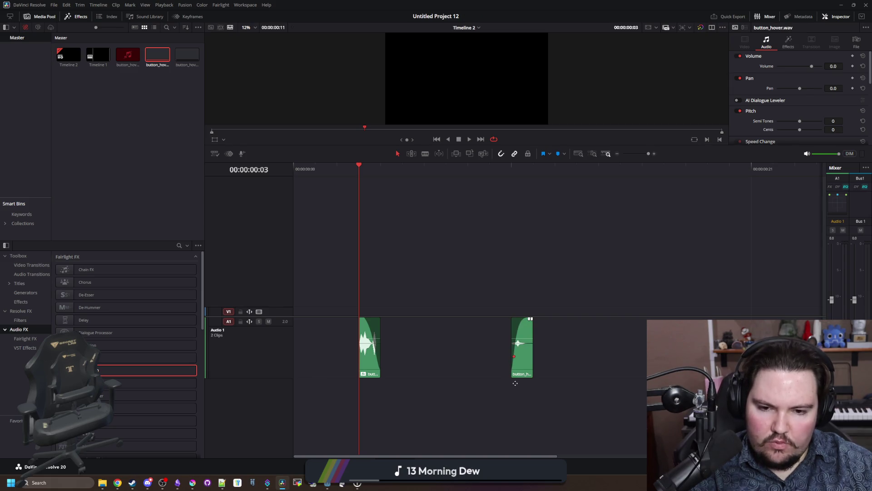
# - Normalize the button_hover_base clip, raising its volume to 17.7, and play it
pyautogui.rightClick(523, 348)
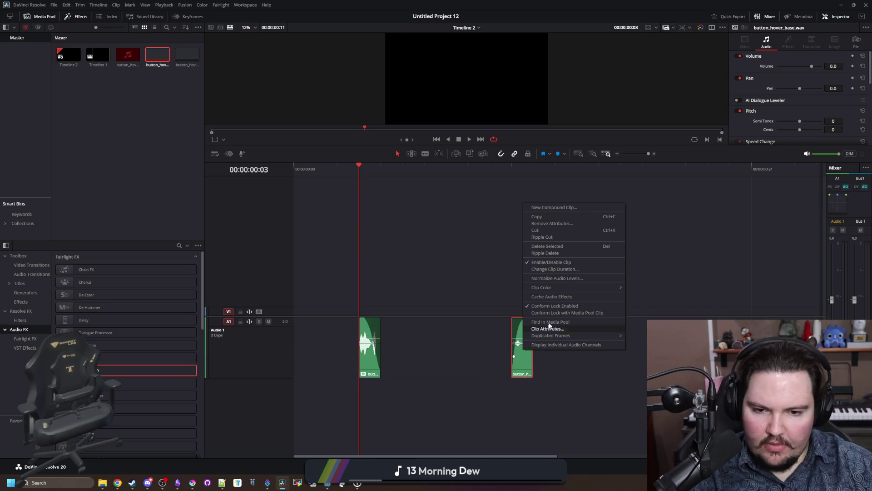
pyautogui.click(570, 280)
pyautogui.click(575, 306)
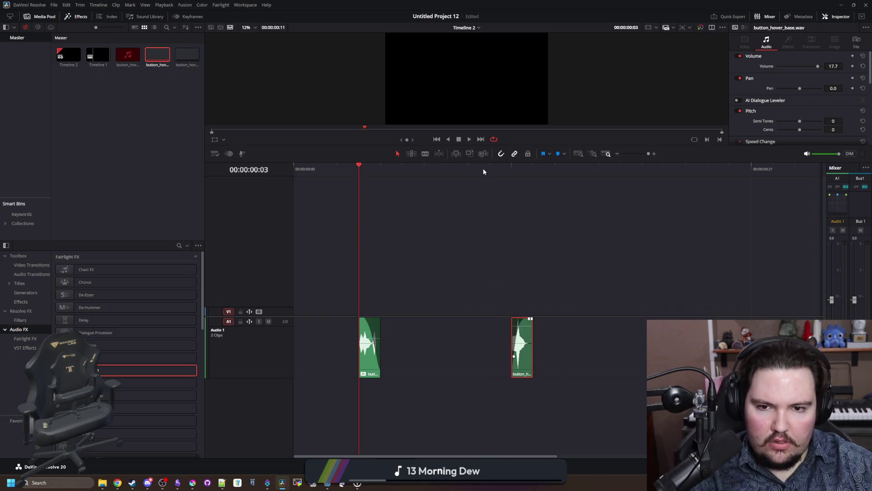
pyautogui.press('space')
# - Mark in and out points at the base clip's start and end, extend the range, and play it
pyautogui.click(511, 173)
pyautogui.rightClick(512, 174)
pyautogui.click(527, 188)
pyautogui.click(535, 173)
pyautogui.rightClick(536, 173)
pyautogui.click(555, 193)
pyautogui.press('space')
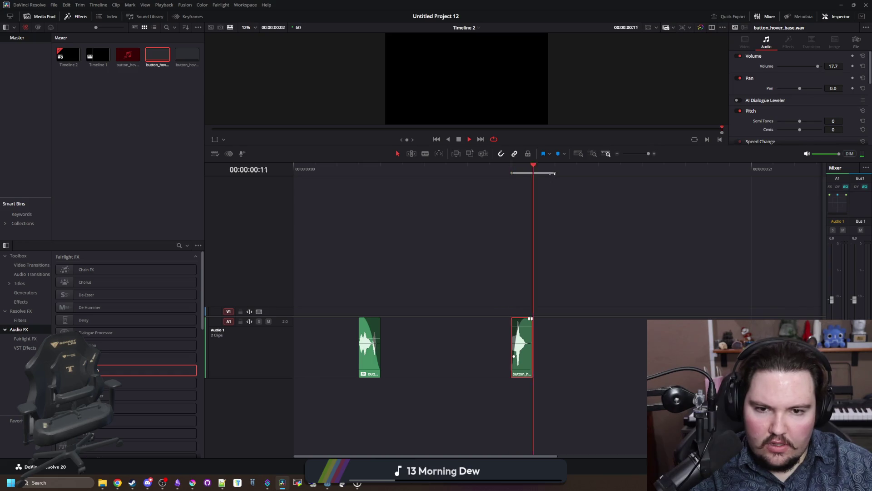
pyautogui.moveTo(604, 176); pyautogui.dragTo(664, 173)
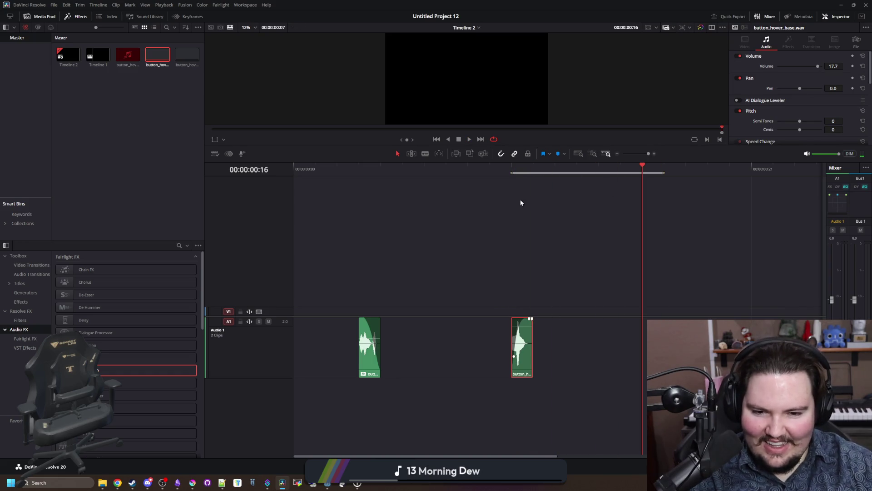
pyautogui.click(512, 173)
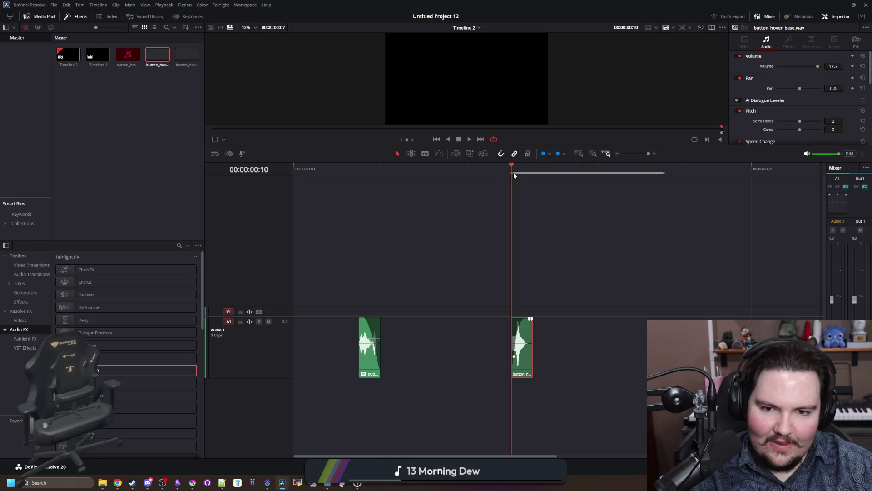
pyautogui.press('space')
# - Move the in point to just before the base clip and loop the new range
pyautogui.rightClick(502, 173)
pyautogui.click(500, 183)
pyautogui.click(468, 171)
pyautogui.rightClick(476, 171)
pyautogui.click(484, 184)
pyautogui.press('space')
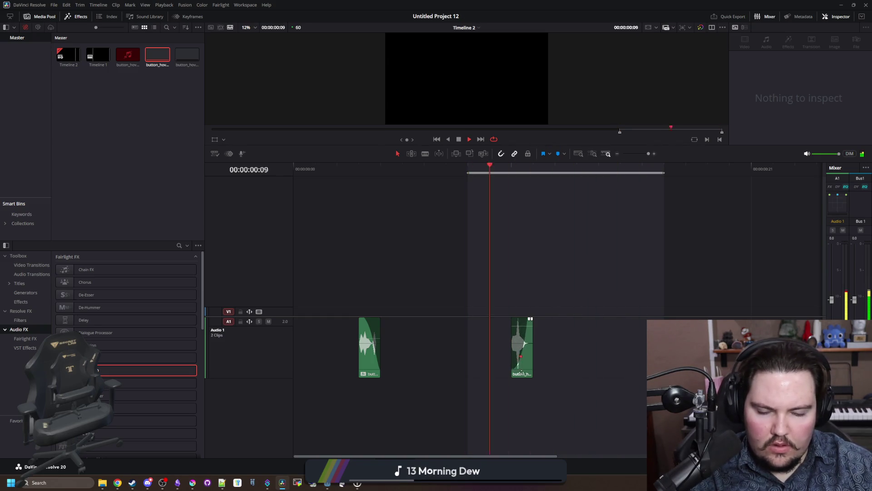
# - Audition the base clip repeatedly from just before its start
pyautogui.click(517, 359)
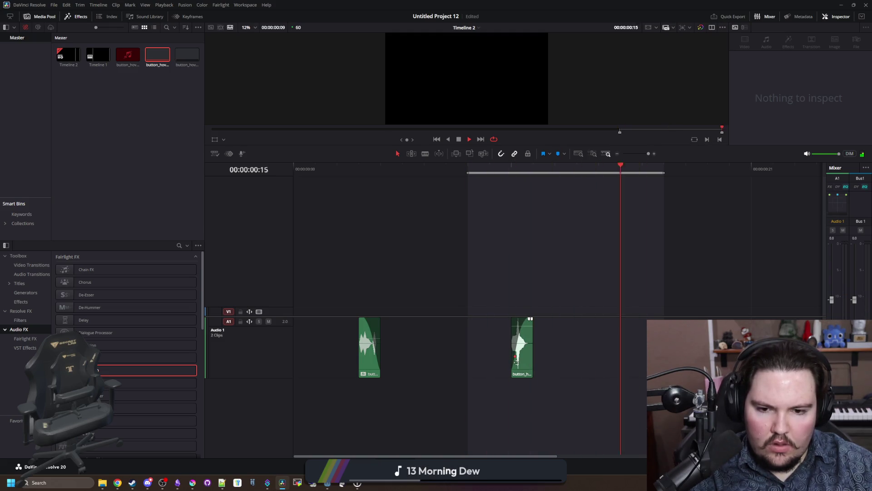
pyautogui.click(403, 173)
pyautogui.click(368, 175)
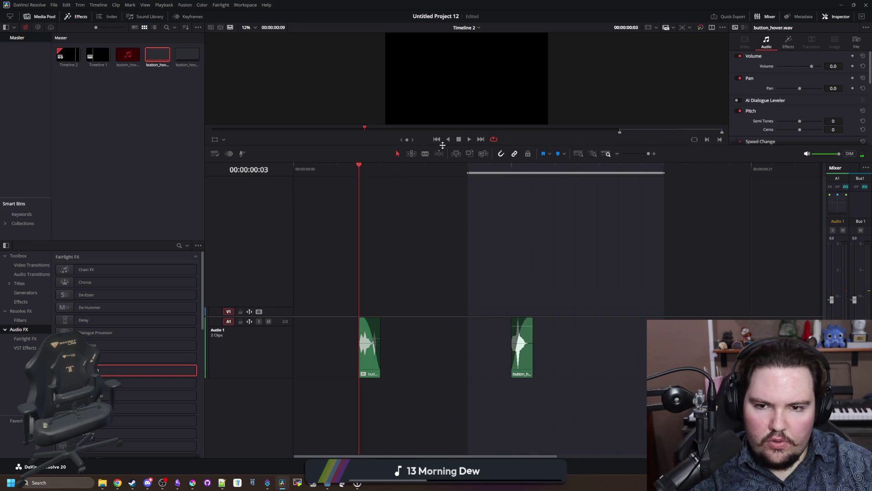
pyautogui.click(339, 174)
pyautogui.click(469, 139)
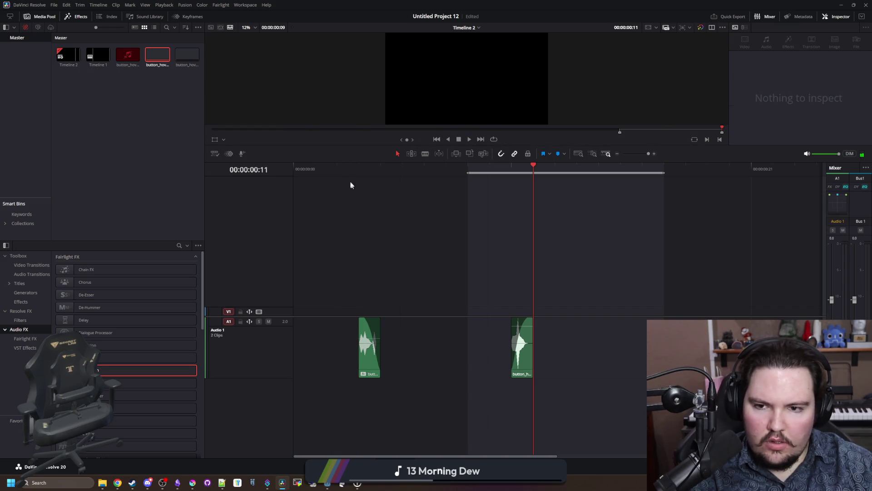
pyautogui.click(459, 139)
pyautogui.click(469, 139)
pyautogui.click(332, 167)
pyautogui.click(470, 139)
pyautogui.click(486, 171)
pyautogui.click(469, 139)
pyautogui.click(484, 168)
pyautogui.click(469, 139)
pyautogui.click(475, 169)
pyautogui.click(469, 139)
pyautogui.click(480, 162)
pyautogui.click(469, 139)
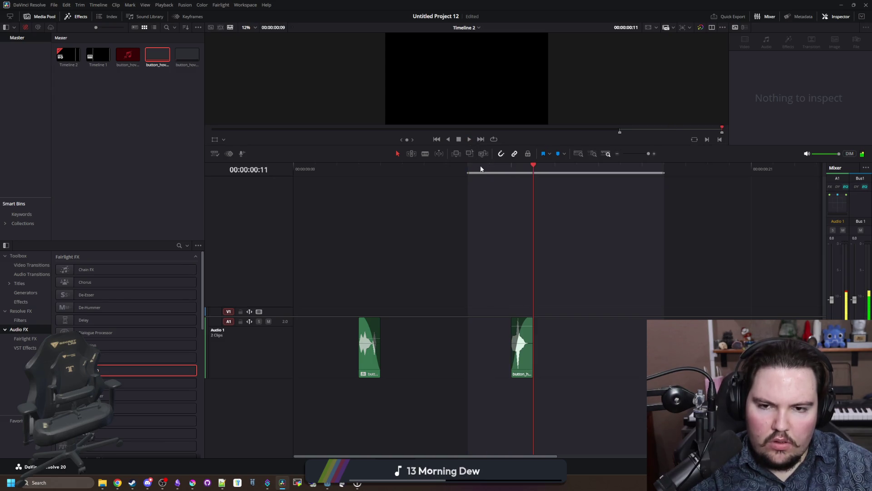
pyautogui.click(469, 139)
pyautogui.click(468, 169)
pyautogui.click(469, 139)
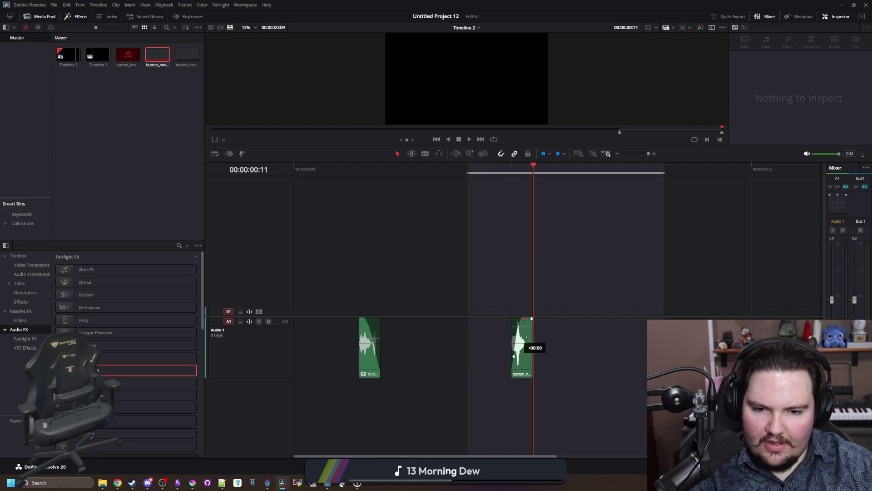
# - Compare the base clip's volume of 17.7 with the original hover clip's settings
pyautogui.click(521, 365)
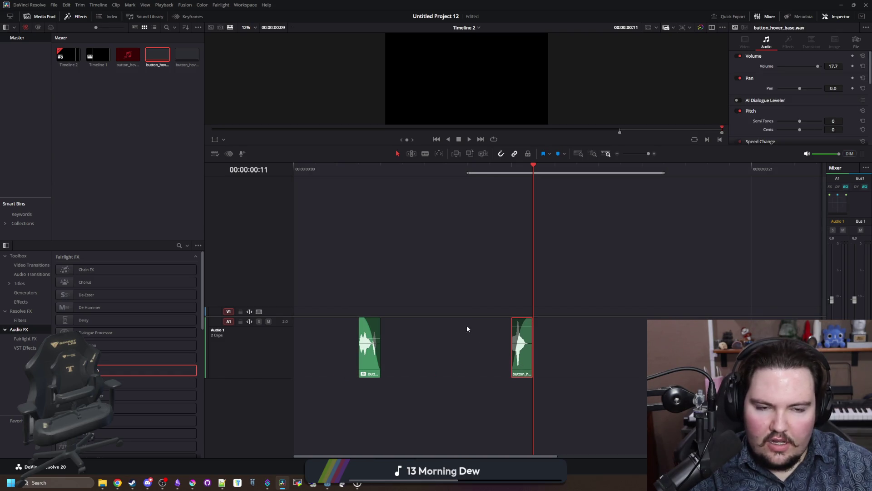
pyautogui.click(375, 353)
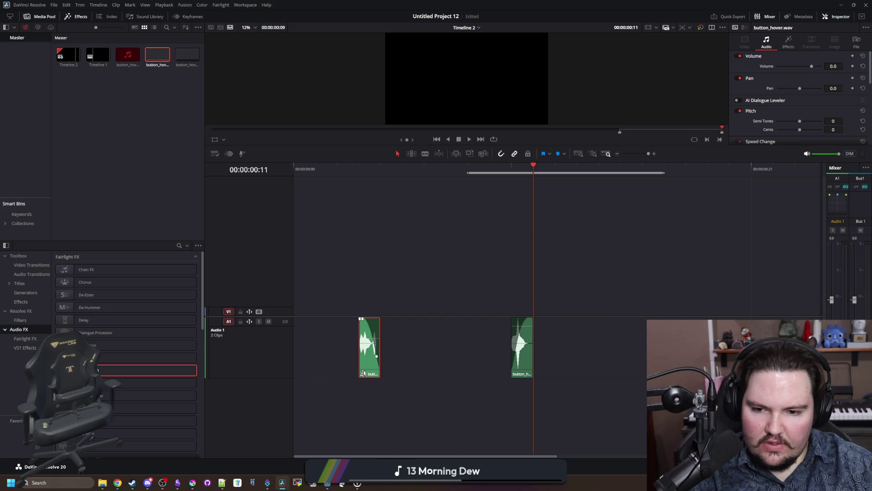
pyautogui.click(528, 360)
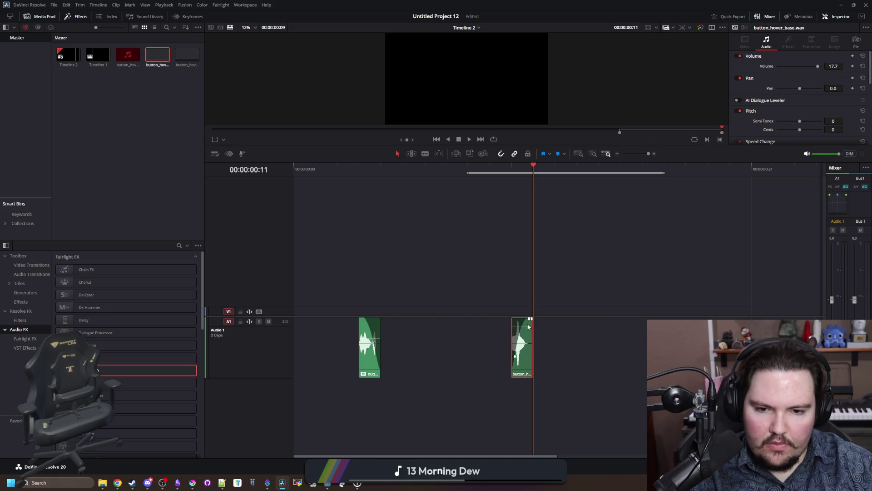
pyautogui.keyDown('ctrl'); pyautogui.click(514, 356); pyautogui.keyUp('ctrl')
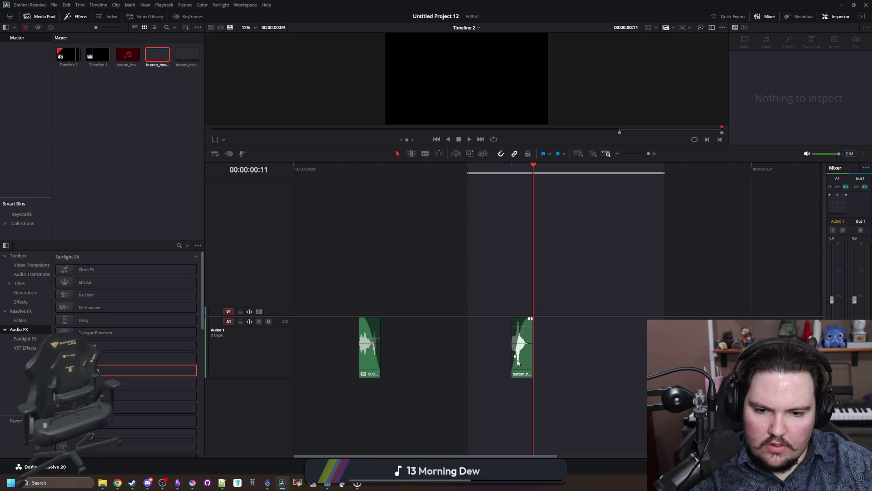
pyautogui.moveTo(515, 357); pyautogui.dragTo(518, 361)
# - Enable looping, audition the range, save the project and restart looped playback
pyautogui.press('/')
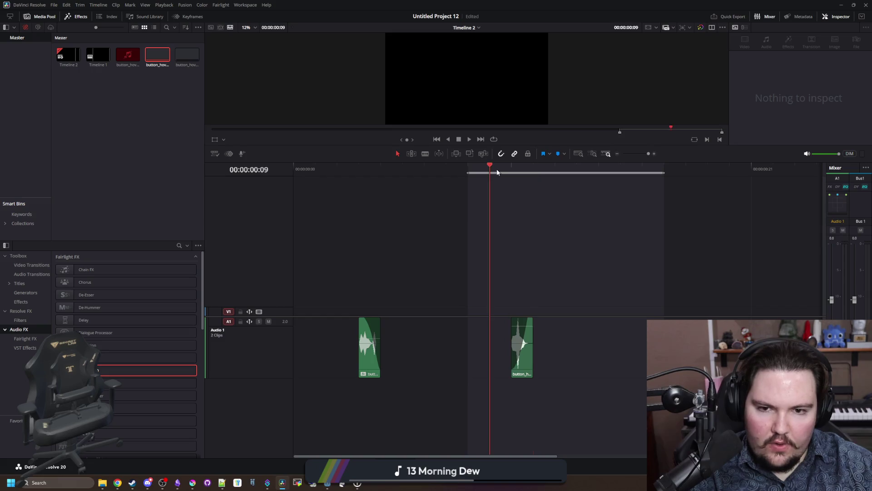
pyautogui.press('/')
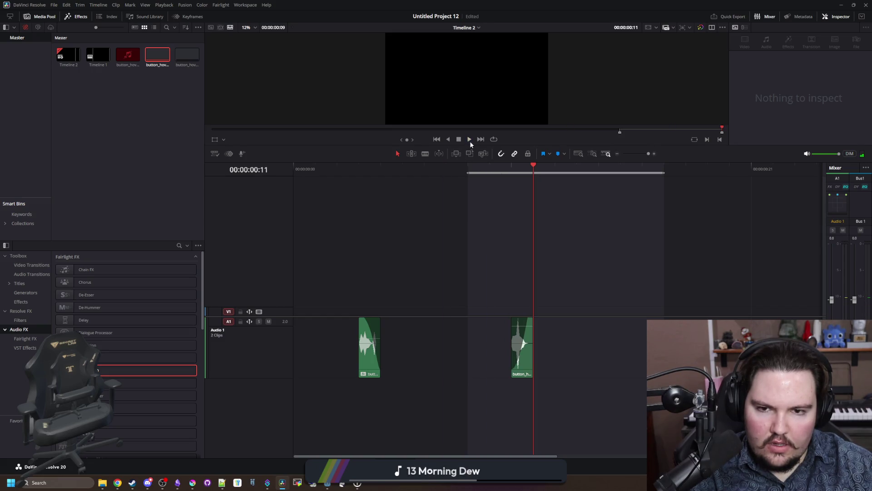
pyautogui.click(494, 139)
pyautogui.press('/')
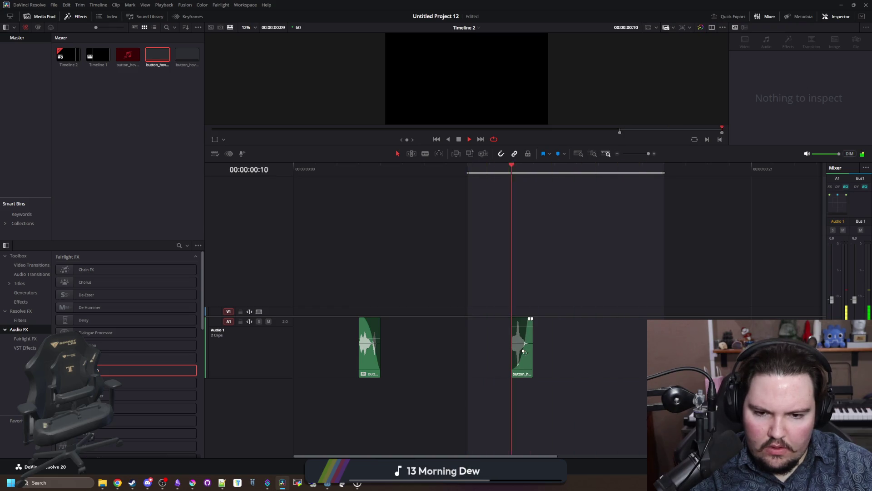
pyautogui.press('space')
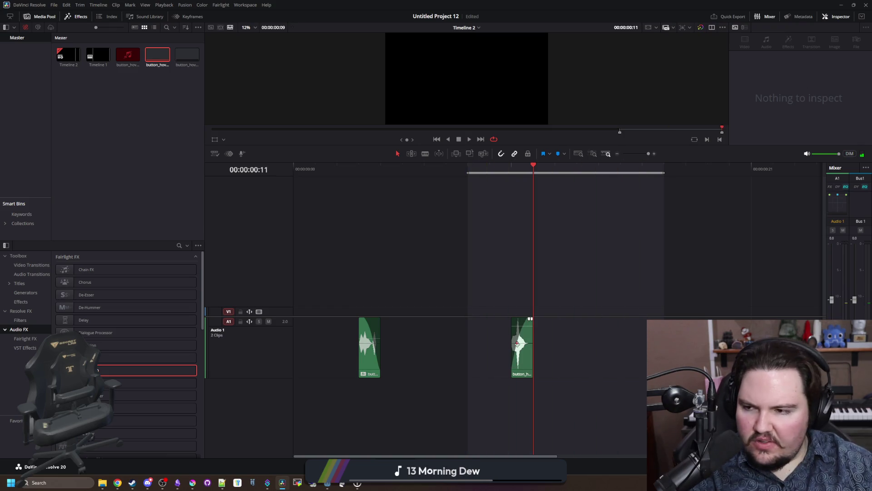
pyautogui.hotkey('ctrl', 's')
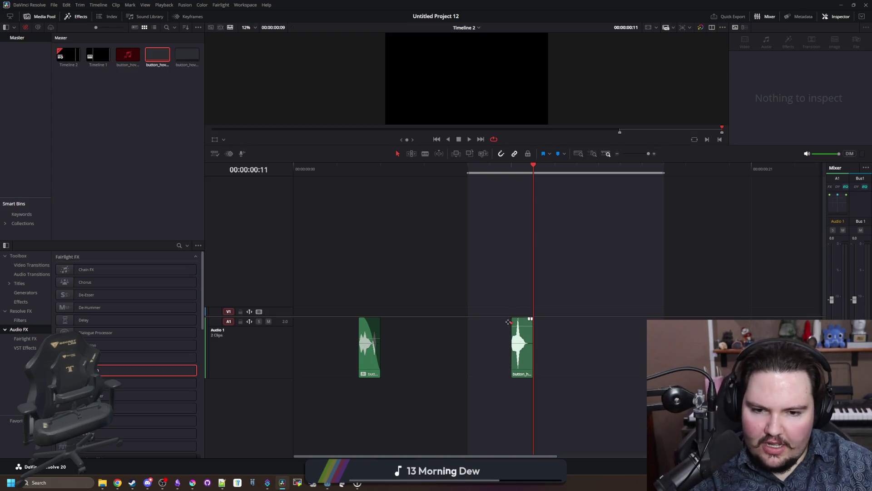
pyautogui.press('space')
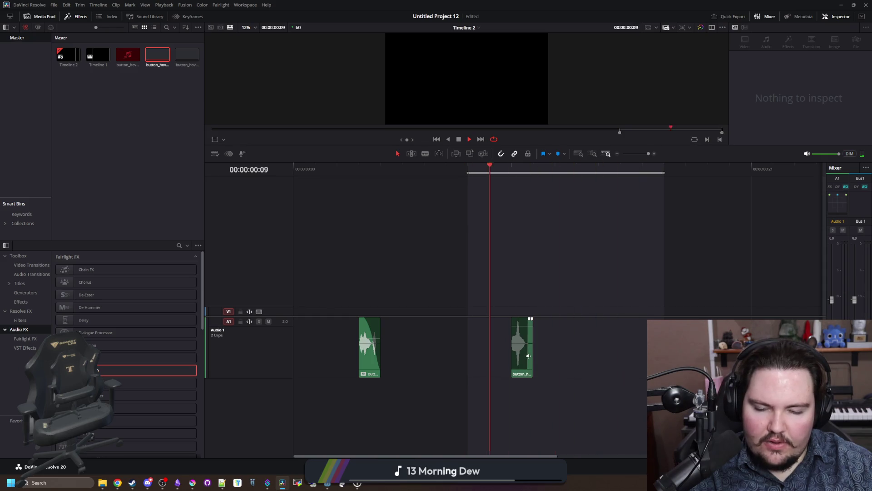
# - Extend button_hover_base's start earlier, try a fade-in, then remove it again
pyautogui.moveTo(510, 352); pyautogui.dragTo(488, 355)
pyautogui.click(499, 341)
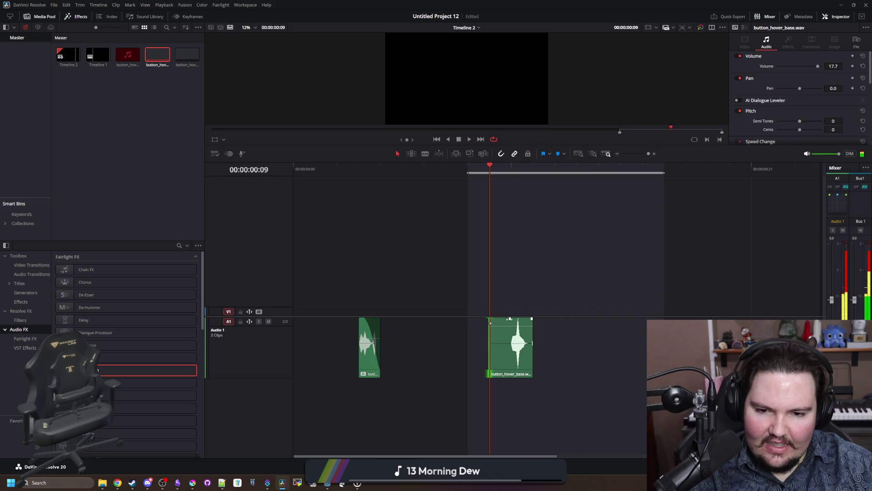
pyautogui.moveTo(492, 323); pyautogui.dragTo(527, 359)
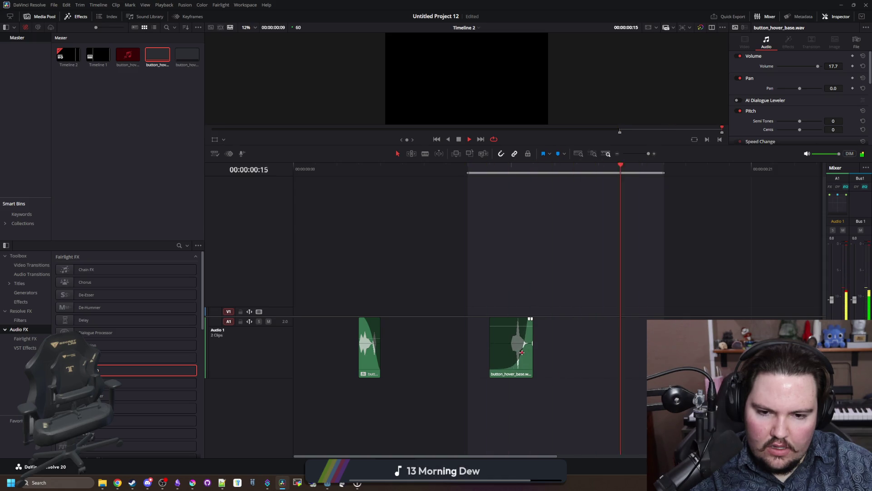
pyautogui.moveTo(528, 362); pyautogui.dragTo(518, 349)
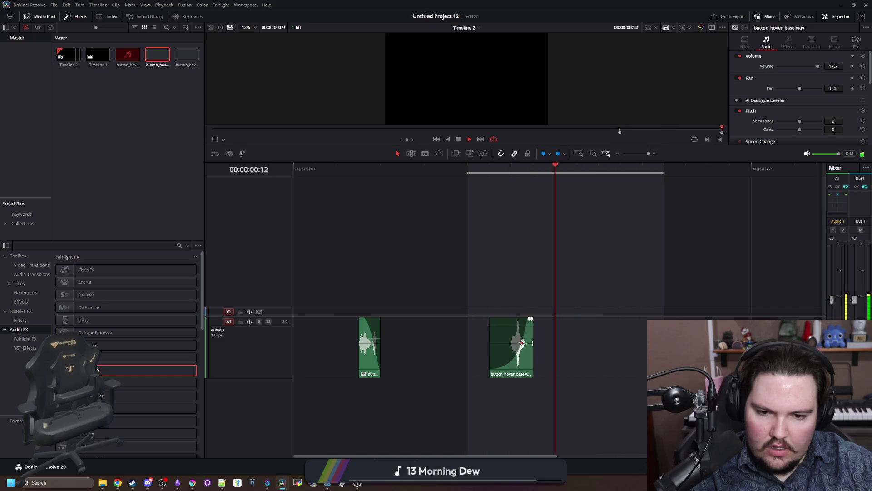
pyautogui.moveTo(518, 350); pyautogui.dragTo(523, 323)
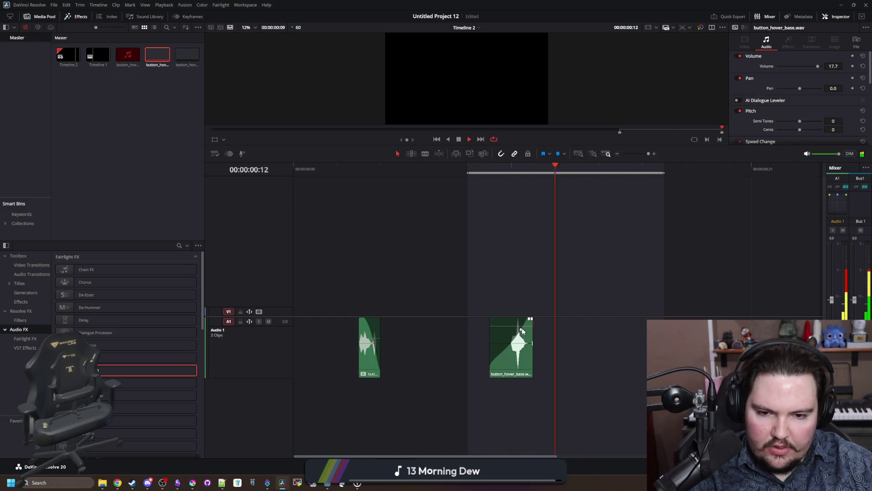
pyautogui.hotkey('shift', '8')
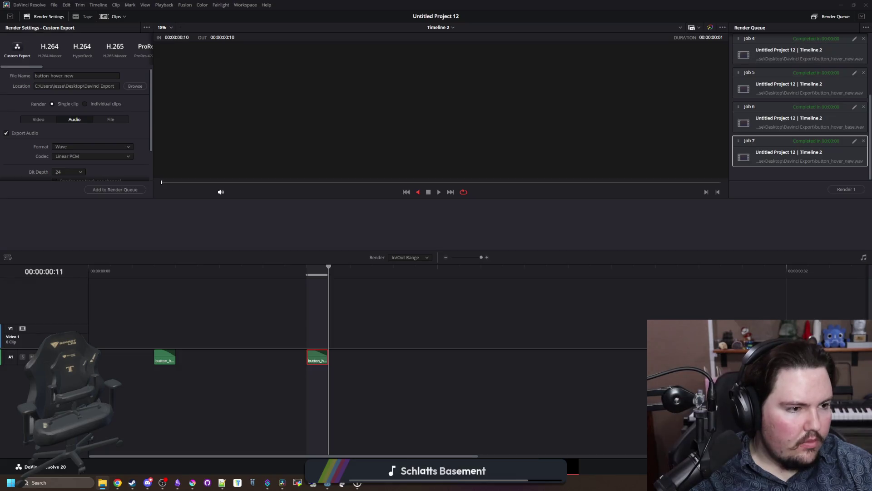
# - Exit the finished scratch.py conversion script and minimize Resolve to reveal the desktop
pyautogui.hotkey('alt', 'Tab')
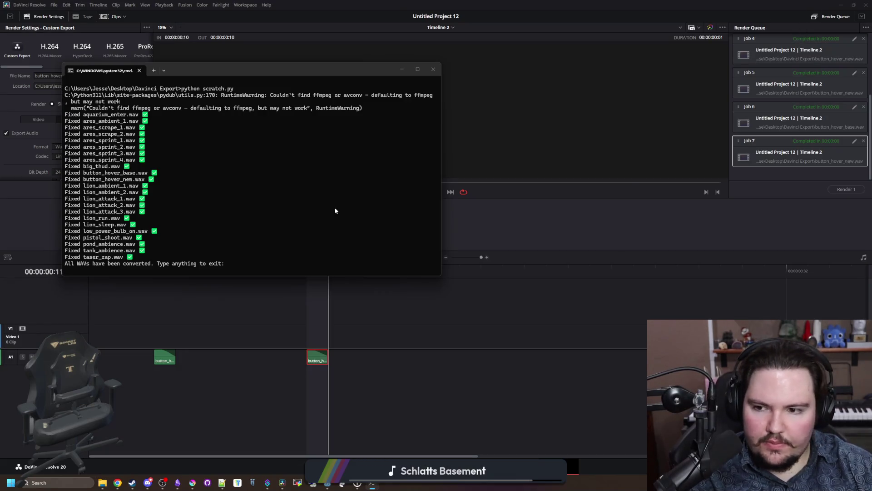
pyautogui.press('Return')
pyautogui.moveTo(714, 18)
pyautogui.mouseDown()
pyautogui.moveTo(430, 321)
pyautogui.moveTo(489, 360)
pyautogui.mouseUp()
pyautogui.click(615, 346)
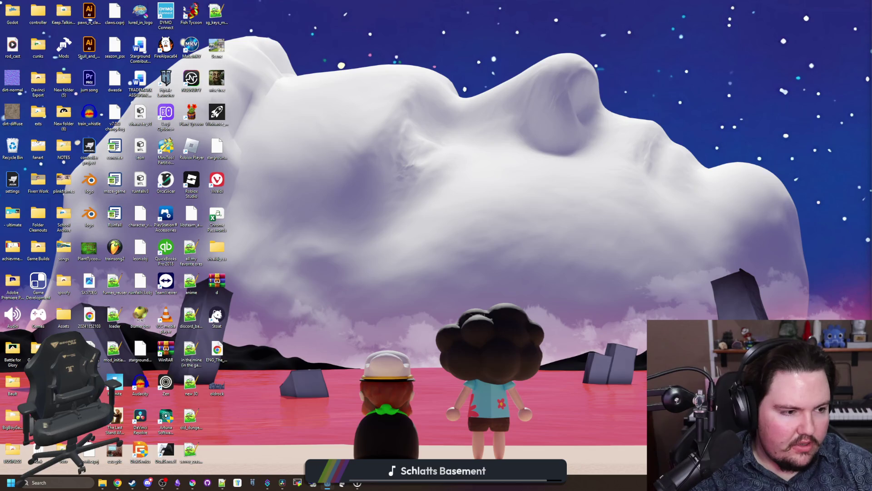
pyautogui.hotkey('alt', 'Tab')
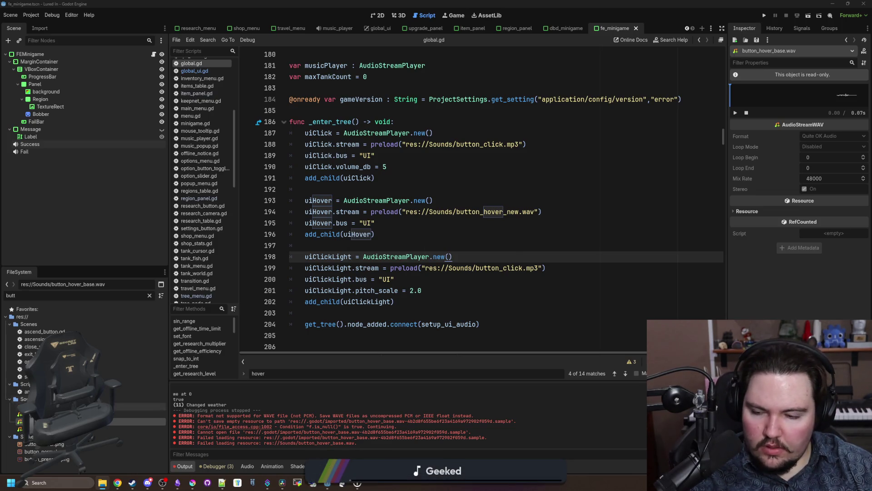
# - Preview button_hover_new.wav and button_hover_base.wav in the Inspector to compare the two sounds
pyautogui.click(91, 428)
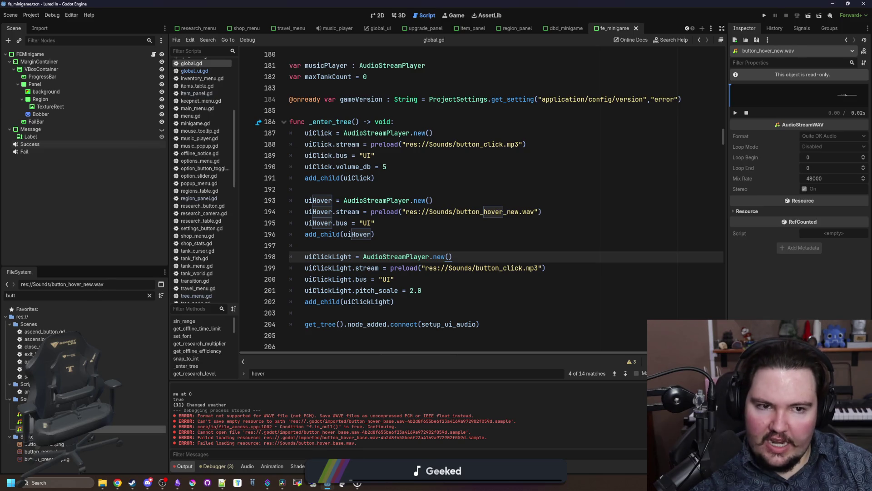
pyautogui.click(736, 113)
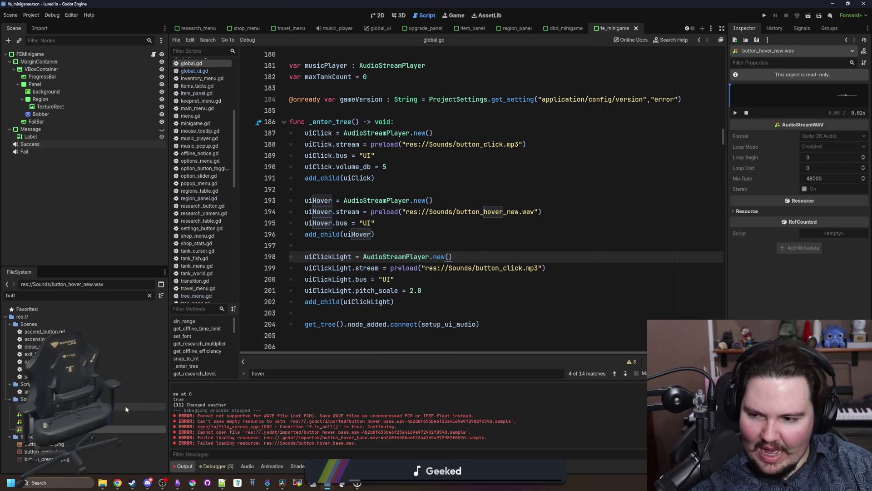
pyautogui.click(132, 422)
pyautogui.click(735, 115)
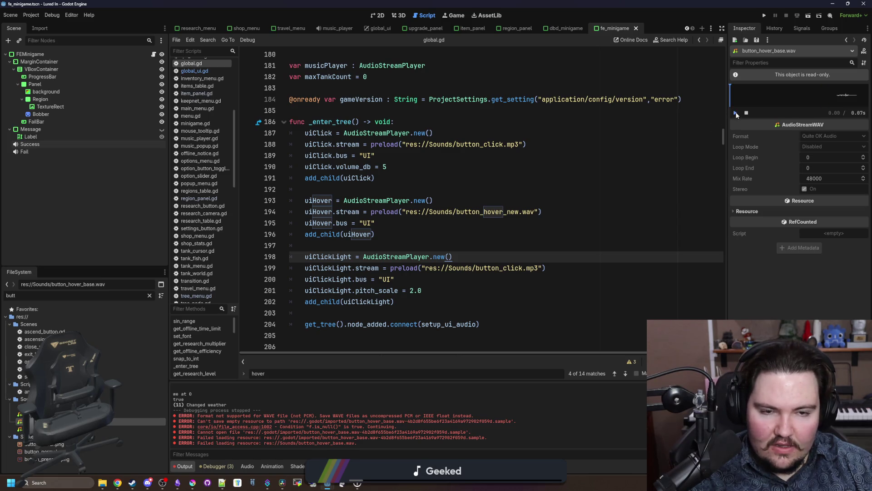
pyautogui.press('Down')
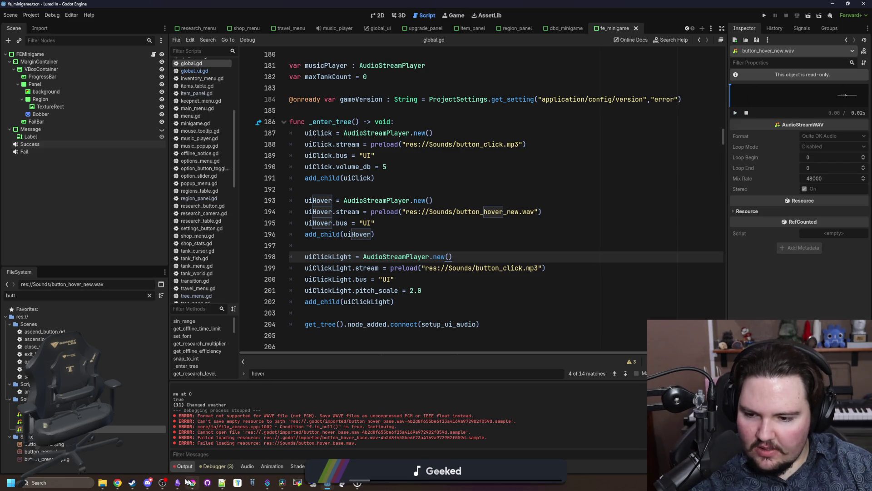
pyautogui.click(282, 482)
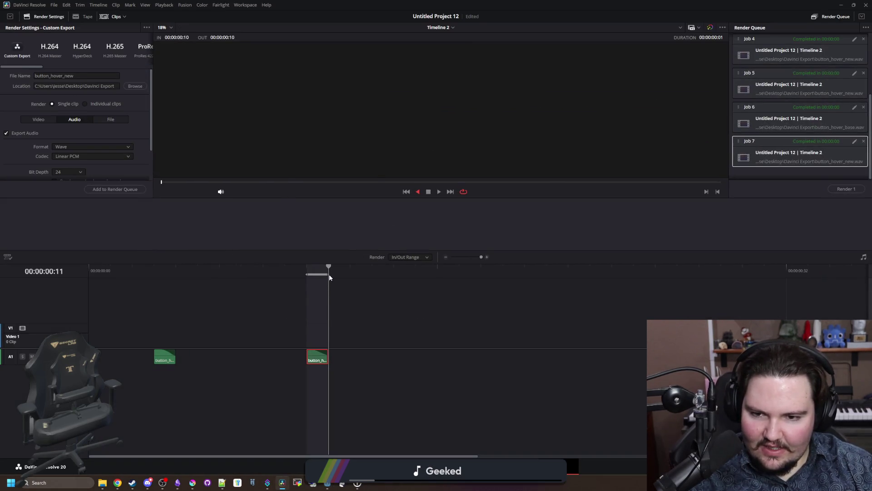
# - Return to the Edit page and put the playhead at frame 12 on the second hover clip
pyautogui.hotkey('shift', '4')
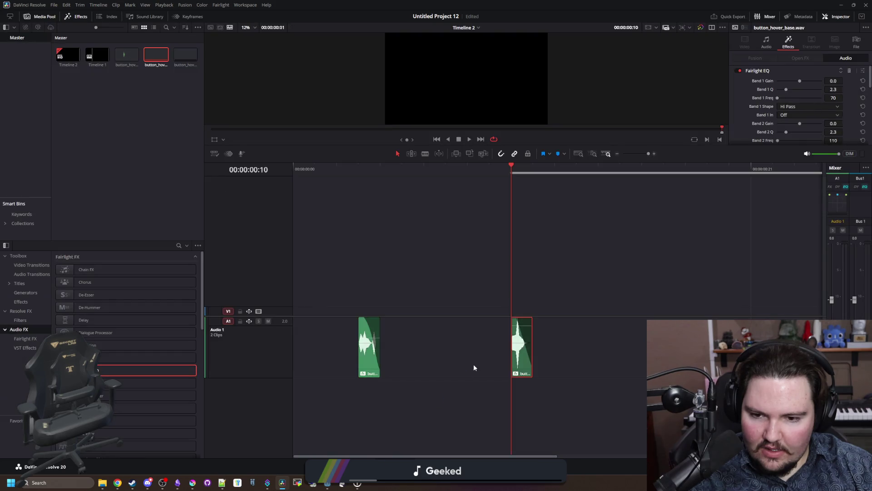
pyautogui.click(512, 173)
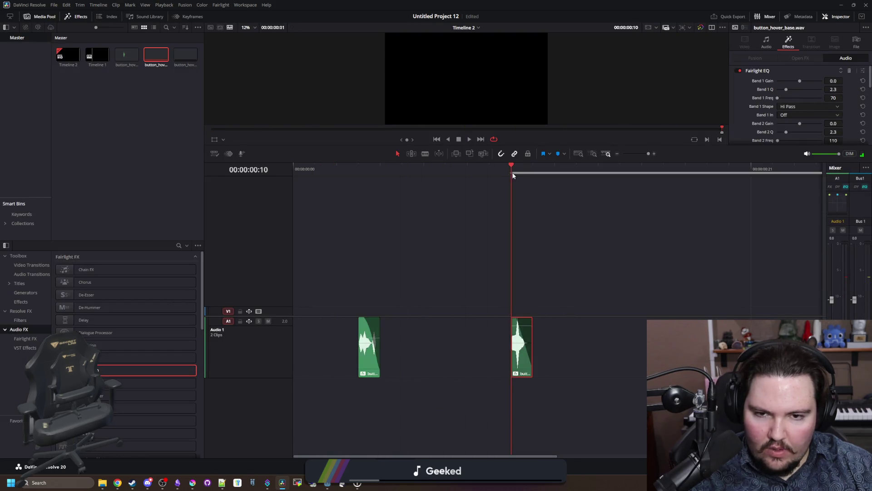
pyautogui.press('Left')
pyautogui.rightClick(508, 177)
pyautogui.click(510, 184)
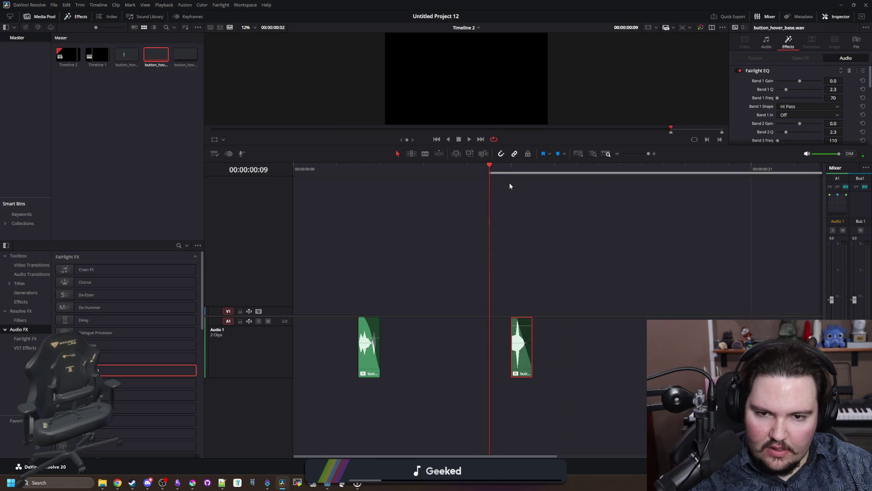
pyautogui.press('space')
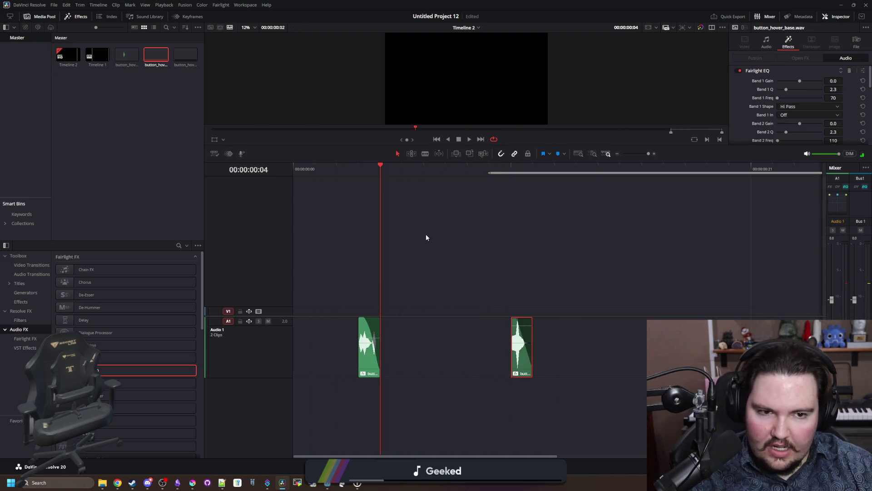
pyautogui.hscroll(3, 426, 234)
pyautogui.click(519, 174)
# - Loop-play the hover clips on the timeline to audition them
pyautogui.rightClick(520, 174)
pyautogui.click(535, 197)
pyautogui.press('space')
pyautogui.press('space')
pyautogui.rightClick(478, 338)
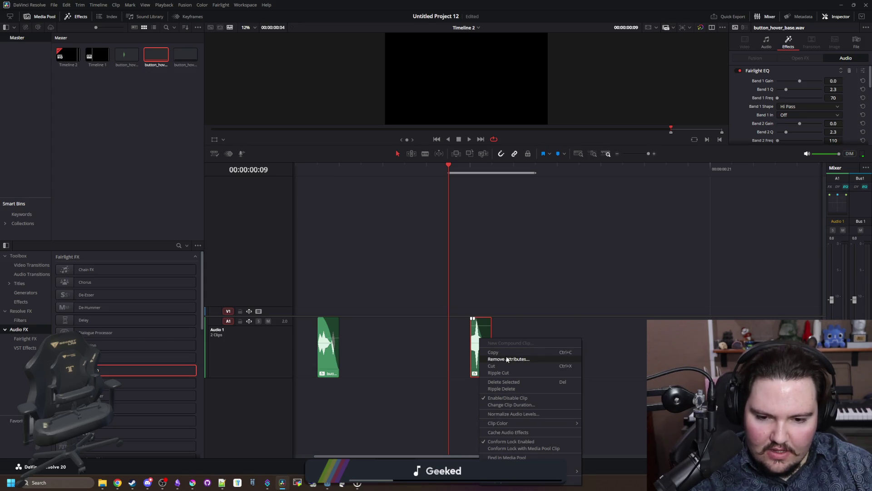
pyautogui.click(462, 186)
pyautogui.press('space')
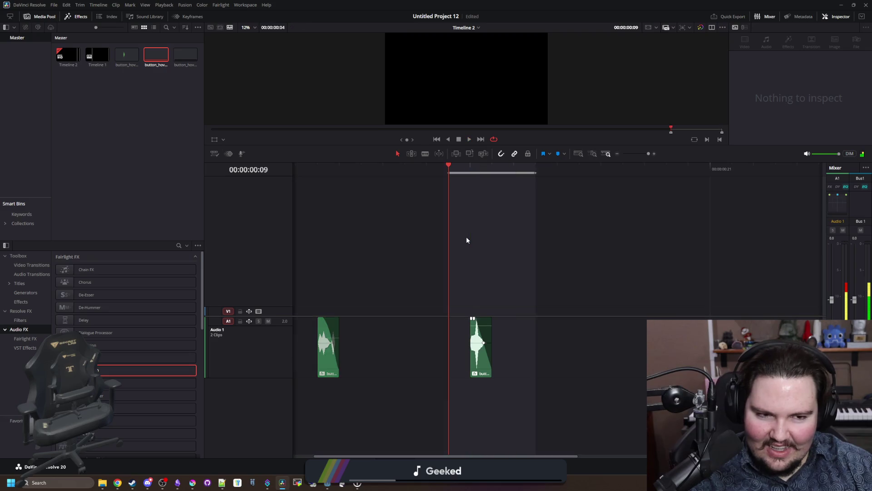
pyautogui.press('space')
# - Boost the second clip's Fairlight EQ band 4 to +9.5 dB while it plays
pyautogui.click(477, 352)
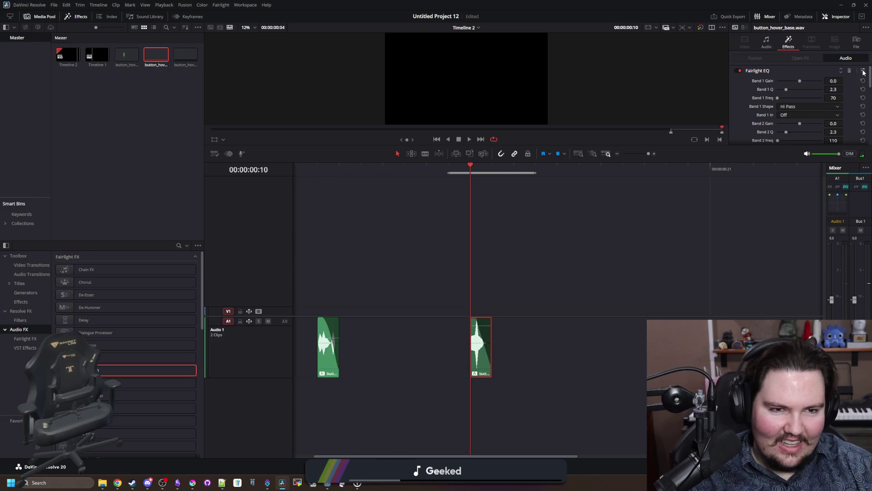
pyautogui.click(862, 70)
pyautogui.press('space')
pyautogui.moveTo(415, 227)
pyautogui.mouseDown()
pyautogui.moveTo(442, 174)
pyautogui.moveTo(436, 242)
pyautogui.mouseUp()
pyautogui.press('space')
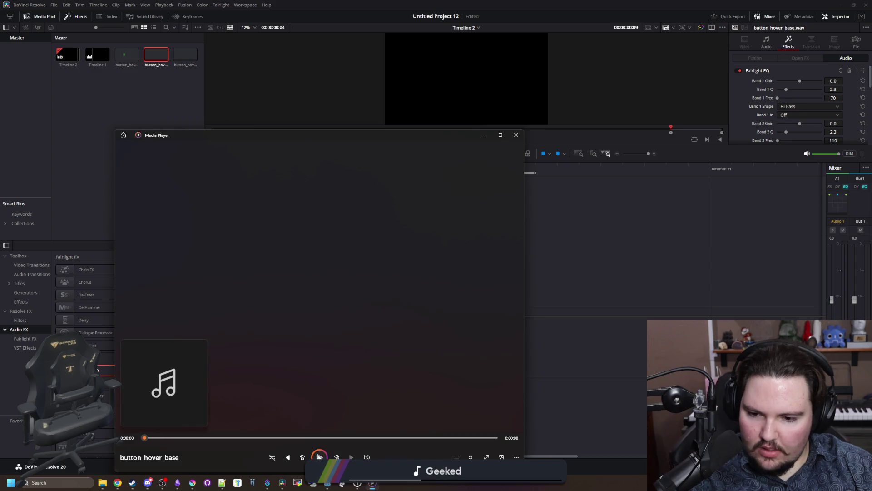
# - Close Media Player and loop-play both hover clips from frame 3
pyautogui.click(516, 135)
pyautogui.click(322, 346)
pyautogui.click(325, 167)
pyautogui.press('space')
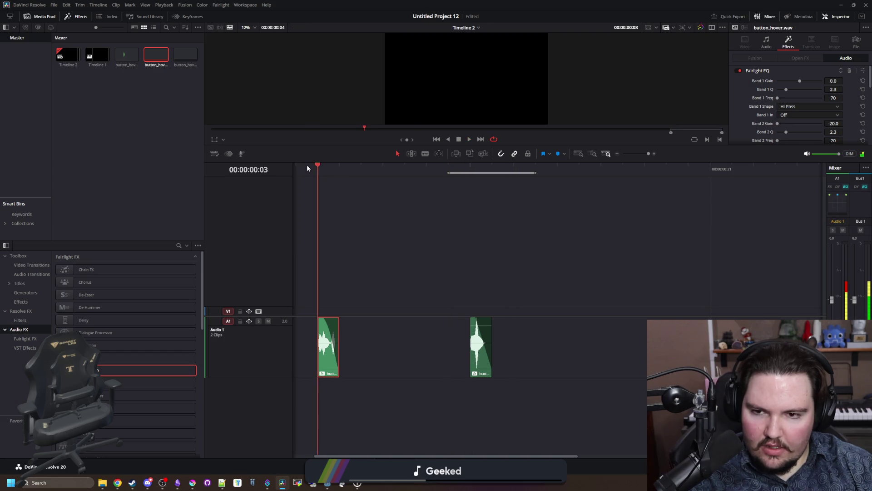
pyautogui.press('space')
# - Bypass and re-enable the second clip's Fairlight EQ to compare it, then bring up its options
pyautogui.click(478, 357)
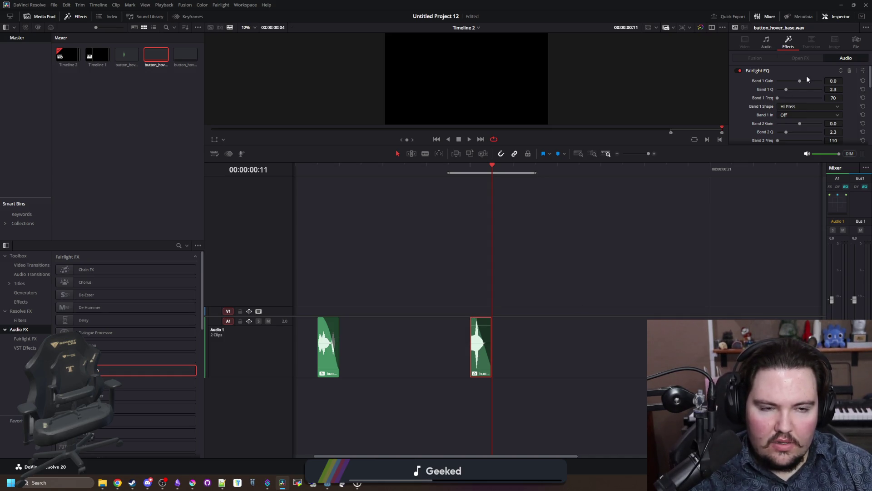
pyautogui.click(737, 70)
pyautogui.press('space')
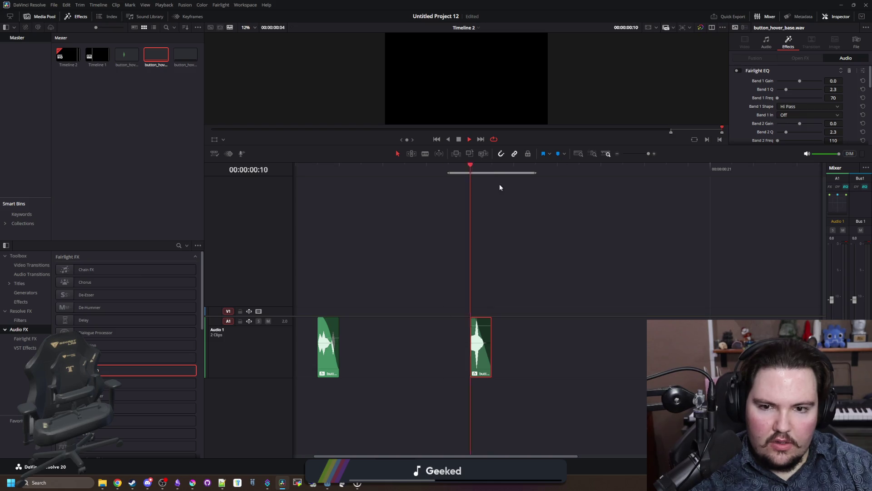
pyautogui.click(738, 71)
pyautogui.rightClick(480, 341)
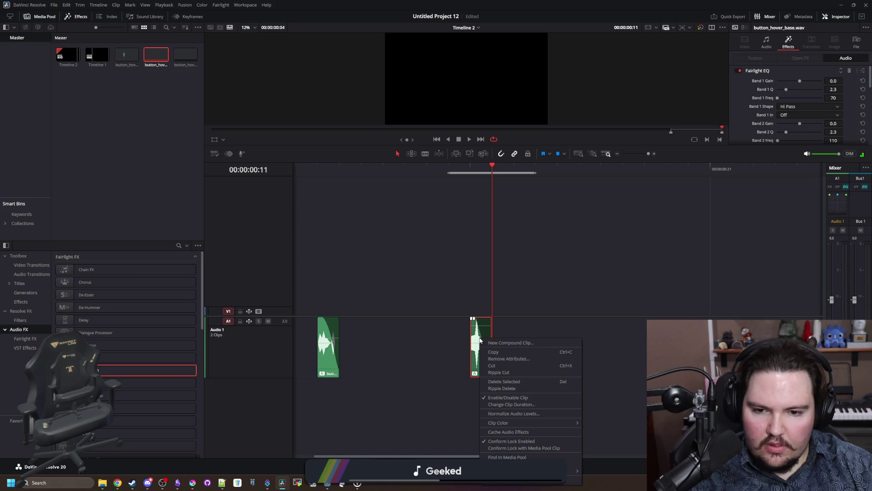
pyautogui.click(469, 341)
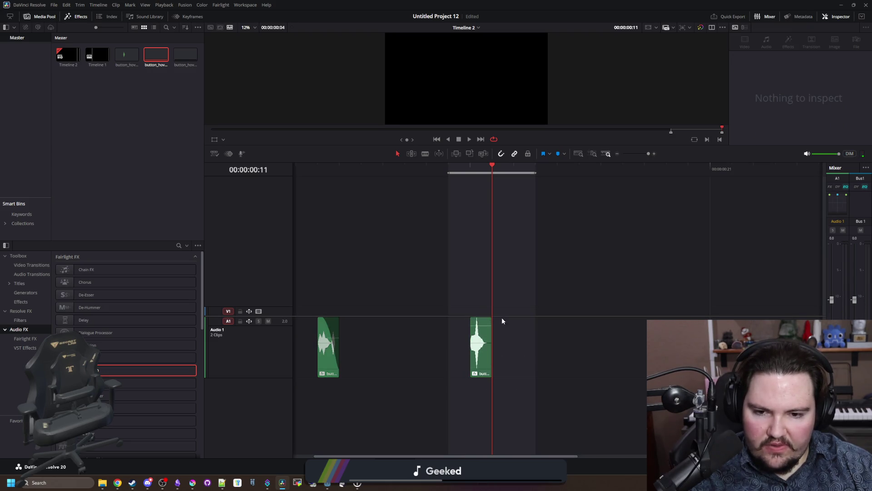
pyautogui.click(485, 341)
pyautogui.rightClick(485, 342)
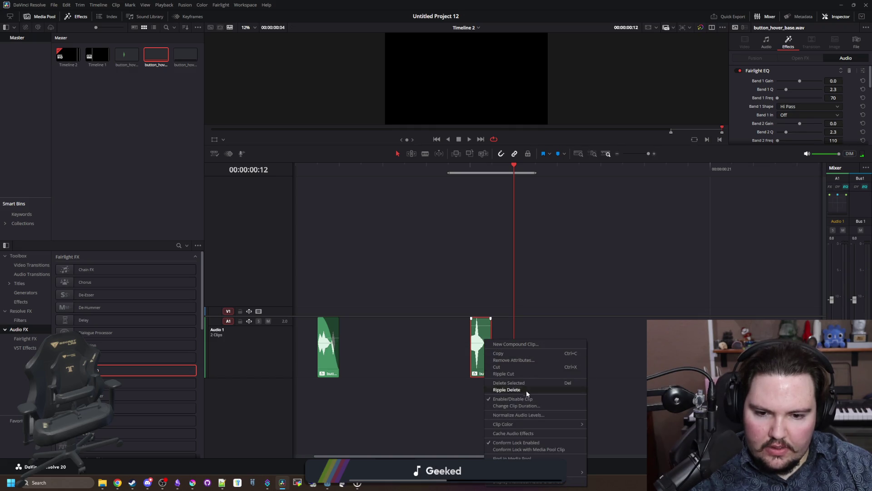
# - In Clip Attributes, set both audio source channels to Audio 1-L
pyautogui.click(513, 464)
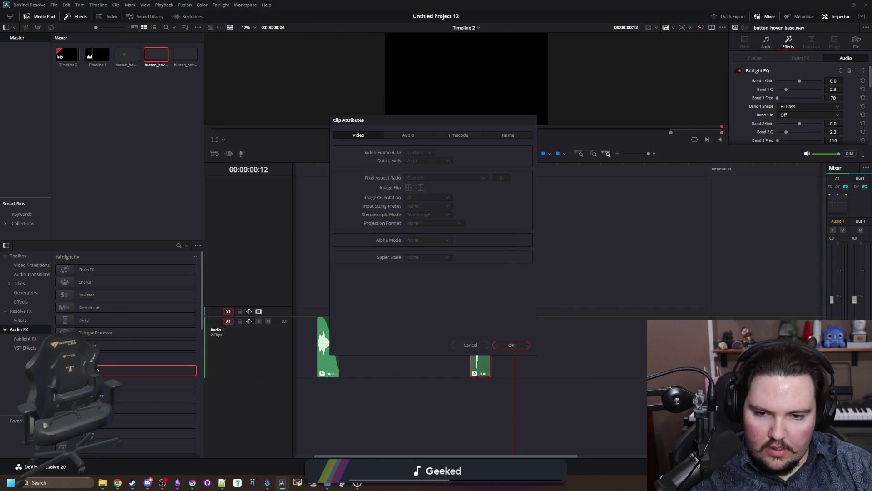
pyautogui.click(408, 135)
pyautogui.click(392, 184)
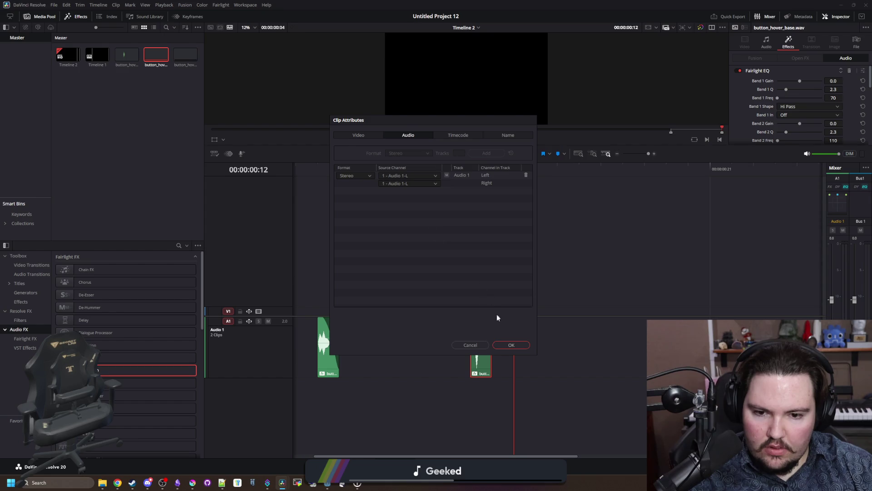
pyautogui.click(509, 344)
pyautogui.click(445, 172)
# - Loop-play the trimmed clip's marked range, then start the Deliver render range at the playhead
pyautogui.press('space')
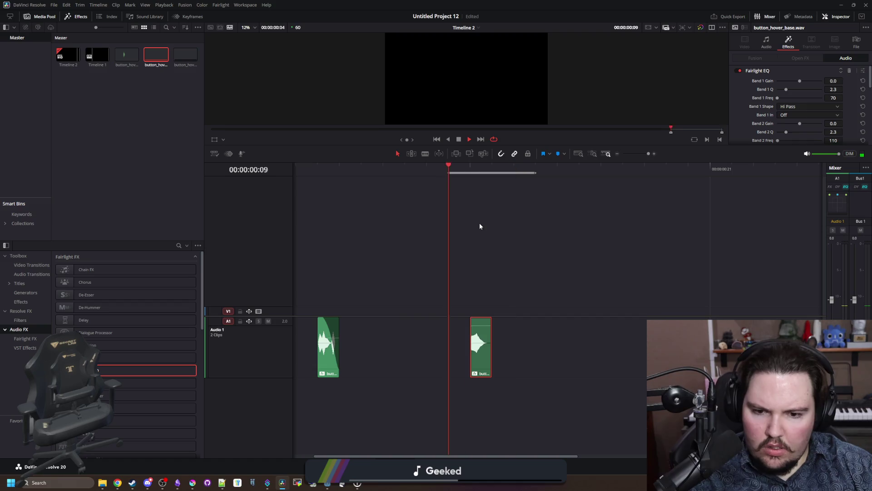
pyautogui.press('space')
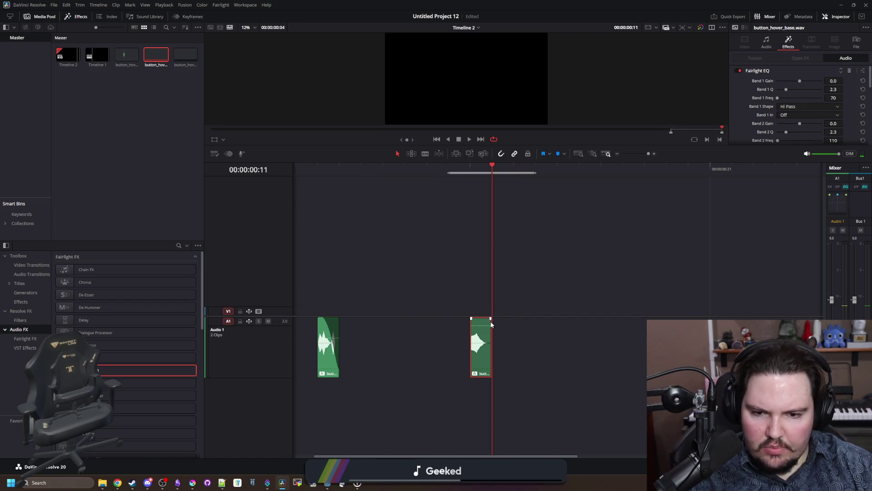
pyautogui.click(492, 325)
pyautogui.press('space')
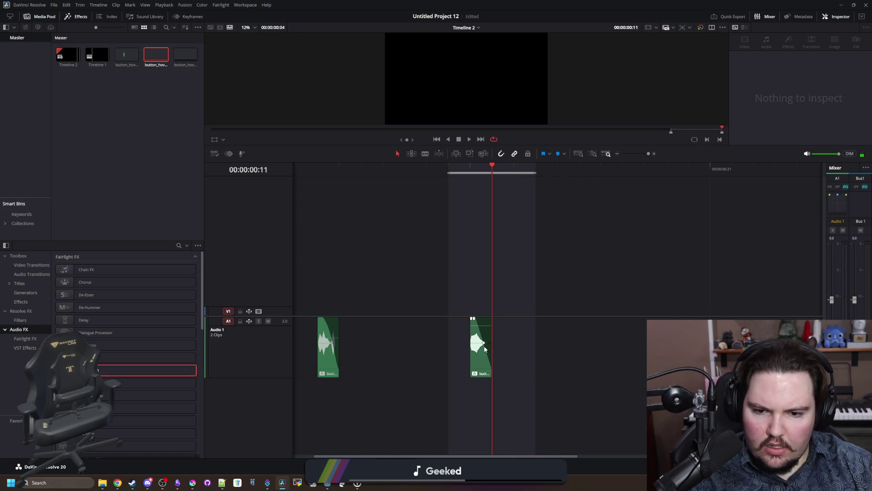
pyautogui.click(484, 345)
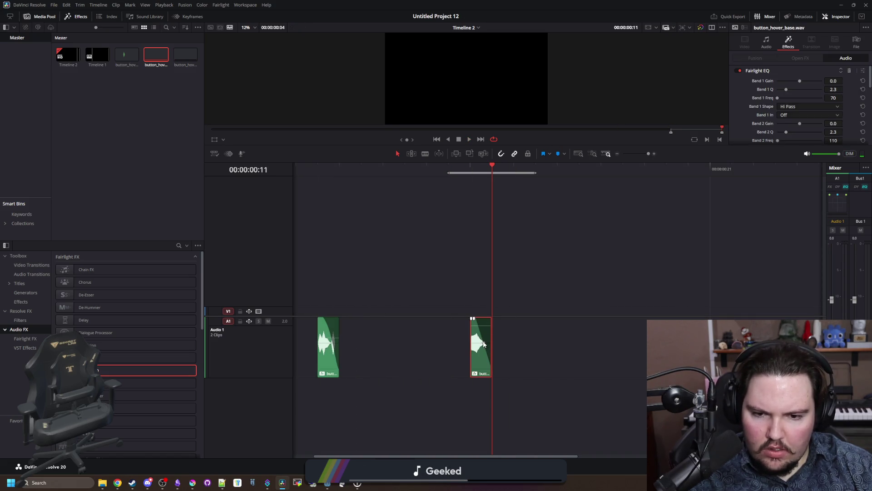
pyautogui.press('space')
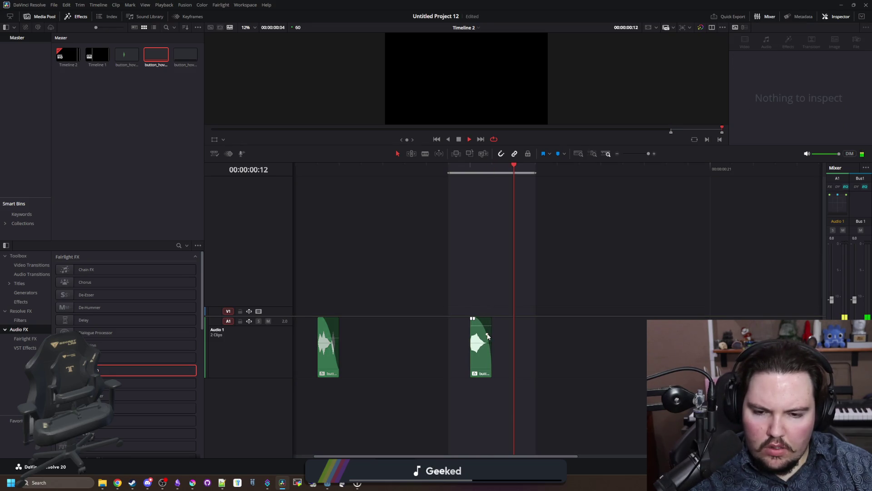
pyautogui.click(478, 350)
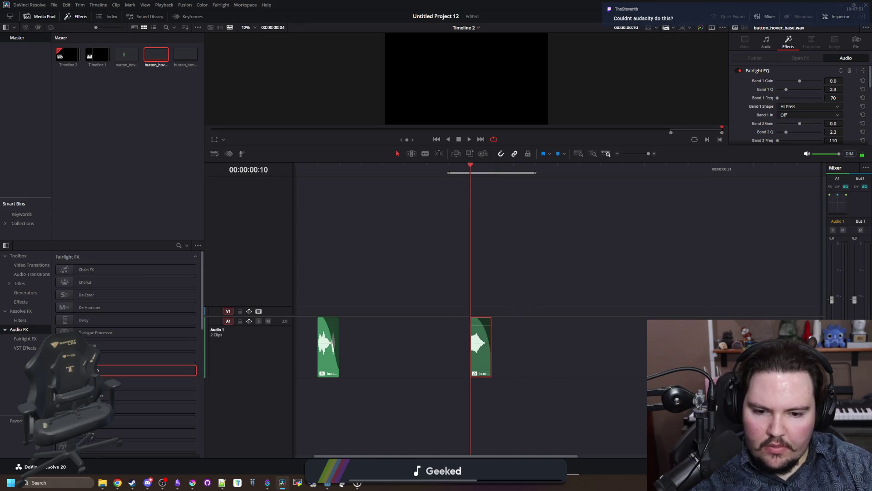
pyautogui.click(566, 466)
pyautogui.moveTo(252, 282)
pyautogui.mouseDown()
pyautogui.moveTo(245, 280)
pyautogui.moveTo(266, 280)
pyautogui.mouseUp()
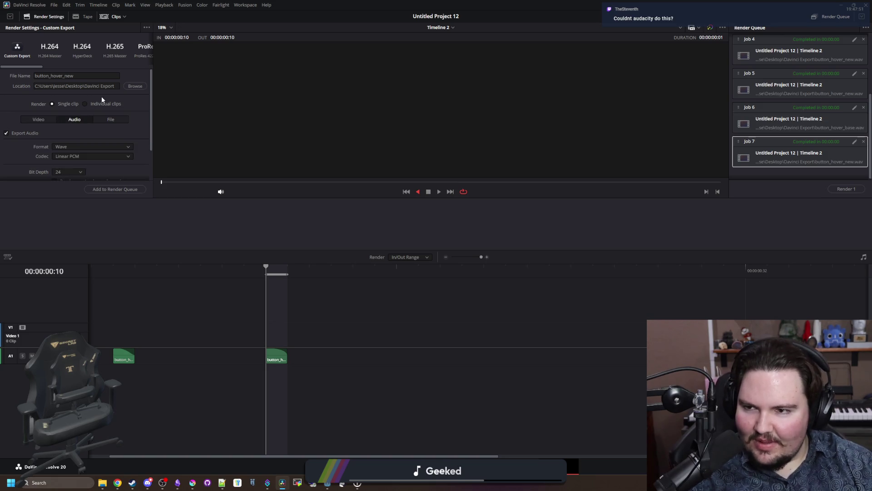
# - Queue button_hover_new, replace the existing file, and render Job 8
pyautogui.click(129, 190)
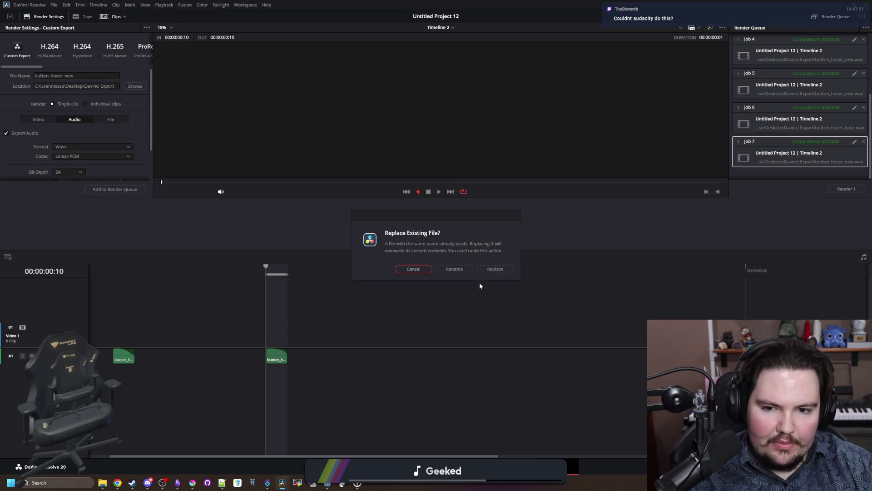
pyautogui.click(489, 272)
pyautogui.click(847, 188)
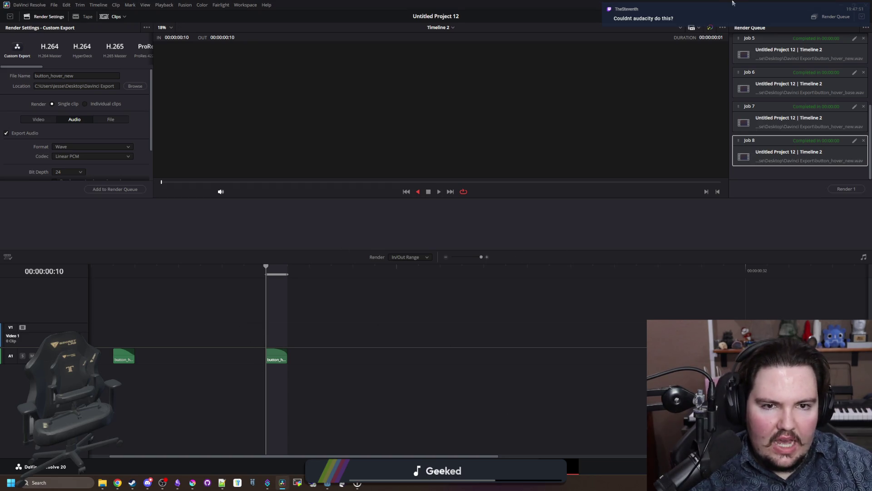
pyautogui.click(282, 482)
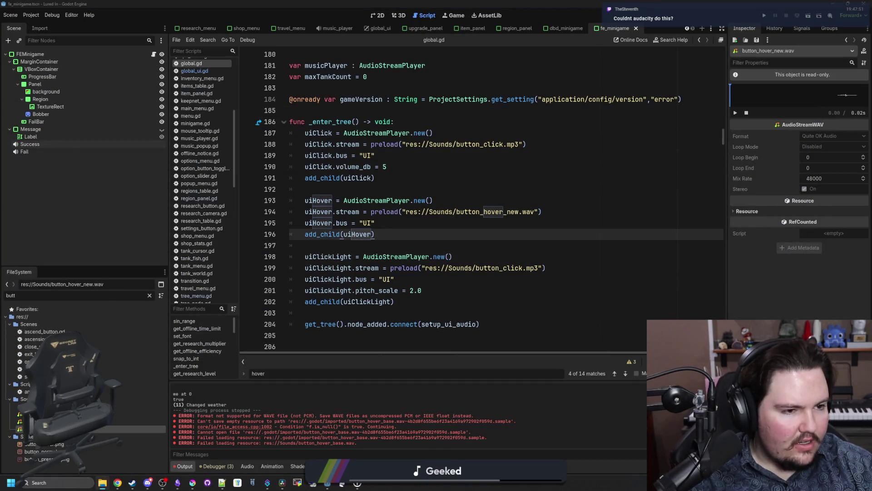
pyautogui.write('d')
# - Preview the imported button_hover_new.wav against button_hover_base.wav and save the scene
pyautogui.press('Return')
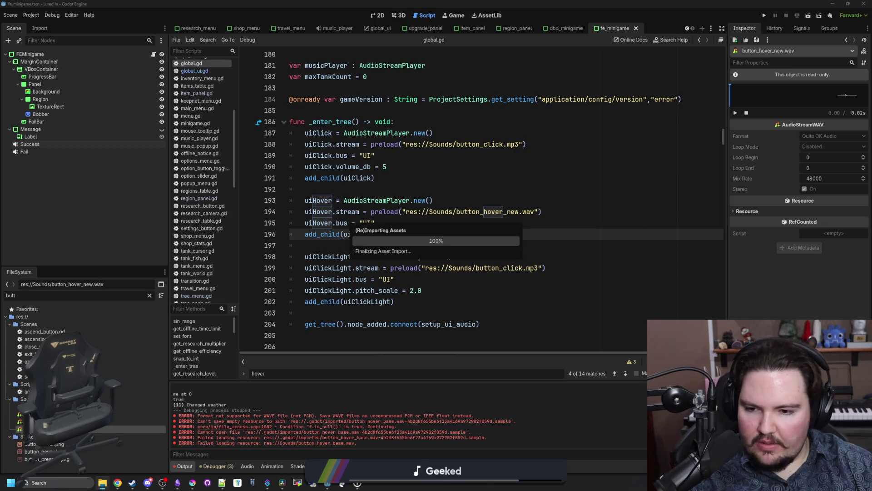
pyautogui.click(736, 113)
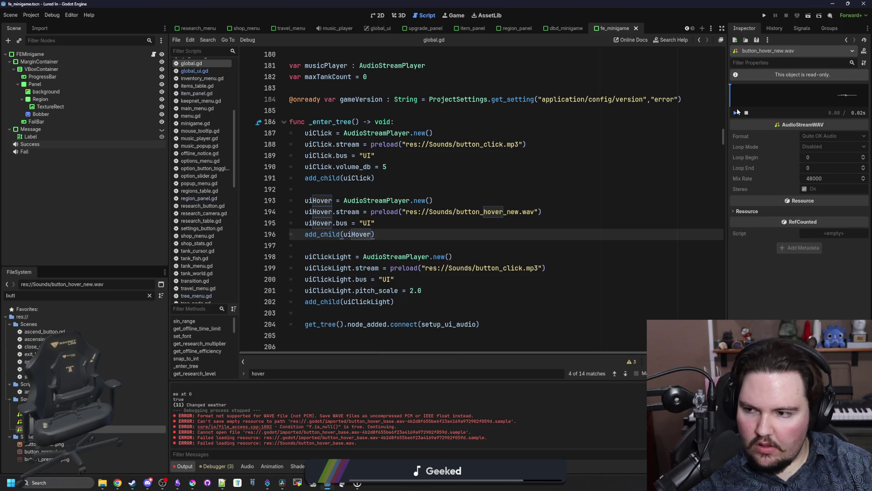
pyautogui.click(68, 421)
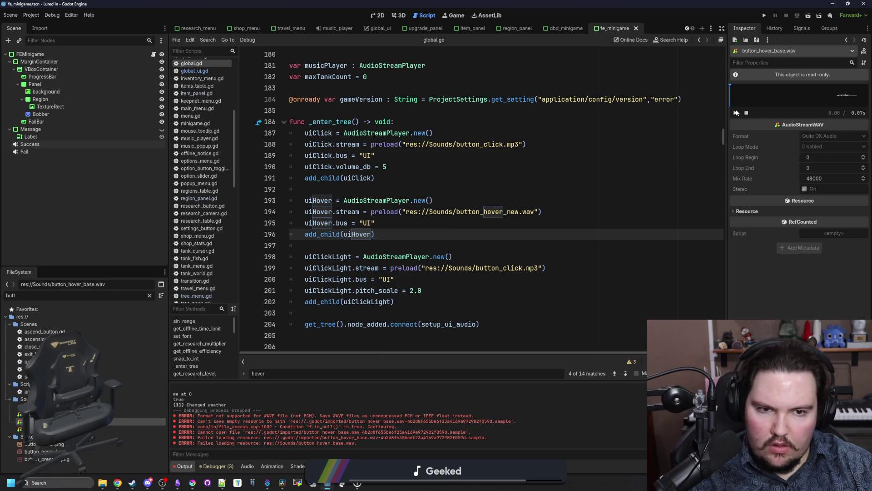
pyautogui.click(68, 429)
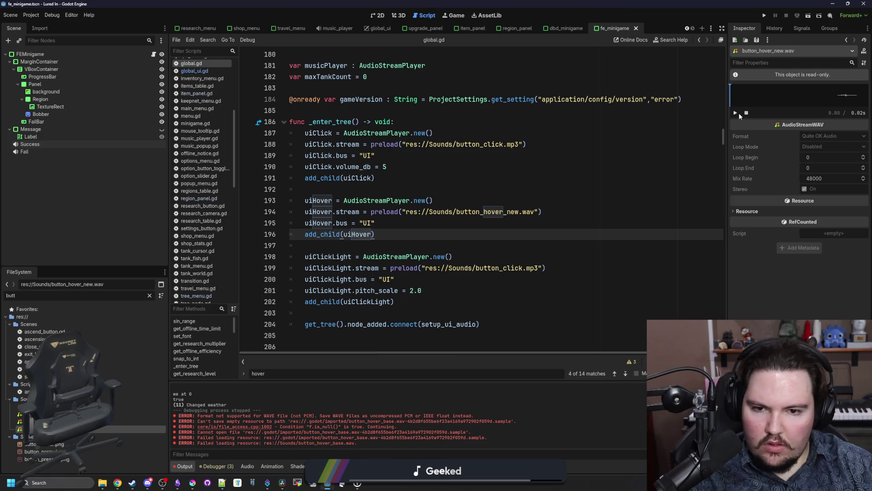
pyautogui.press('Up')
pyautogui.press('Up')
pyautogui.press('Up')
pyautogui.hotkey('ctrl', 's')
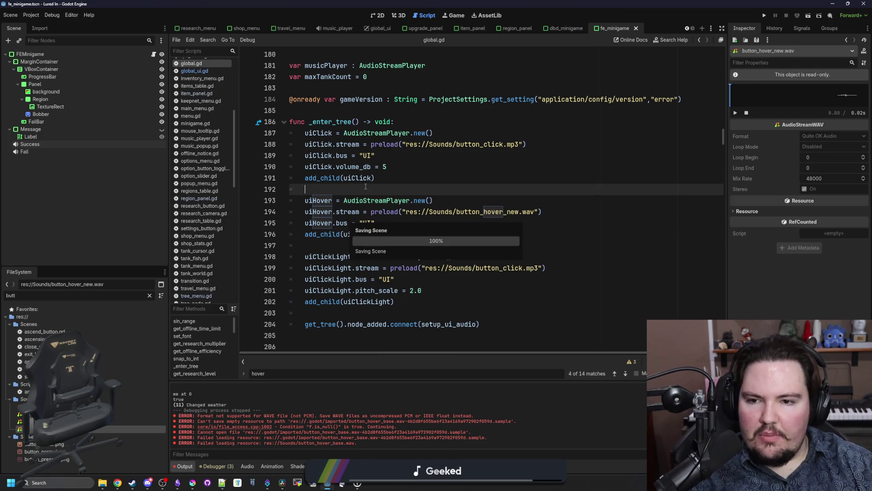
pyautogui.hotkey('ctrl', 's')
# - Add 'uiHover.volume_linear = 2' below the hover bus line in global.gd and run the game
pyautogui.click(390, 222)
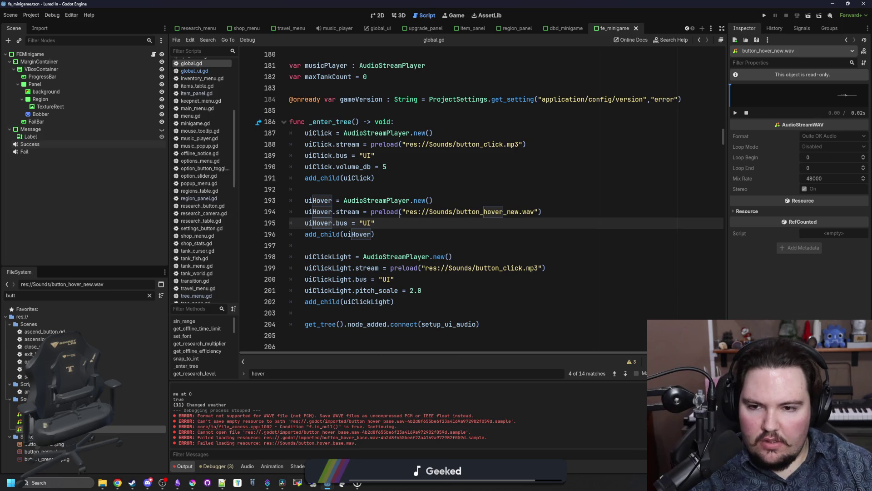
pyautogui.press('Return')
pyautogui.write('uiHover.volume_lin')
pyautogui.press('Return')
pyautogui.write('= 2')
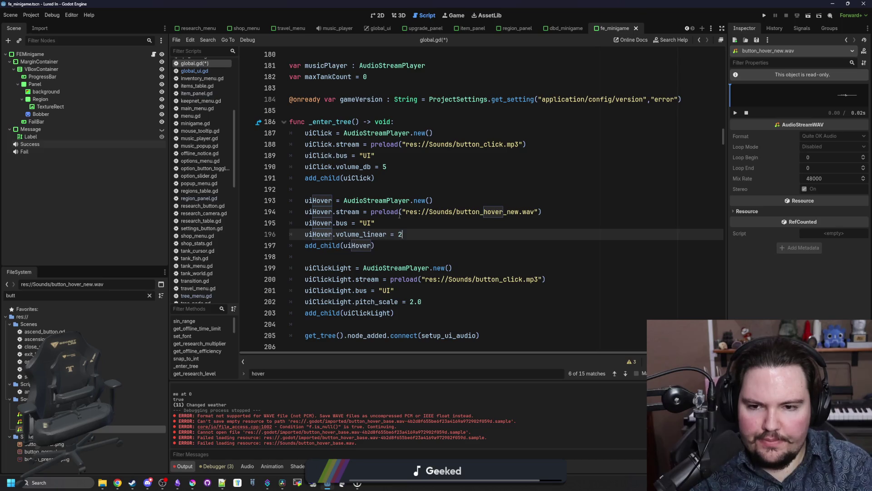
pyautogui.press('F5')
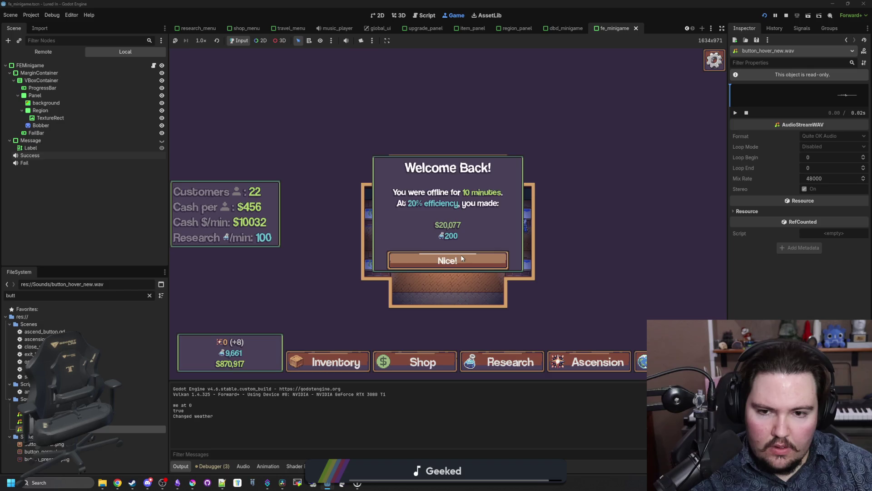
# - Dismiss the Welcome Back dialog, open global.gd via the 'glob' filter, and set volume_linear to 3.0
pyautogui.click(462, 258)
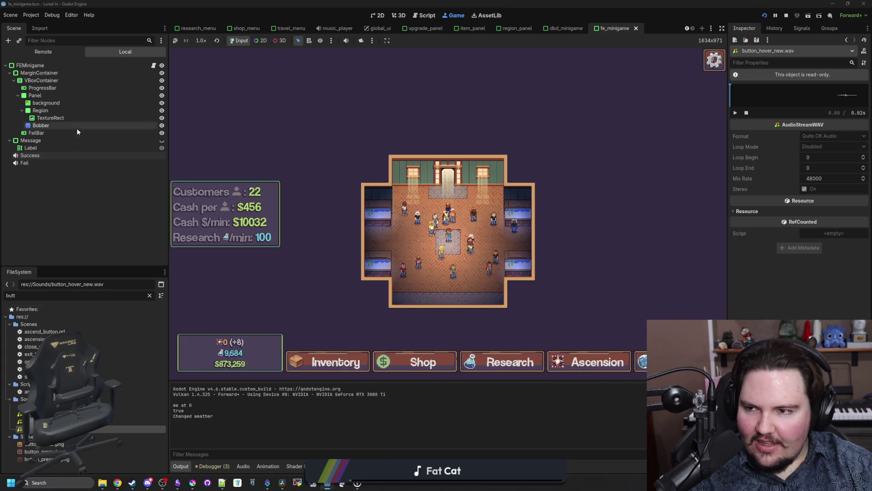
pyautogui.click(85, 299)
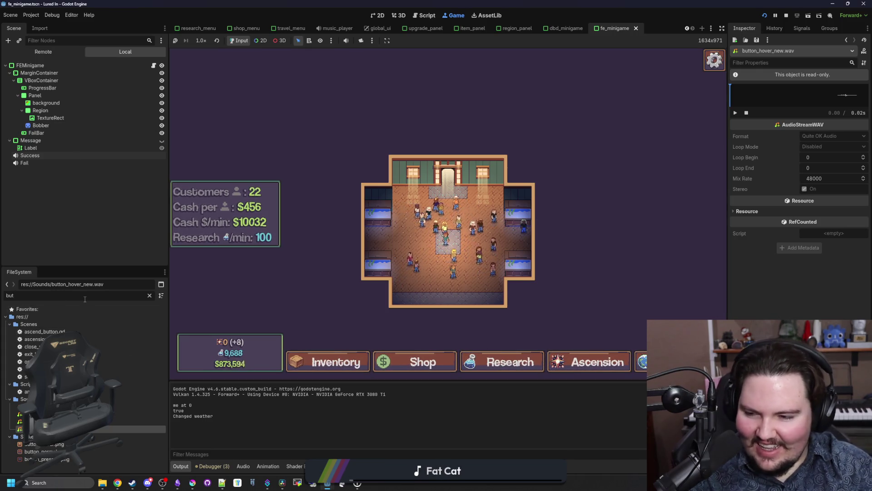
pyautogui.press('BackSpace')
pyautogui.press('BackSpace')
pyautogui.press('BackSpace')
pyautogui.write('glob')
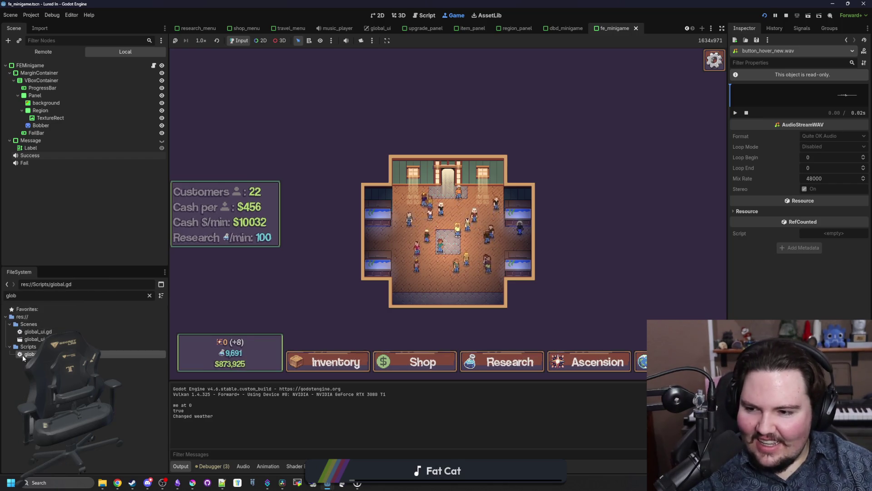
pyautogui.doubleClick(25, 353)
pyautogui.click(447, 256)
pyautogui.click(407, 233)
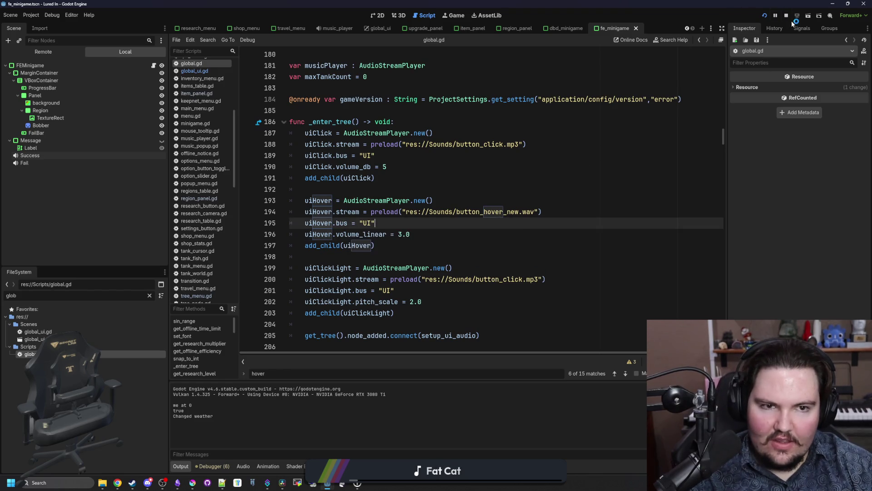
# - Rerun the game with the louder hover sound and dismiss its Welcome Back dialog
pyautogui.click(766, 15)
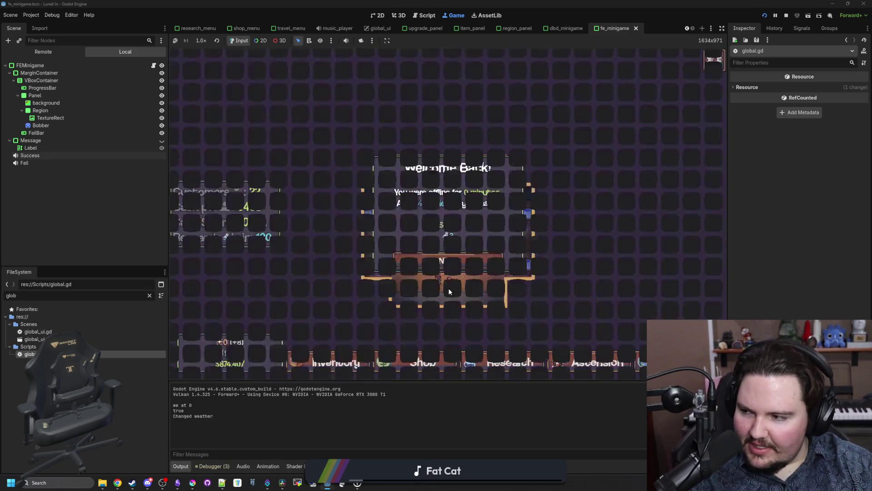
pyautogui.click(424, 257)
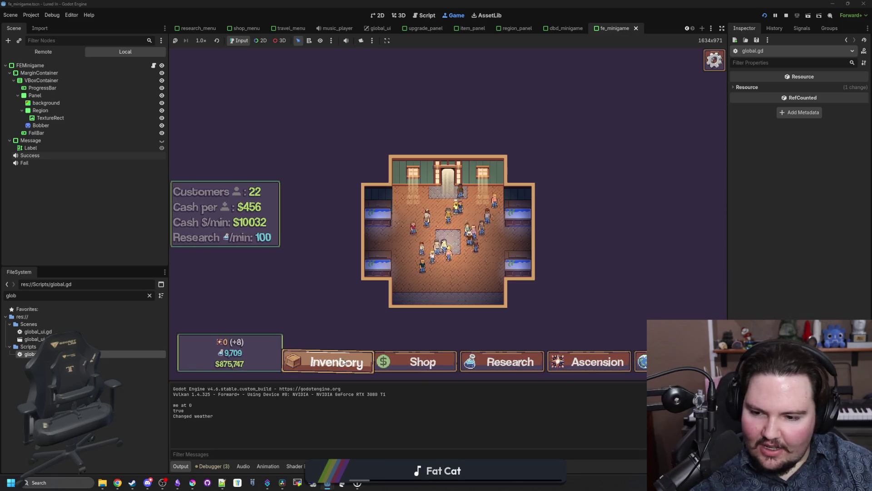
pyautogui.click(282, 482)
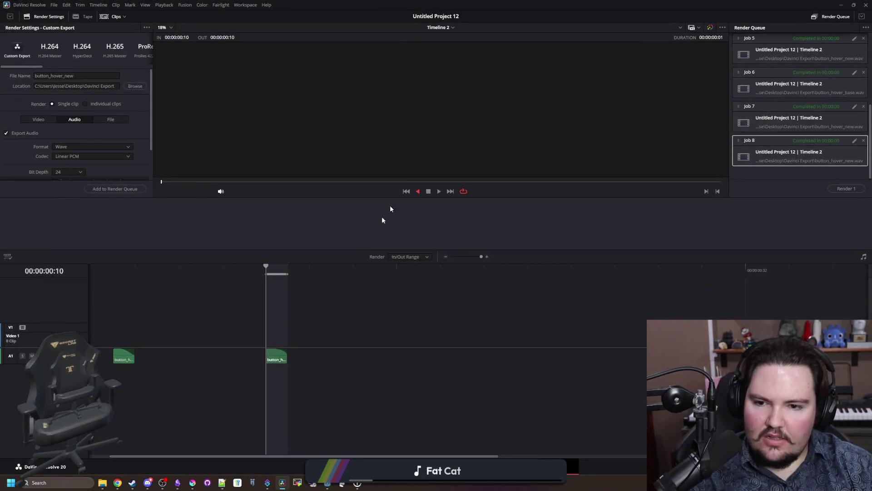
# - On the Edit timeline, adjust the loop range's start and end around the hover clips
pyautogui.click(248, 269)
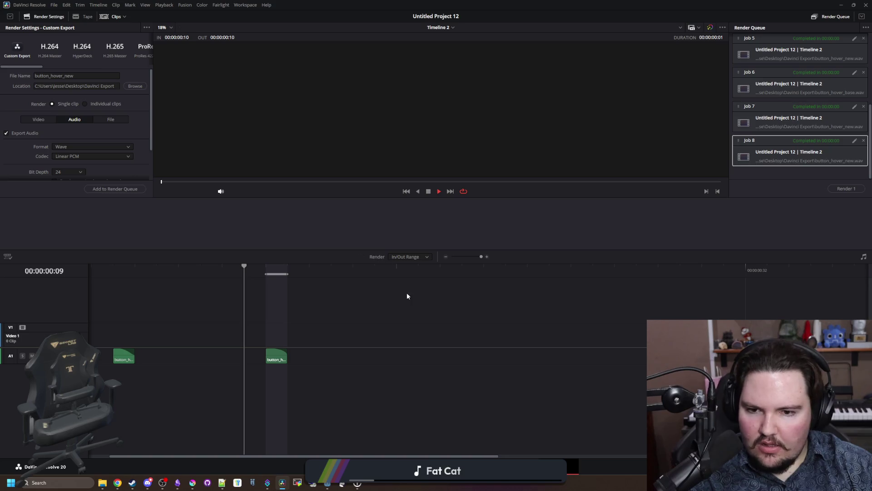
pyautogui.hotkey('shift', '4')
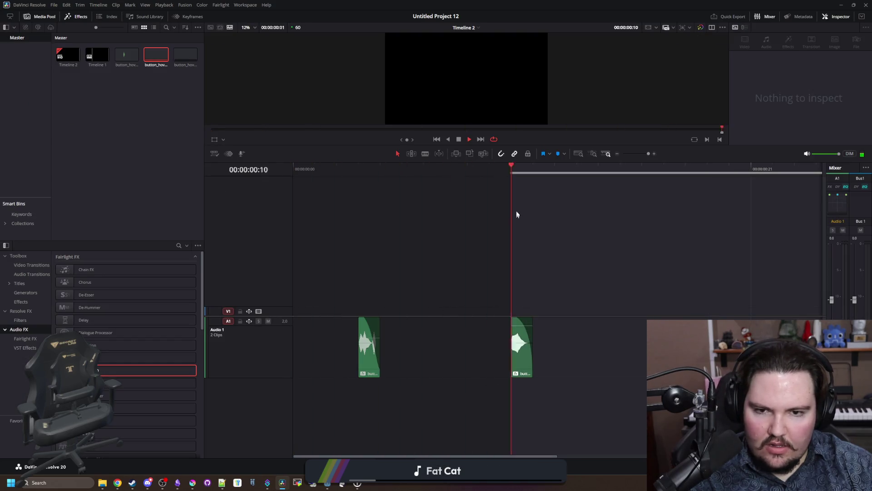
pyautogui.moveTo(509, 174); pyautogui.dragTo(448, 173)
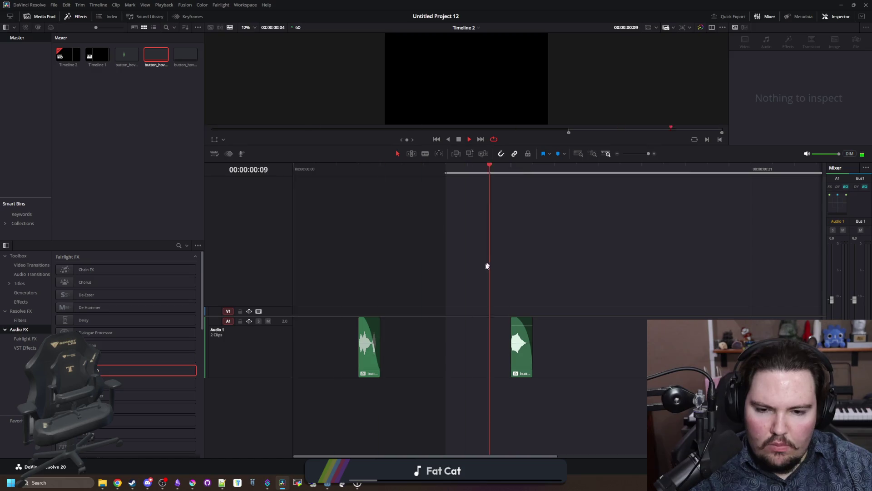
pyautogui.press('space')
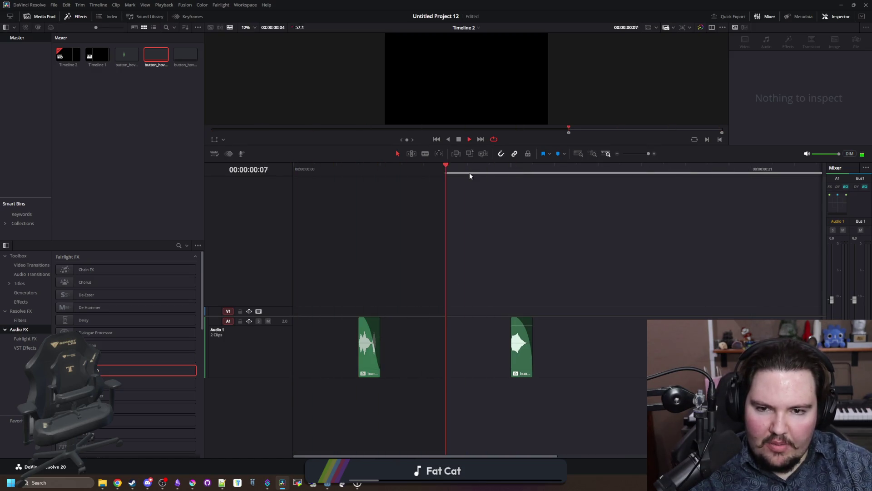
pyautogui.rightClick(639, 169)
pyautogui.click(630, 187)
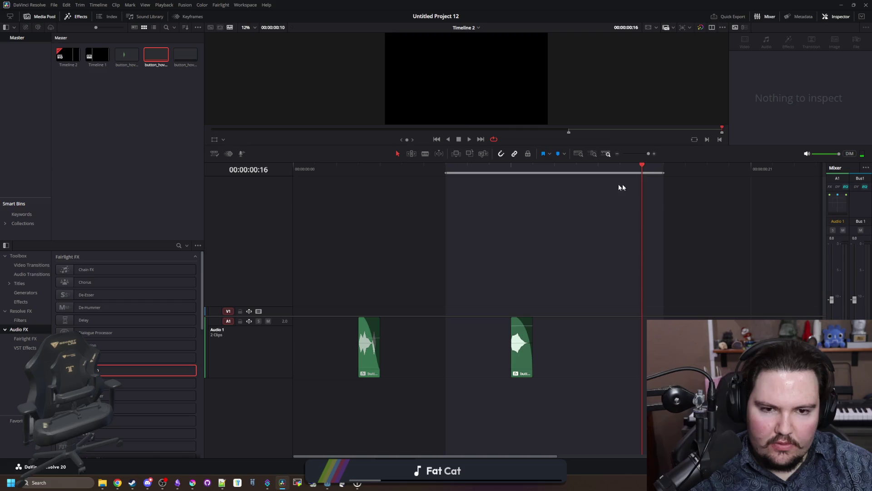
# - Move the loop range start past the first hover clip so only the second plays
pyautogui.click(517, 346)
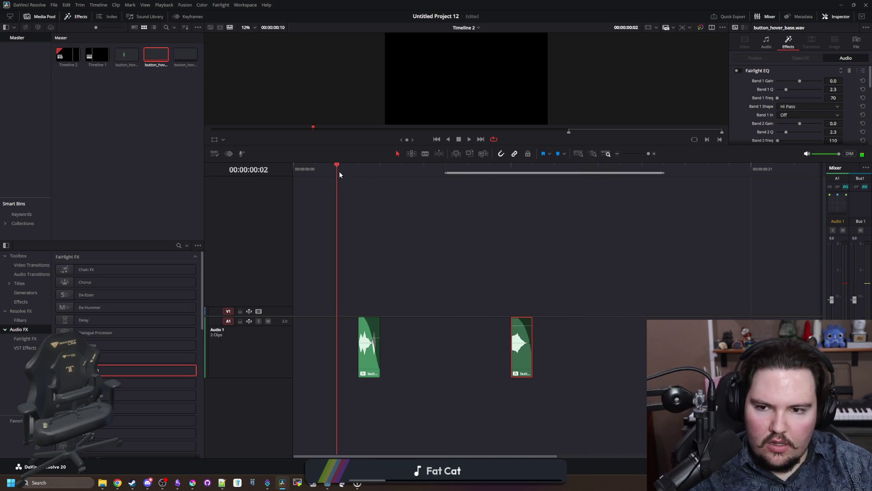
pyautogui.moveTo(443, 174); pyautogui.dragTo(295, 174)
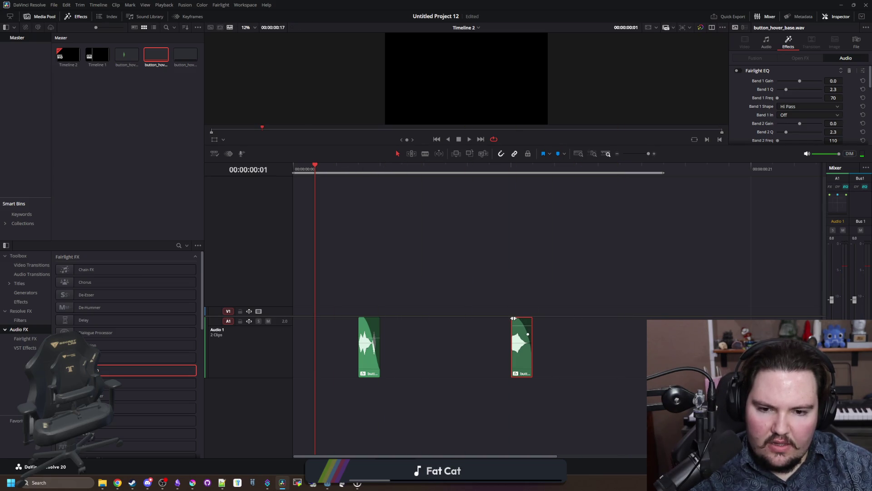
pyautogui.click(552, 320)
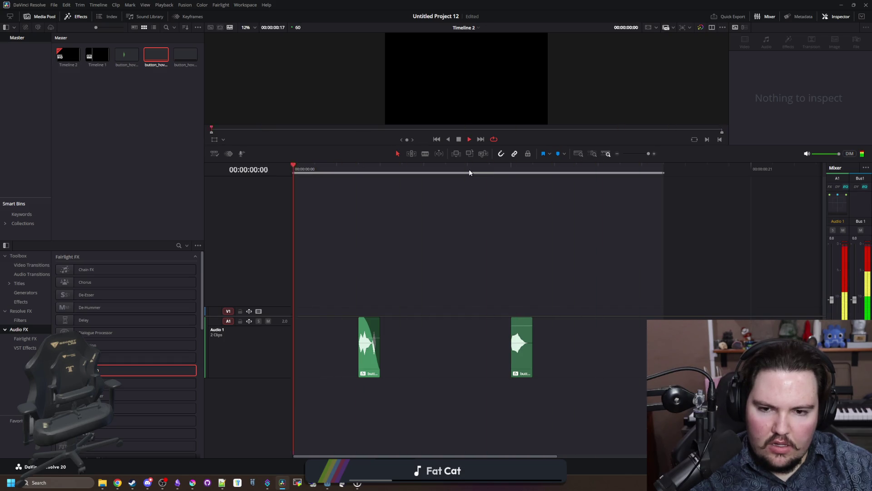
pyautogui.click(299, 180)
pyautogui.click(313, 173)
pyautogui.moveTo(343, 171); pyautogui.dragTo(452, 175)
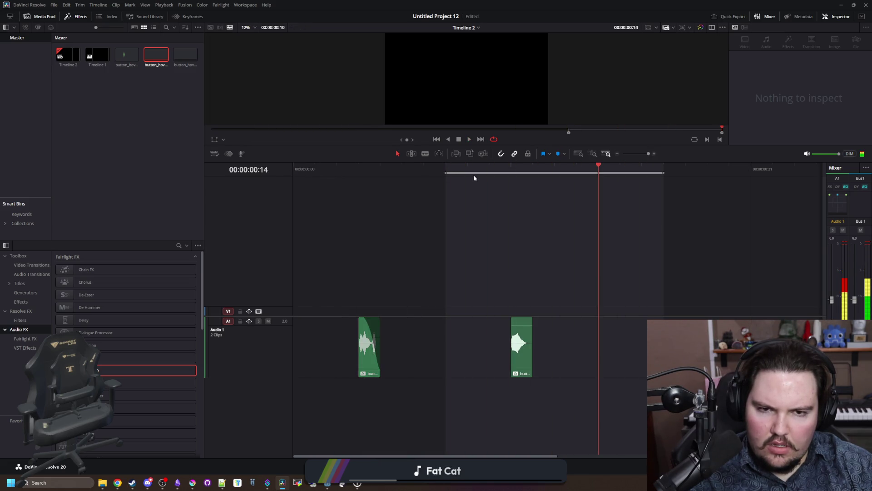
pyautogui.hotkey('alt', 'Tab')
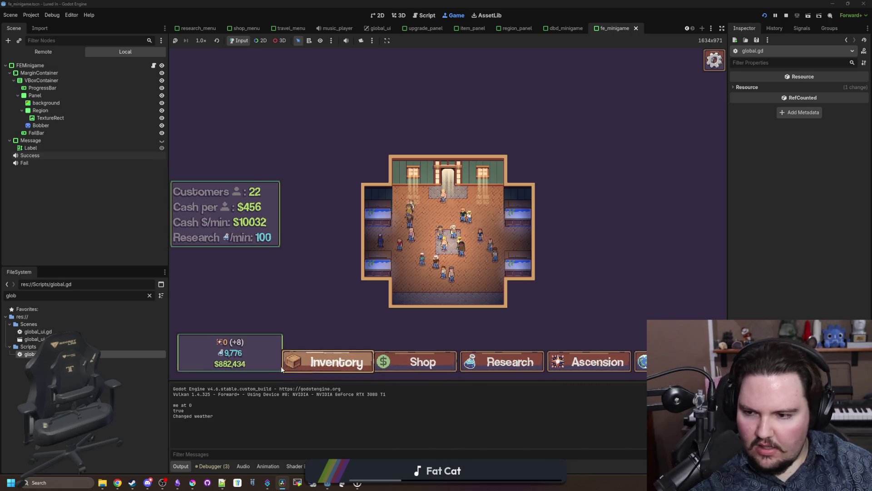
# - Check the running game's audio volume settings in its options menu
pyautogui.hotkey('ctrl', 'F3')
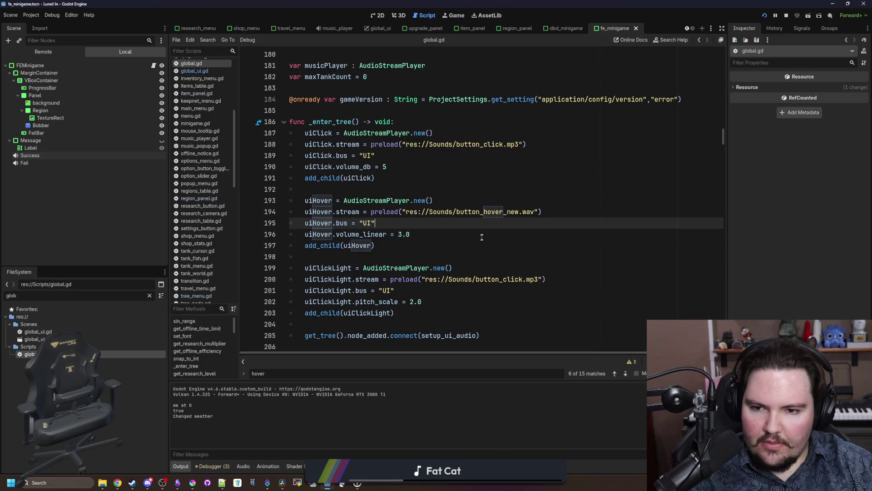
pyautogui.click(481, 236)
pyautogui.click(453, 18)
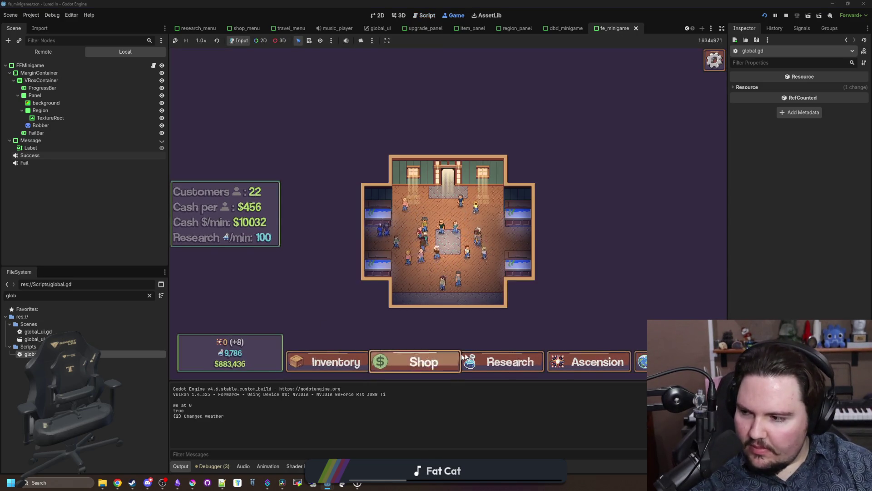
pyautogui.press('`')
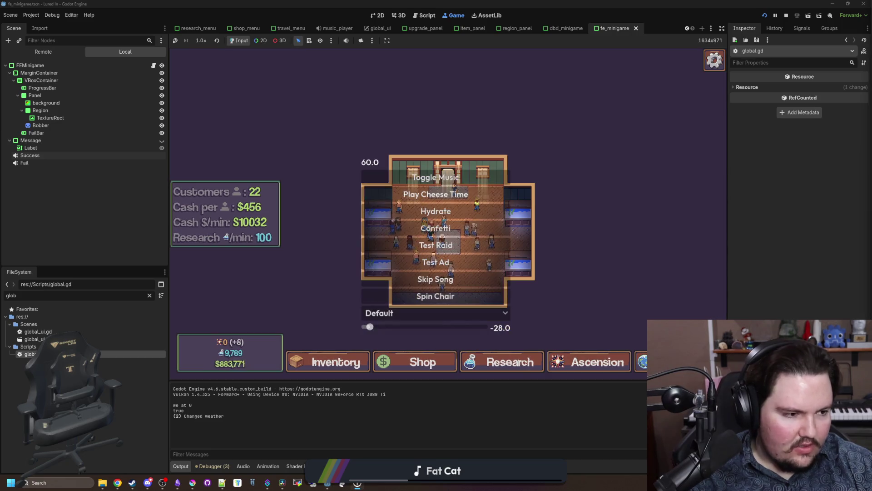
pyautogui.press('`')
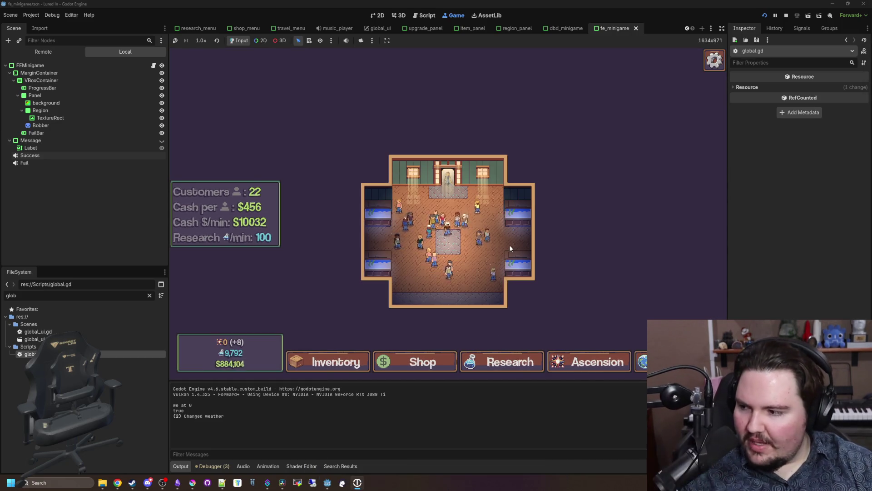
pyautogui.press('Escape')
pyautogui.click(447, 212)
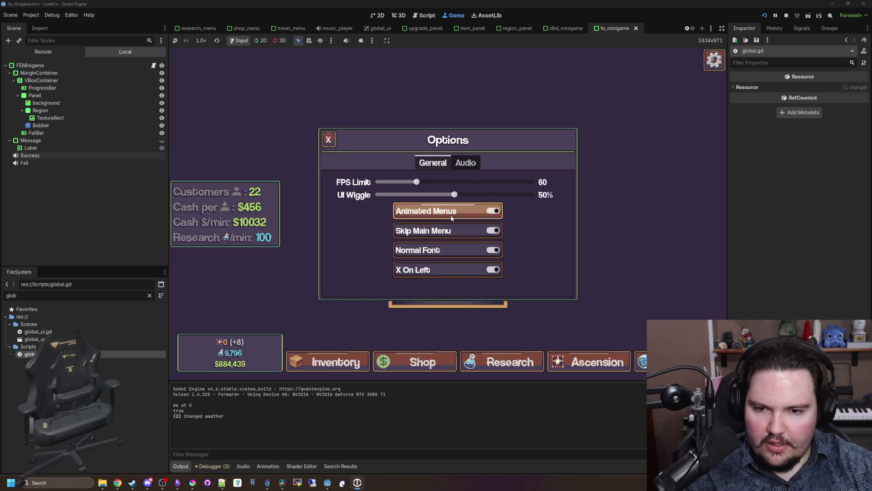
pyautogui.click(460, 163)
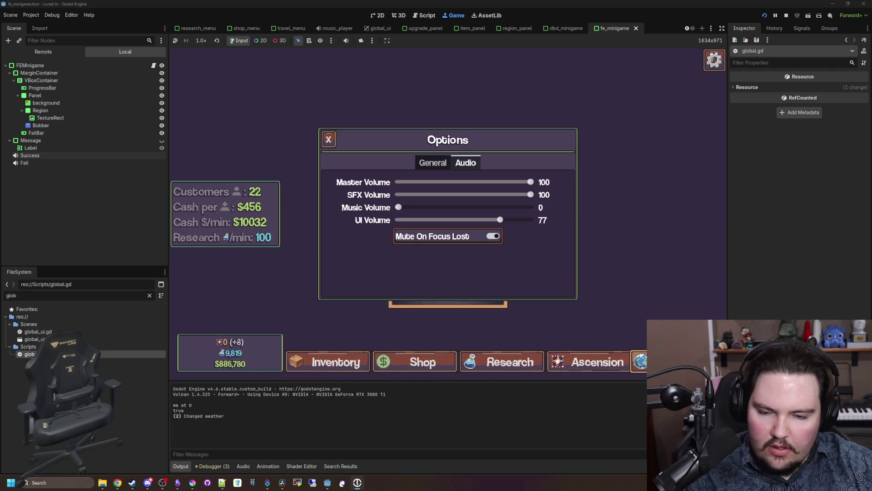
# - Remove '_new' from the hover stream path in global.gd and save the script
pyautogui.doubleClick(28, 354)
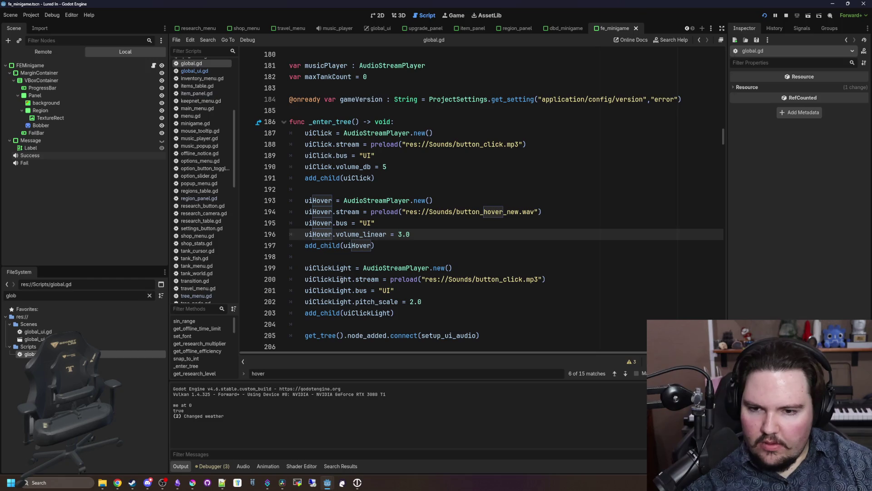
pyautogui.press('Down')
pyautogui.moveTo(521, 211); pyautogui.dragTo(507, 212)
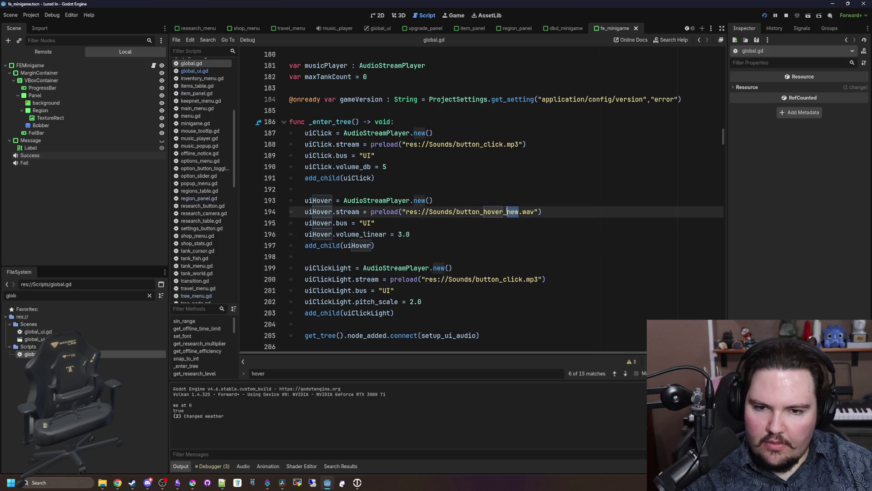
pyautogui.click(507, 200)
pyautogui.hotkey('ctrl', 's')
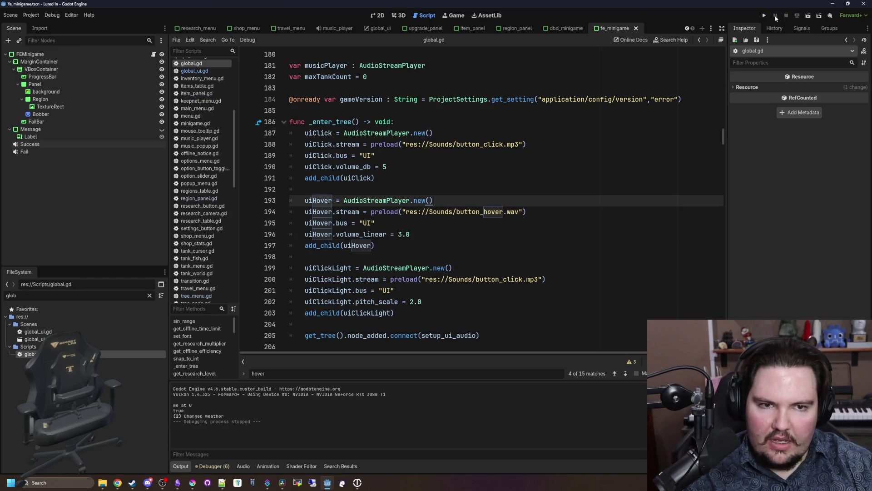
# - Relaunch the game, dismiss Welcome Back, test the original hover sound, and return to global.gd
pyautogui.click(765, 16)
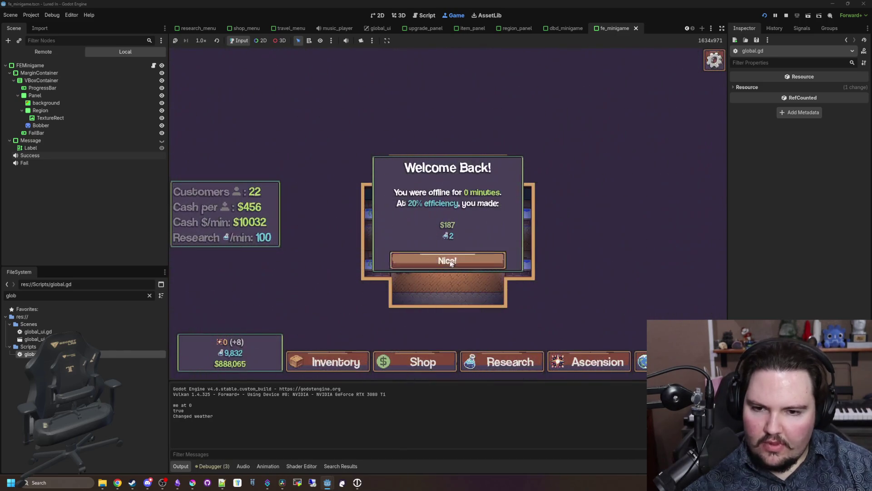
pyautogui.click(450, 263)
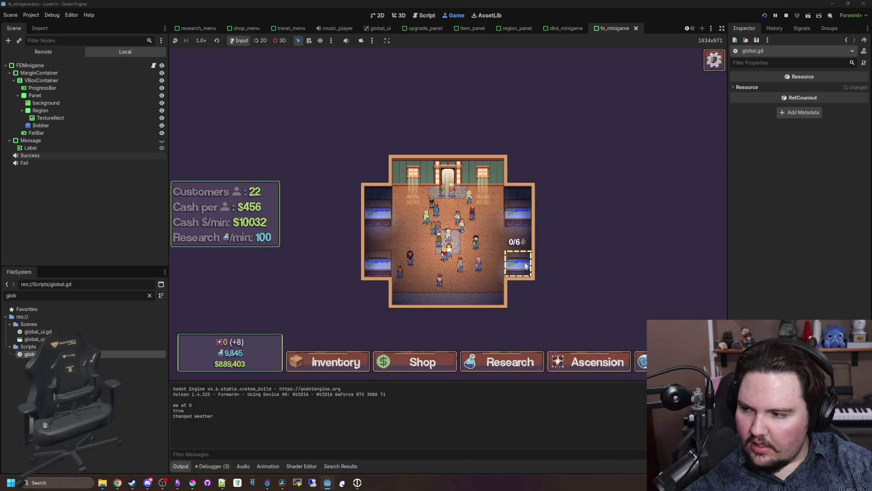
pyautogui.hotkey('ctrl', 'F3')
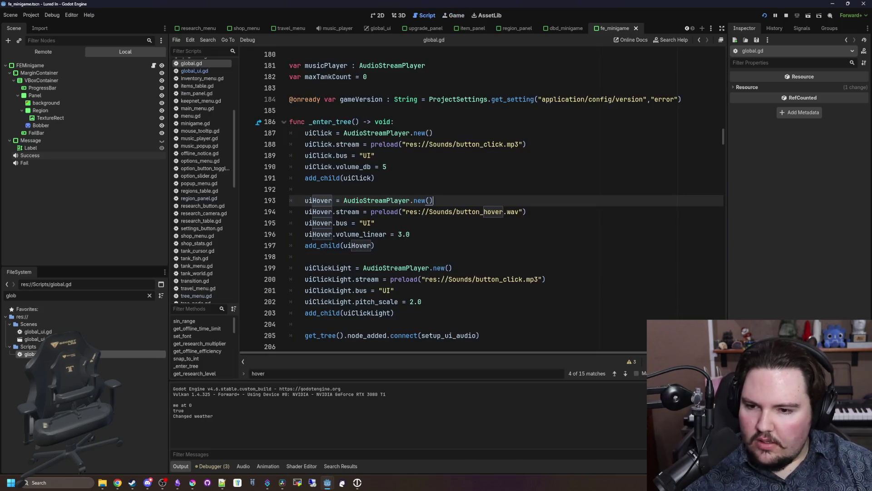
# - Set the hover volume_linear to 5.0, begin editing the hover sound path, and save global.gd
pyautogui.click(404, 234)
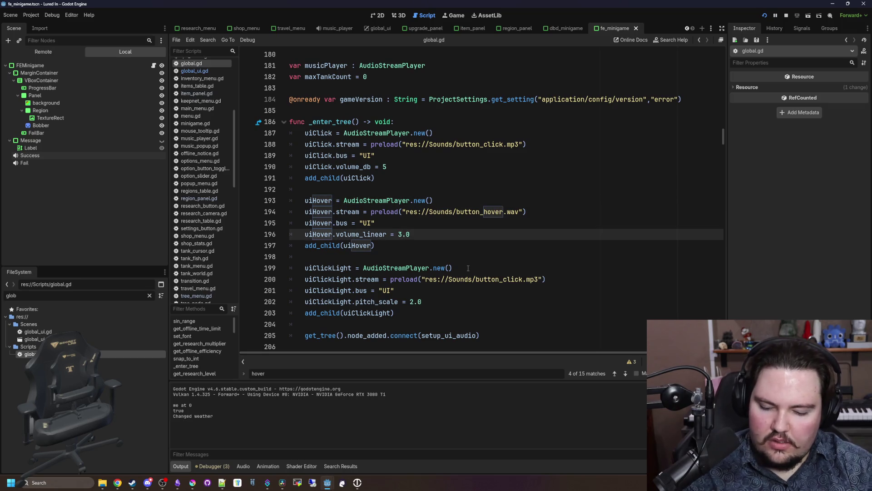
pyautogui.click(504, 212)
pyautogui.write('_new')
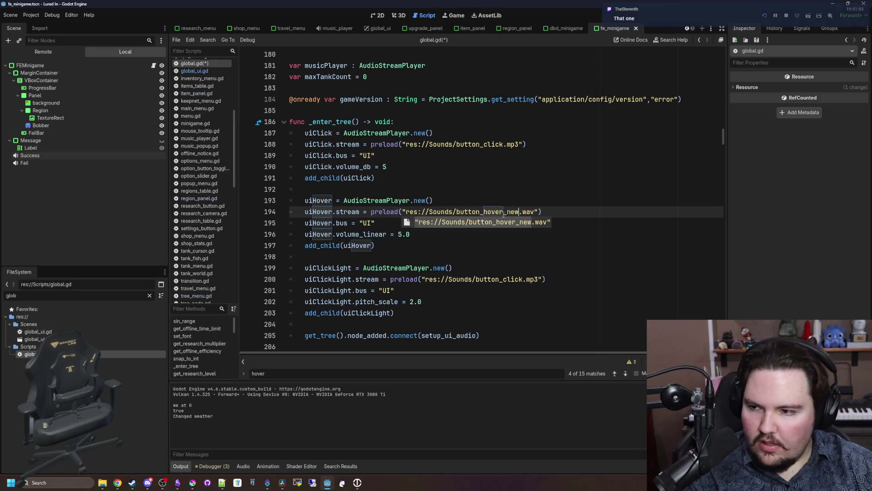
pyautogui.click(512, 182)
pyautogui.hotkey('ctrl', 's')
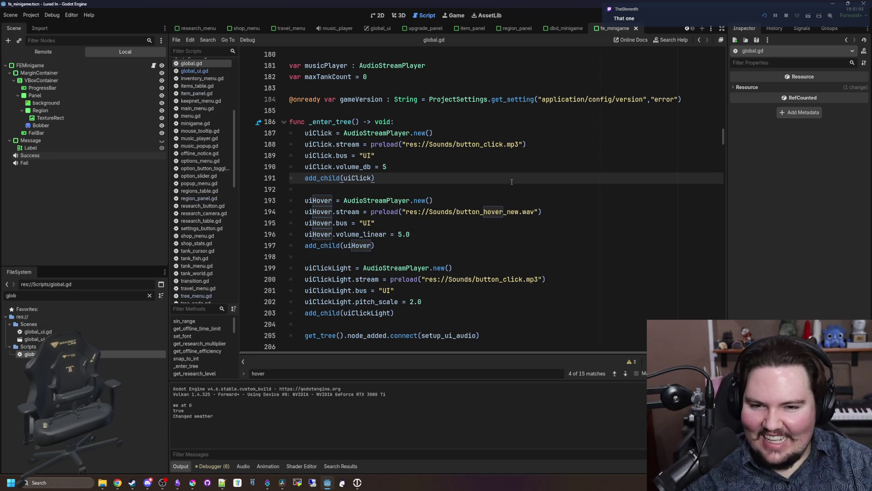
# - Correct the hover sound path so it points to button_hover_base.wav
pyautogui.click(519, 220)
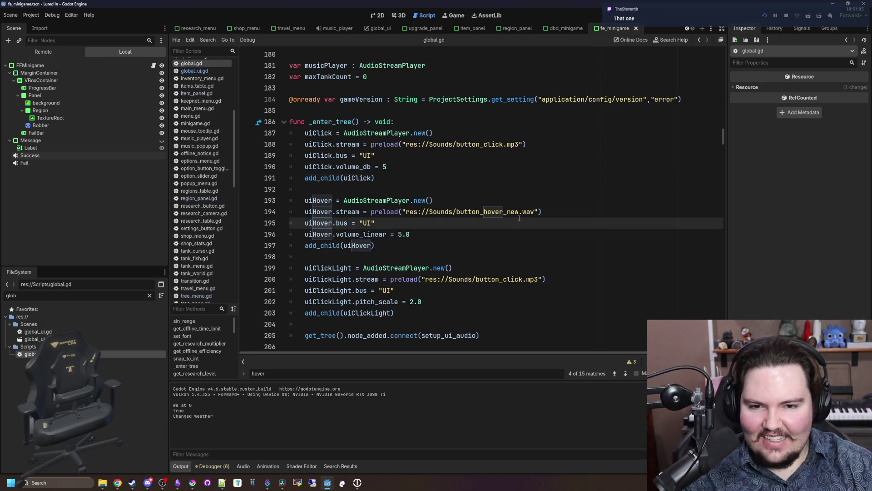
pyautogui.click(520, 212)
pyautogui.press('BackSpace')
pyautogui.press('BackSpace')
pyautogui.write('base')
pyautogui.click(518, 189)
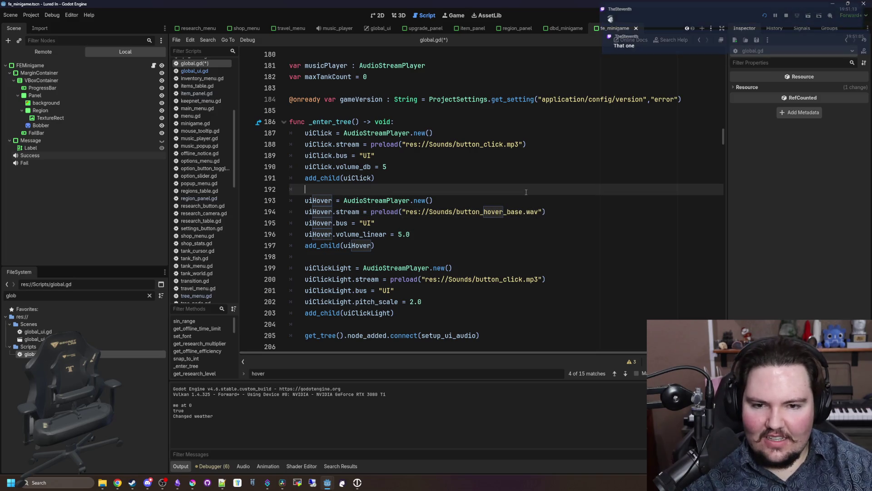
# - Stop and rerun the game with the base hover sound, dismissing the Welcome Back message
pyautogui.click(461, 17)
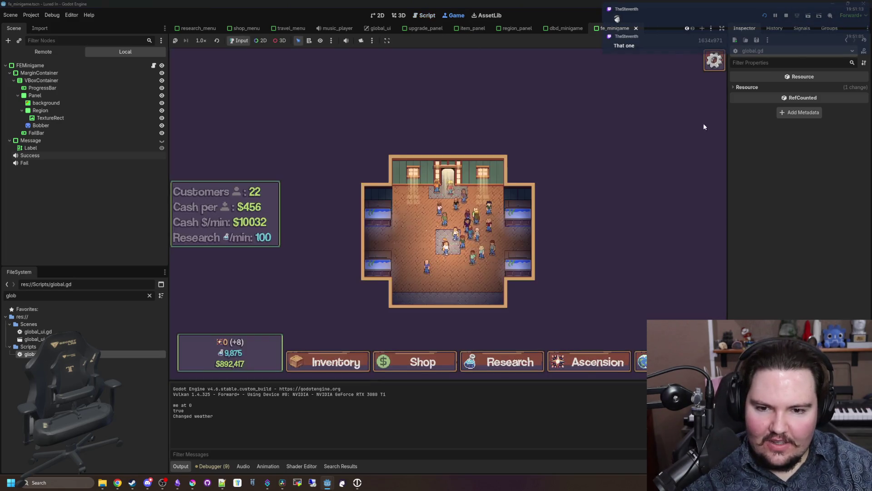
pyautogui.click(785, 17)
pyautogui.click(765, 15)
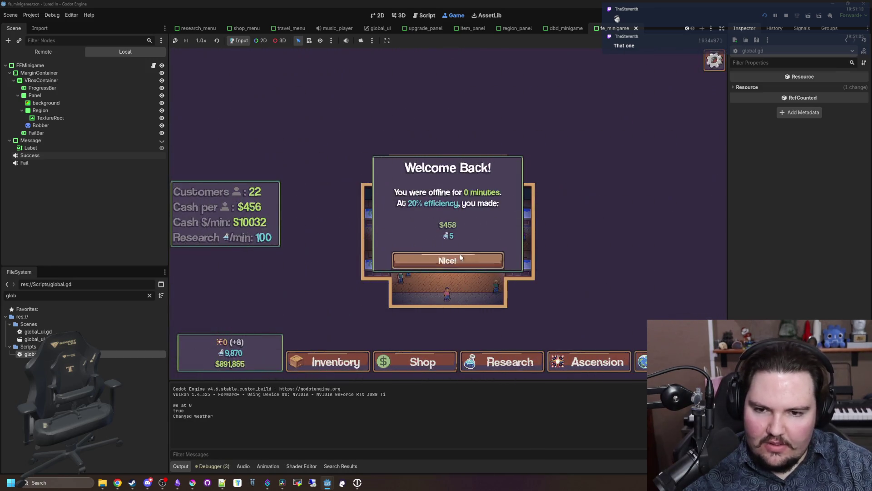
pyautogui.click(450, 255)
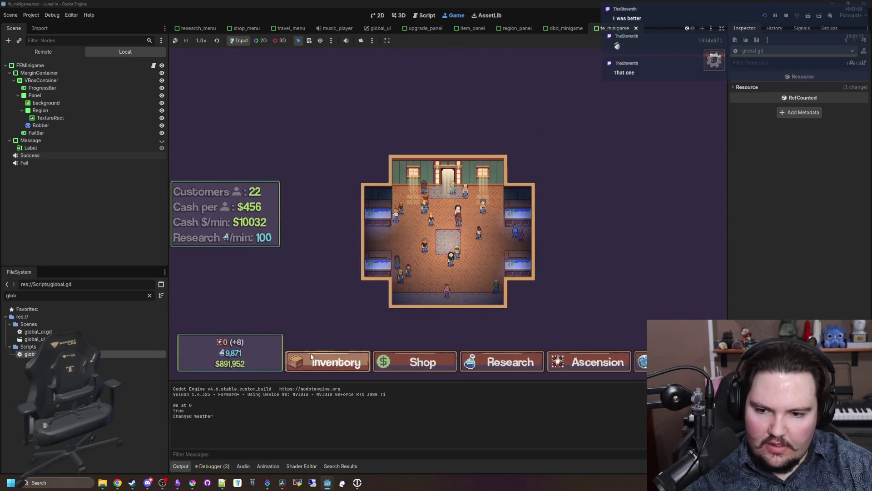
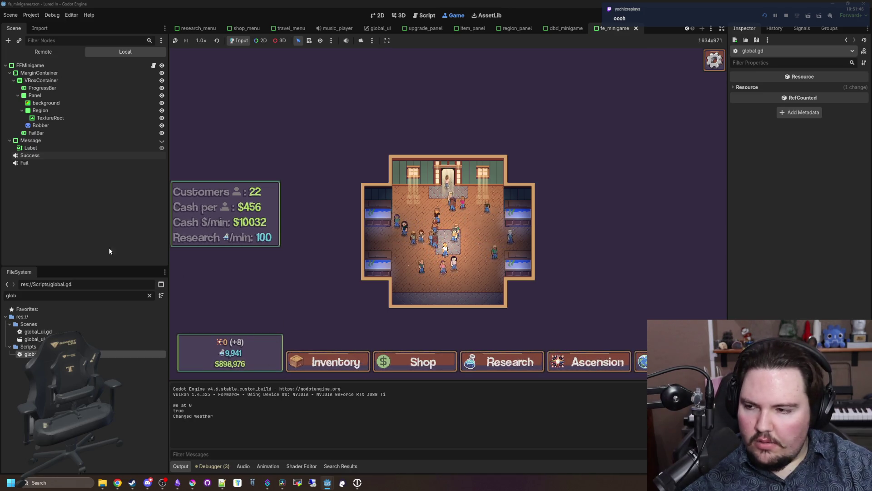
# - Add uiHover.max_polyphony = 10 below the hover volume line in global.gd and run the project
pyautogui.hotkey('ctrl', 'F3')
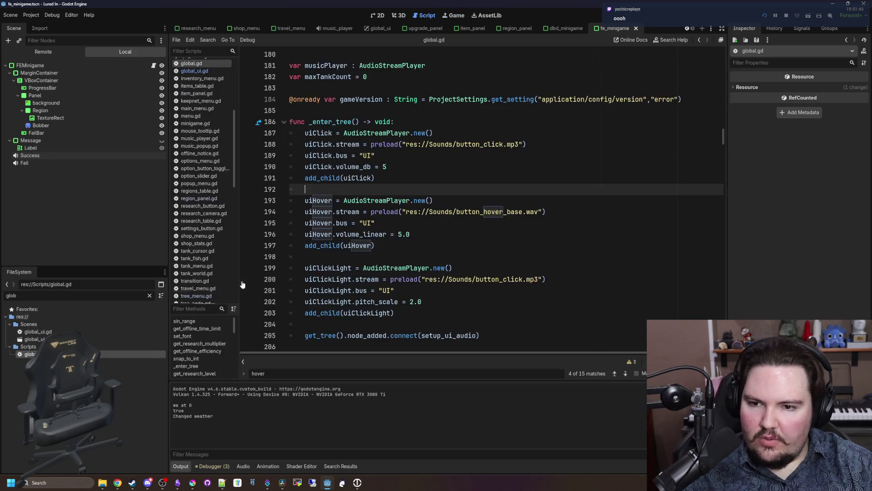
pyautogui.click(441, 234)
pyautogui.press('Return')
pyautogui.write('uiHover.')
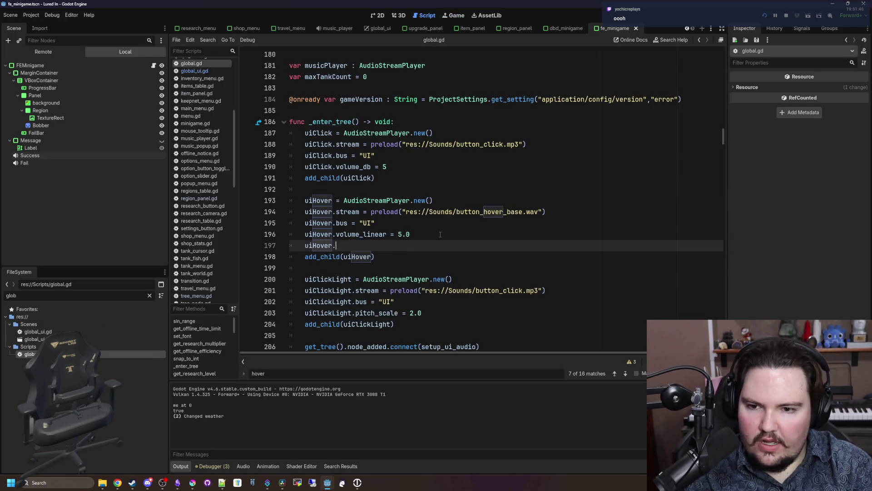
pyautogui.write('poly')
pyautogui.press('Return')
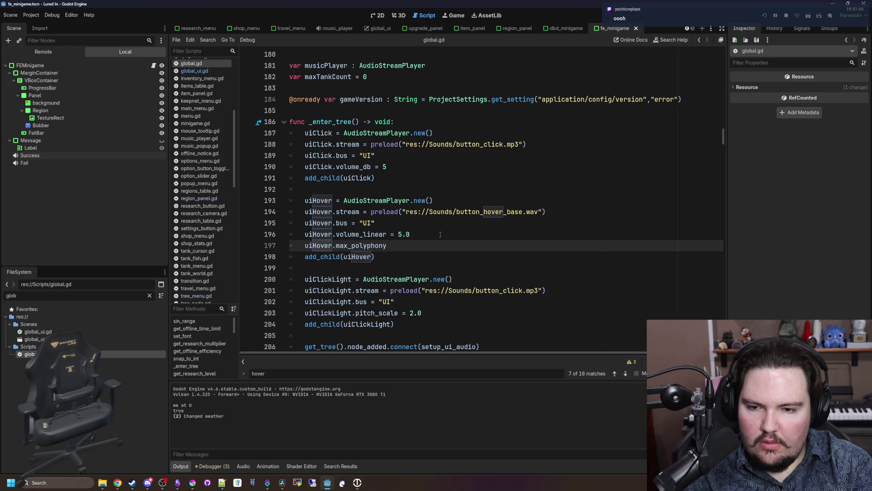
pyautogui.write('= 10')
pyautogui.click(441, 235)
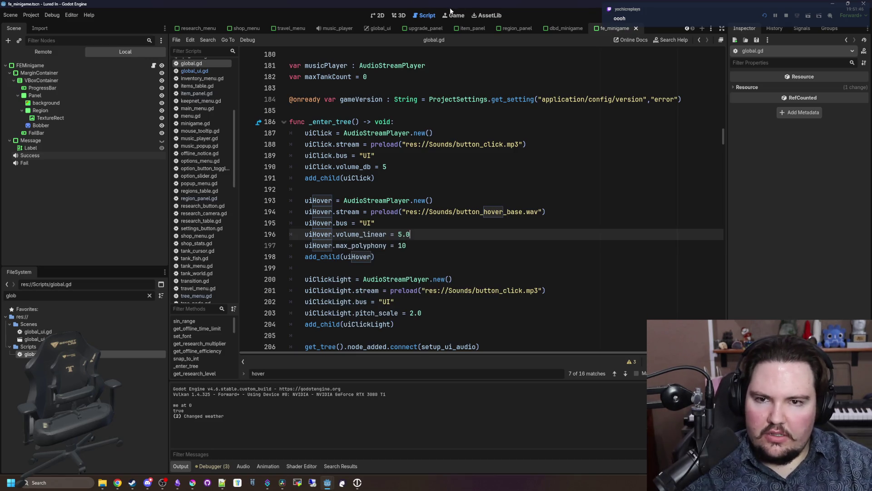
pyautogui.click(765, 16)
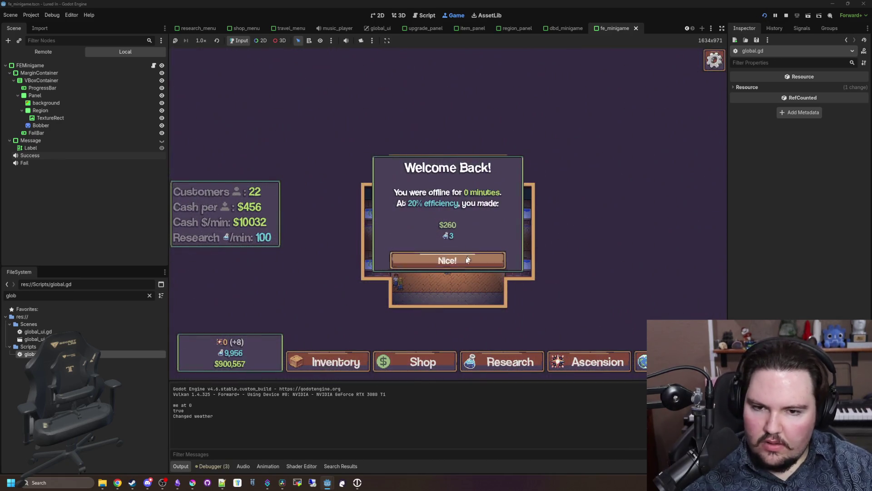
# - Dismiss the Welcome Back dialog, open the Inventory to hear the UI sounds, then stop the game
pyautogui.click(448, 259)
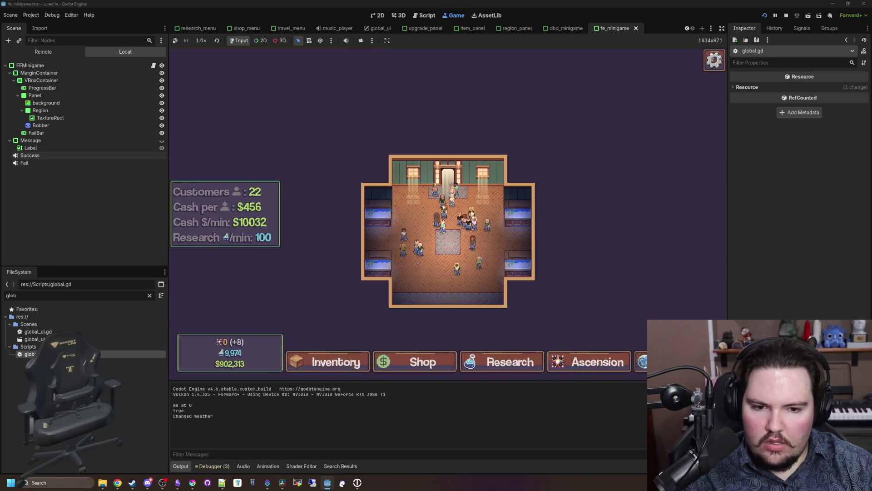
pyautogui.click(314, 361)
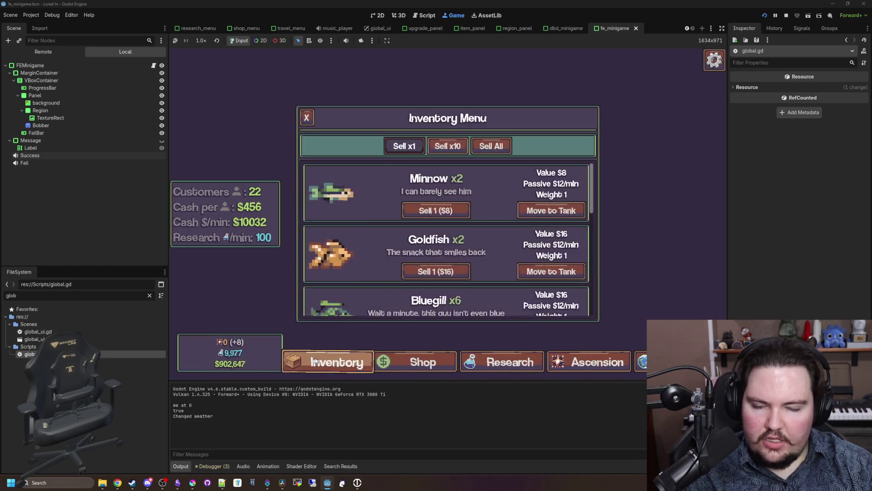
pyautogui.press('F8')
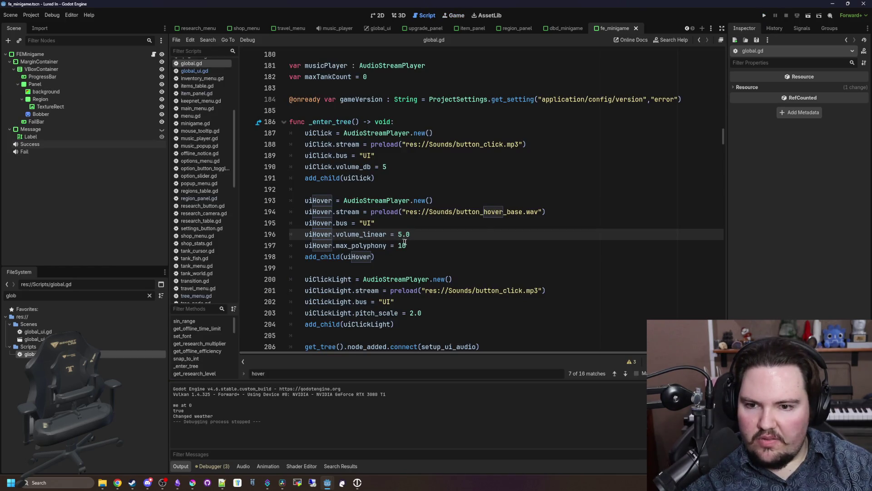
# - Change uiHover.max_polyphony to 2, then run and stop the game again
pyautogui.click(419, 247)
pyautogui.click(764, 15)
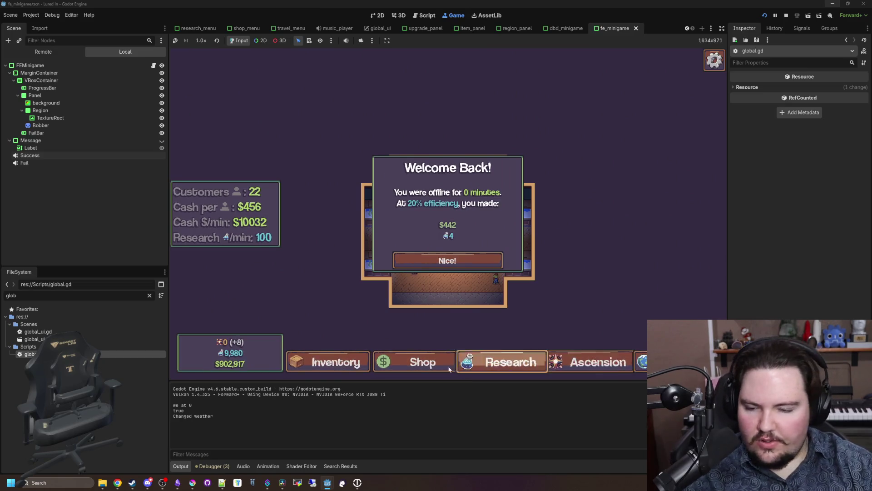
pyautogui.click(786, 17)
# - Change the hover sound file to button_hover_new.wav and run the project
pyautogui.moveTo(522, 212); pyautogui.dragTo(513, 212)
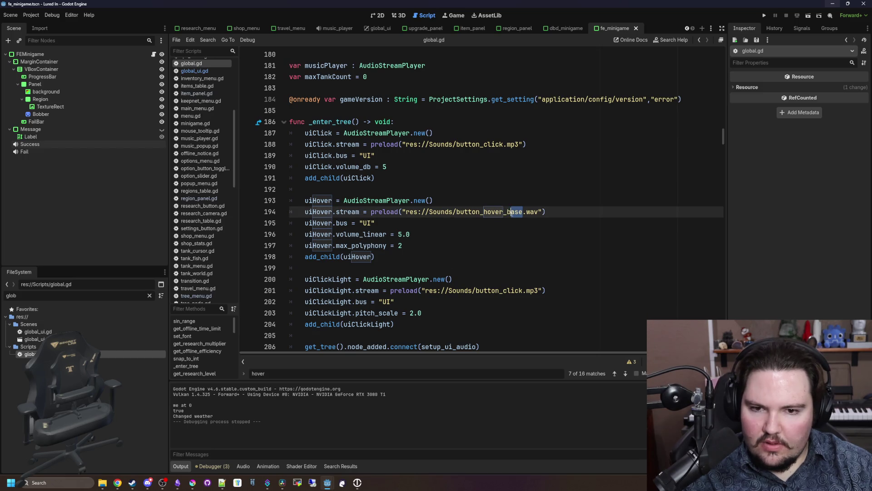
pyautogui.write('ew')
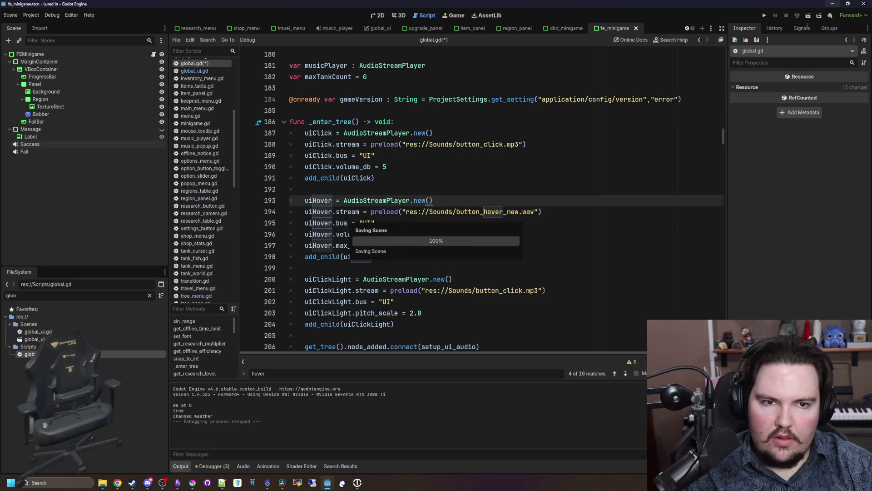
pyautogui.click(765, 15)
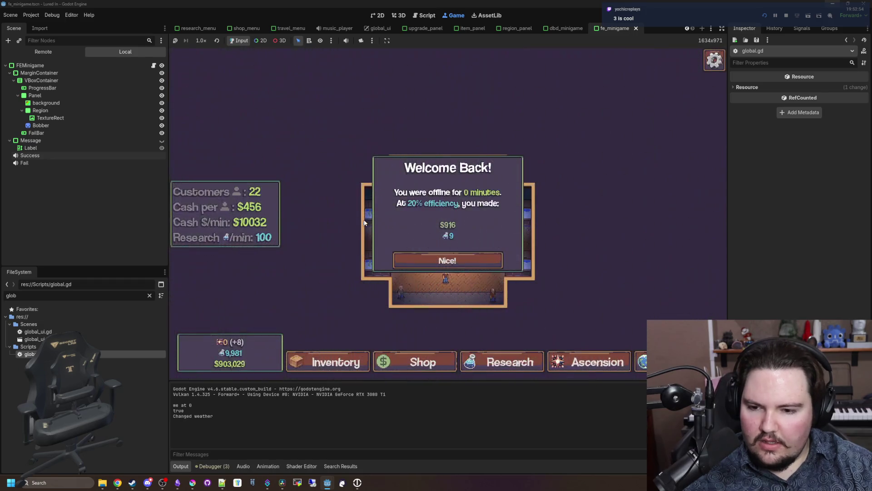
# - Dismiss Welcome Back, browse the Shop's Marketing and Equipment tabs, and close the Shop
pyautogui.click(439, 259)
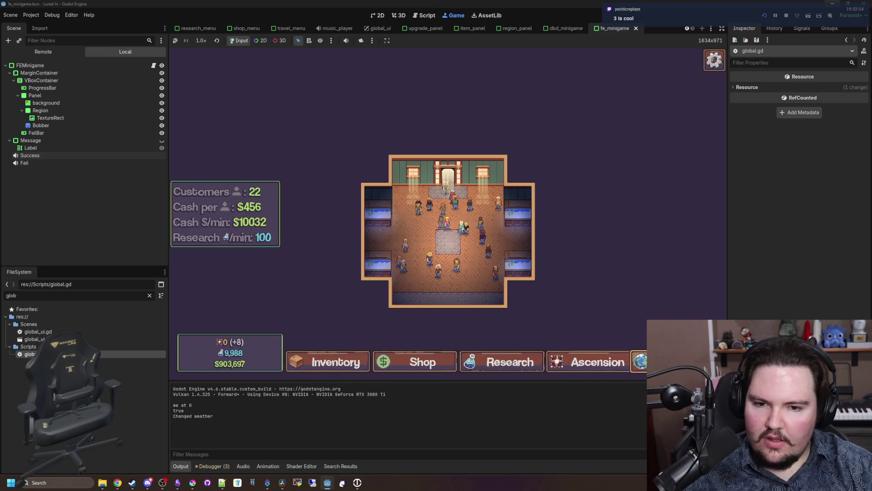
pyautogui.click(448, 366)
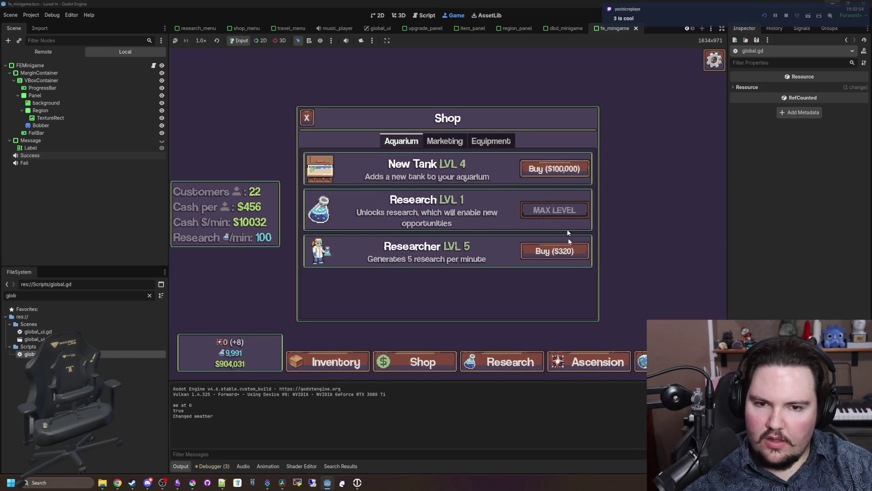
pyautogui.click(456, 141)
pyautogui.click(491, 141)
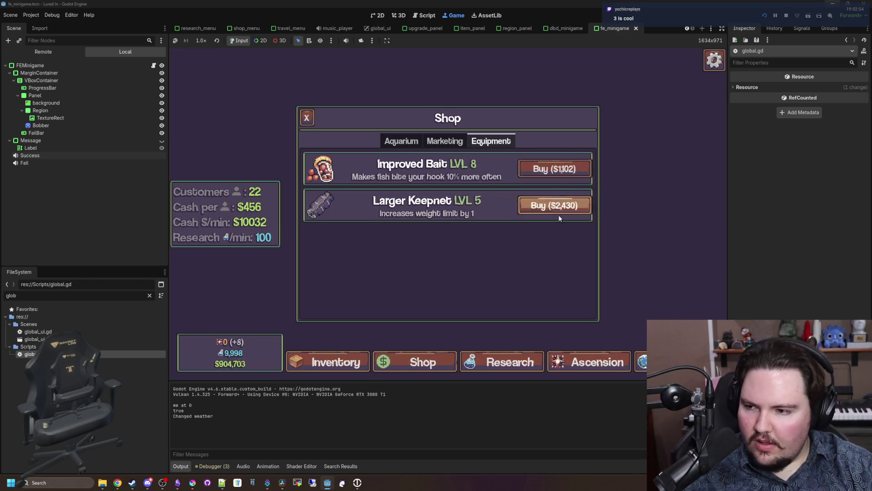
pyautogui.click(611, 373)
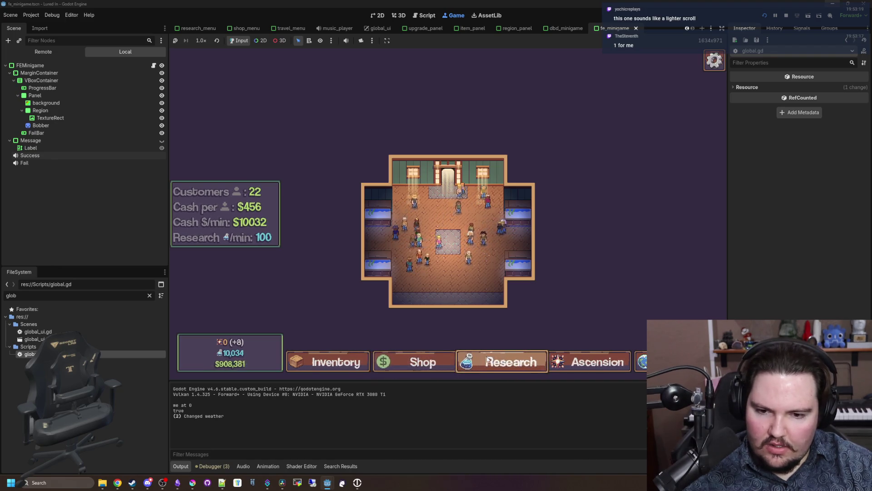
# - Stop the game, revert the hover sound to button_hover_base.wav and set its volume_linear to 1.0
pyautogui.press('F8')
pyautogui.click(442, 246)
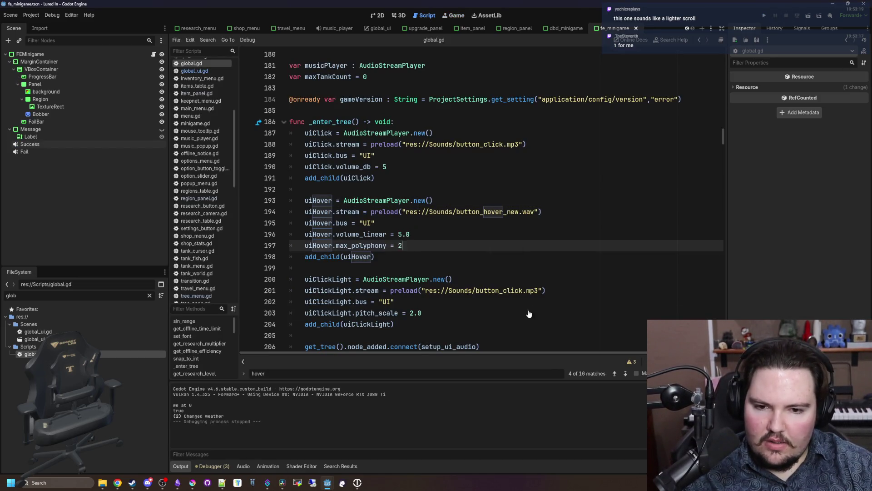
pyautogui.click(524, 211)
pyautogui.click(514, 223)
pyautogui.doubleClick(513, 212)
pyautogui.write('e')
pyautogui.click(436, 268)
pyautogui.click(422, 235)
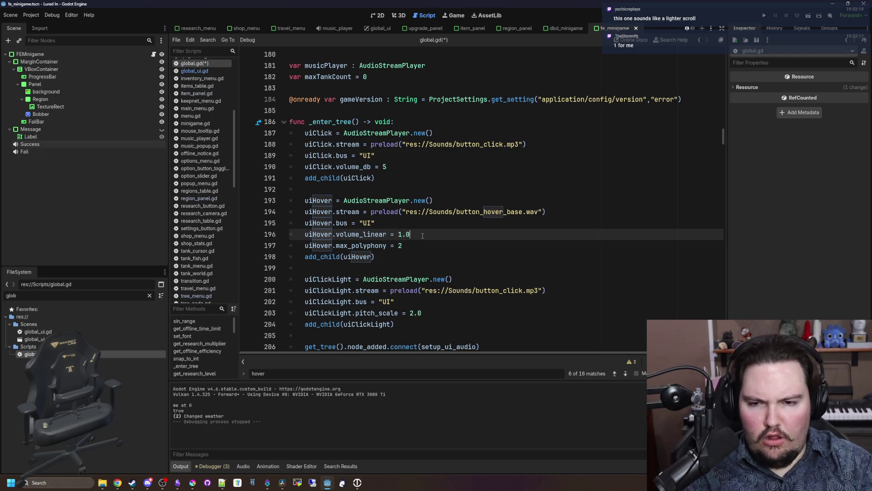
# - Switch uiClickLight's stream to button_hover_new.wav and run the project
pyautogui.scroll(-1, 473, 264)
pyautogui.click(515, 276)
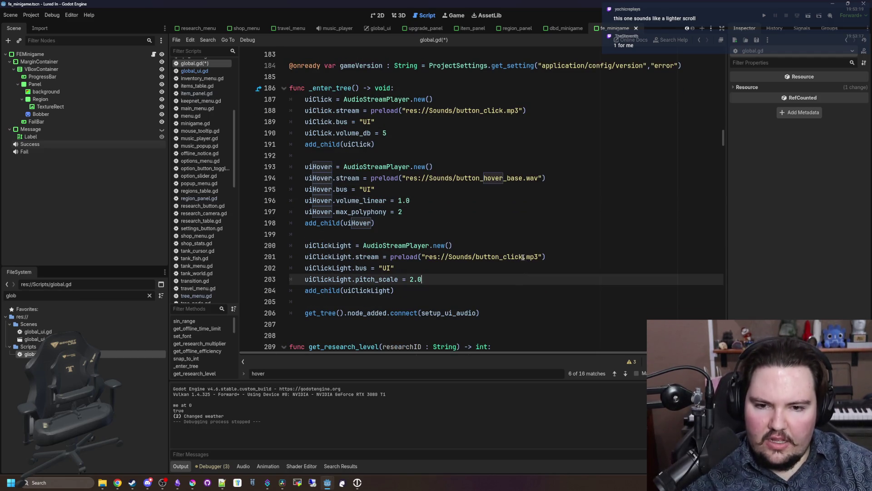
pyautogui.doubleClick(501, 258)
pyautogui.write('button_hover_new')
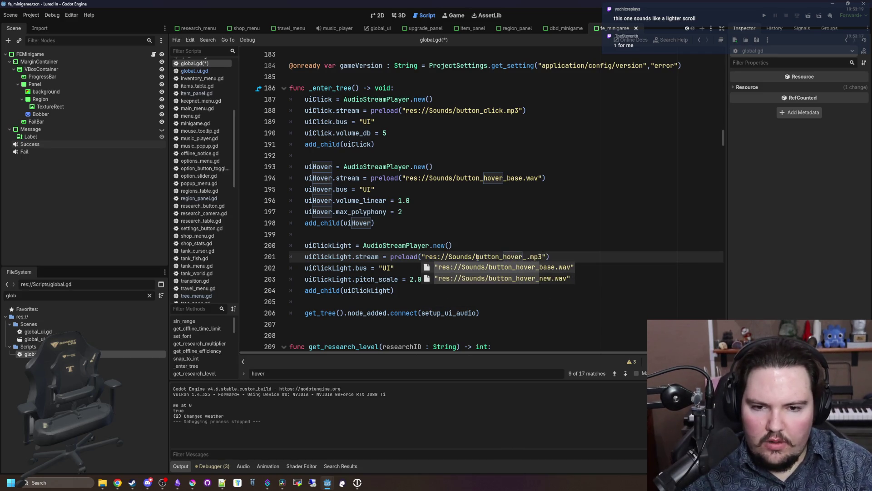
pyautogui.click(502, 278)
pyautogui.click(359, 223)
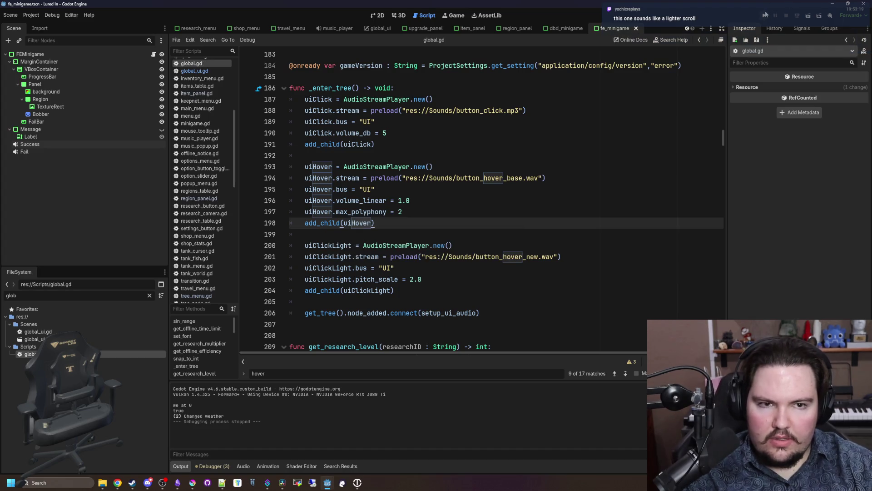
pyautogui.click(766, 15)
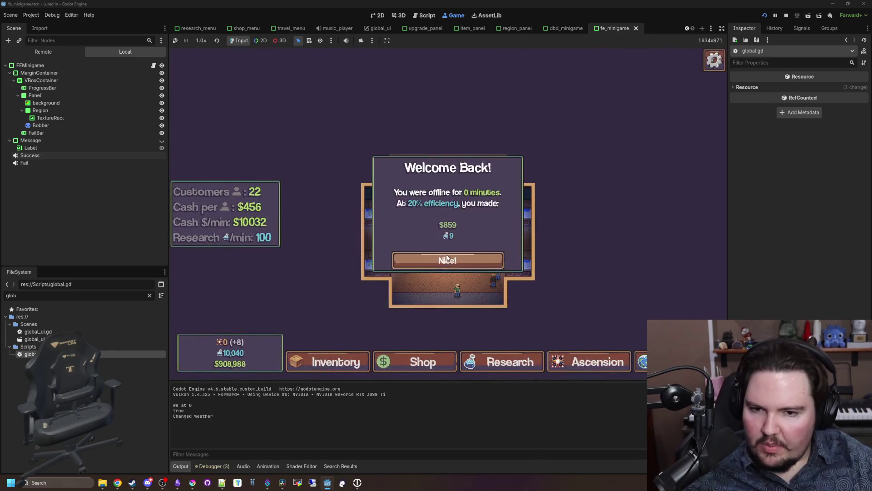
# - Dismiss Welcome Back, open the game's Options, and set FPS Limit 240 and UI Wiggle 87%
pyautogui.click(448, 259)
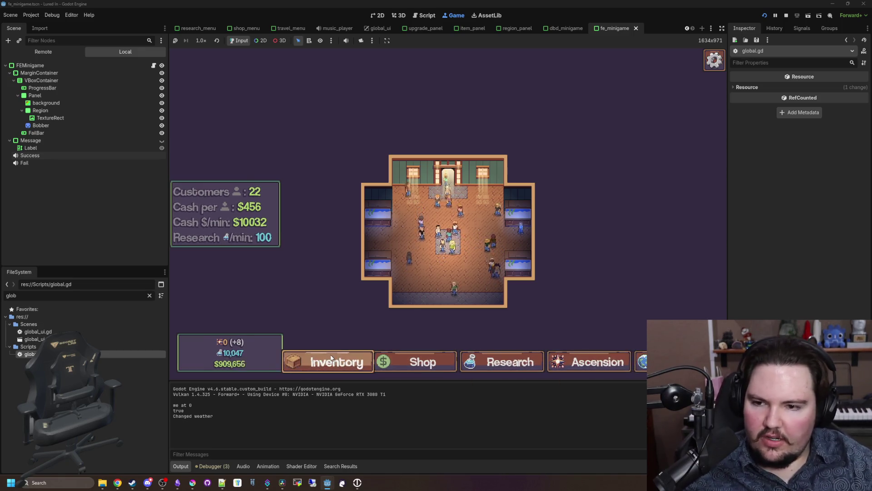
pyautogui.press('Escape')
pyautogui.click(442, 222)
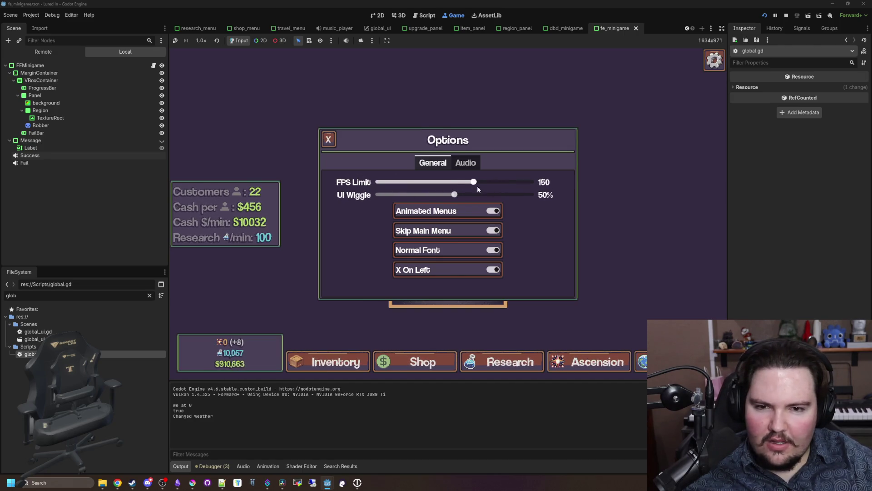
pyautogui.moveTo(527, 182)
pyautogui.mouseDown()
pyautogui.moveTo(404, 191)
pyautogui.moveTo(550, 187)
pyautogui.mouseUp()
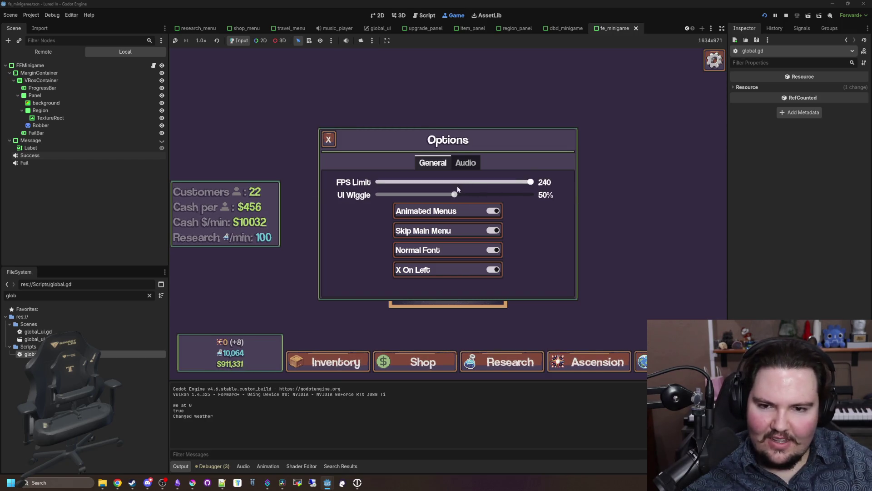
pyautogui.moveTo(469, 195); pyautogui.dragTo(415, 197)
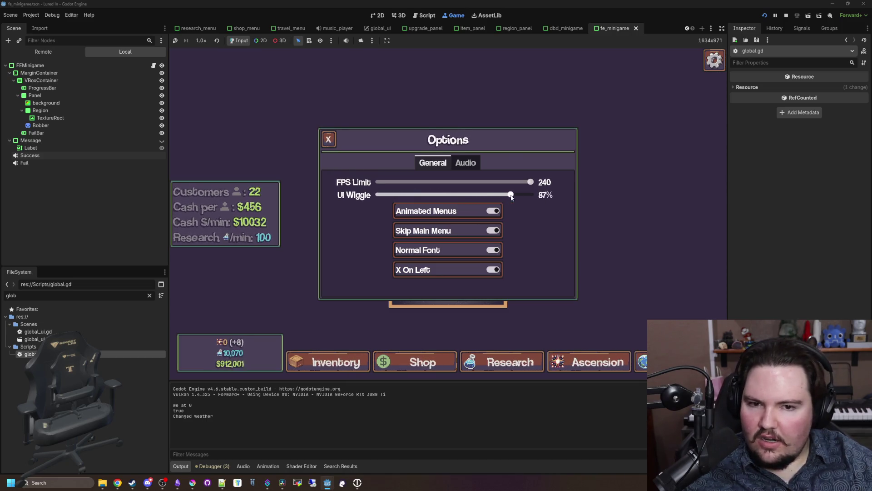
# - In the Audio settings, set Master Volume 74, Music Volume 0 and UI Volume 100
pyautogui.click(464, 164)
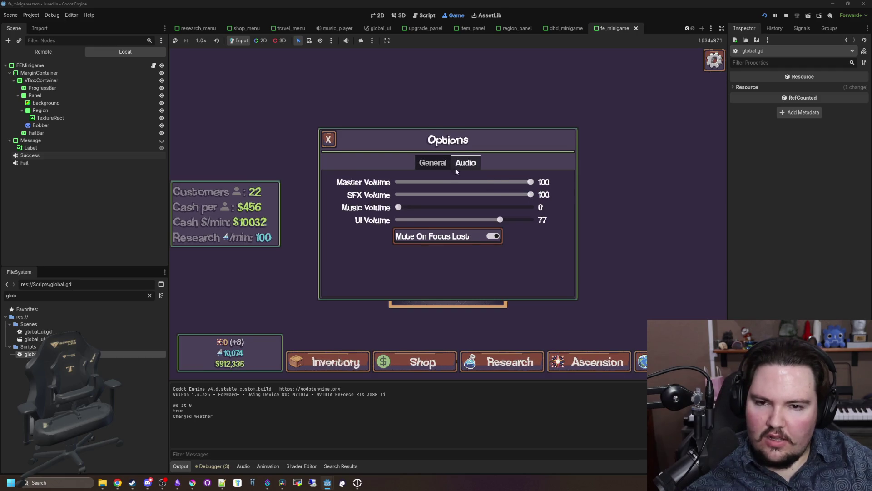
pyautogui.moveTo(405, 208)
pyautogui.mouseDown()
pyautogui.moveTo(418, 209)
pyautogui.moveTo(398, 208)
pyautogui.mouseUp()
pyautogui.moveTo(500, 220)
pyautogui.mouseDown()
pyautogui.moveTo(432, 220)
pyautogui.moveTo(539, 220)
pyautogui.moveTo(528, 198)
pyautogui.moveTo(469, 197)
pyautogui.moveTo(491, 200)
pyautogui.moveTo(533, 203)
pyautogui.moveTo(486, 183)
pyautogui.moveTo(443, 184)
pyautogui.moveTo(584, 186)
pyautogui.mouseUp()
# - In global.gd, start a new uiClickLight line under pitch_scale and comment out the pitch_scale line
pyautogui.hotkey('ctrl', 'F3')
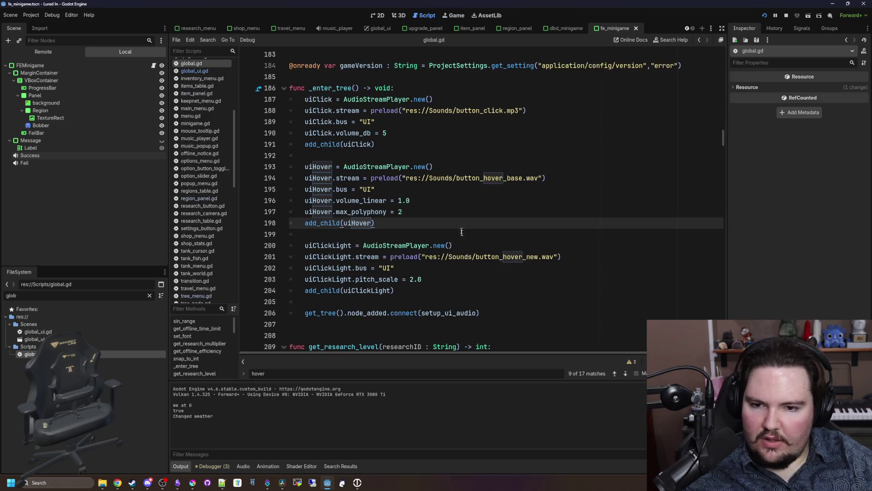
pyautogui.click(452, 276)
pyautogui.press('Return')
pyautogui.write('ClickLight')
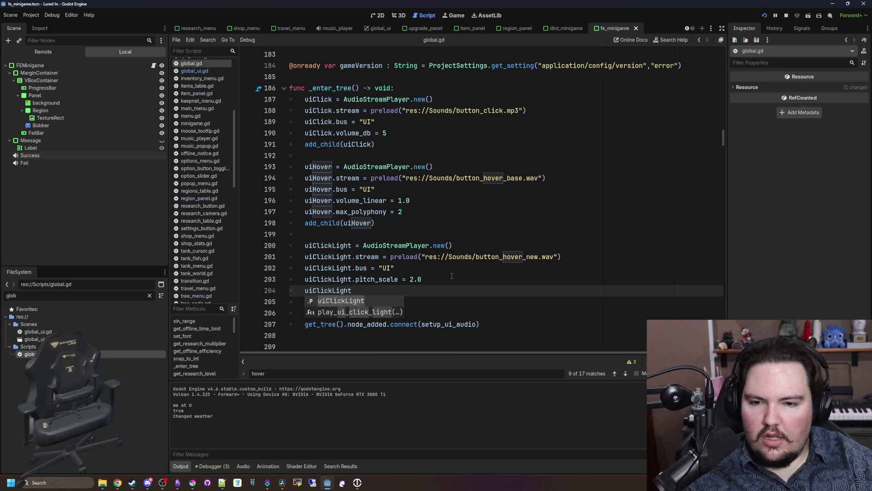
pyautogui.press('Escape')
pyautogui.scroll(-1, 404, 259)
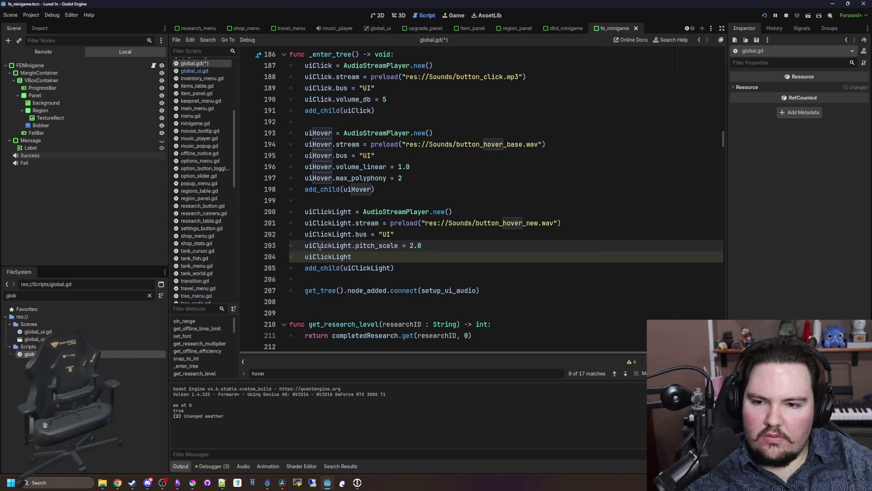
pyautogui.write('#')
pyautogui.click(372, 258)
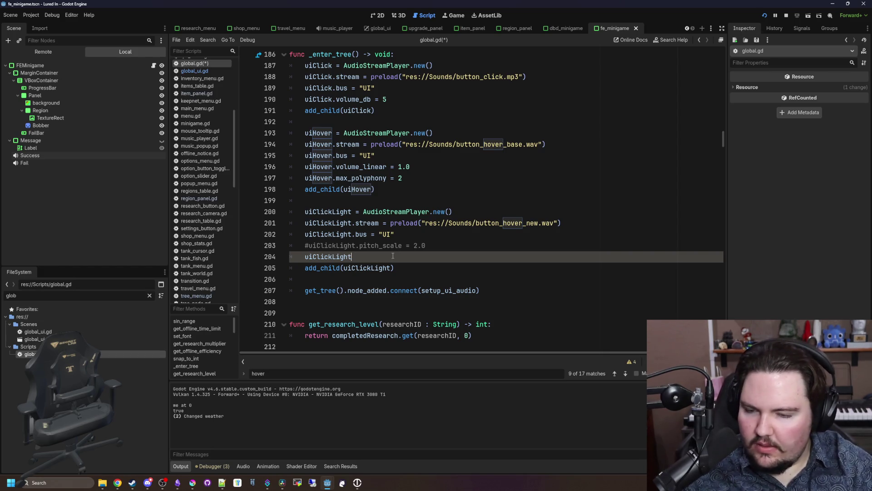
# - Complete the line as uiClickLight.volume_linear = 5.0 and run the game
pyautogui.write('.volu')
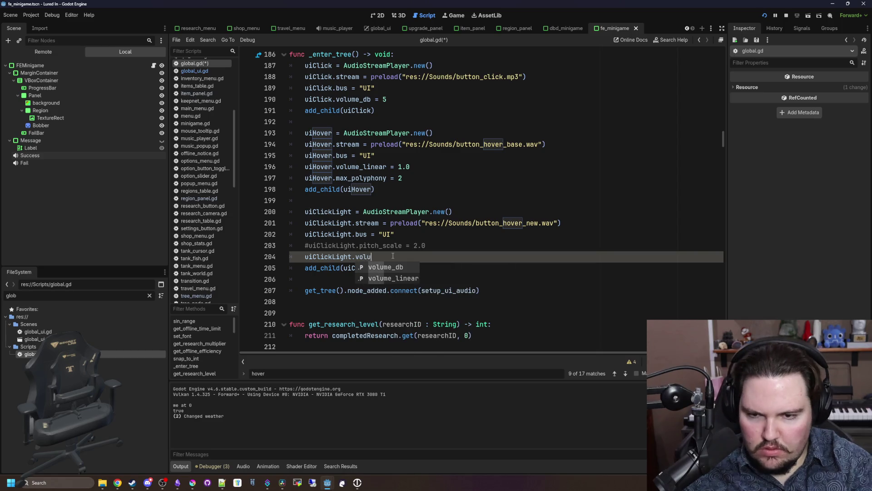
pyautogui.press('Down')
pyautogui.press('Return')
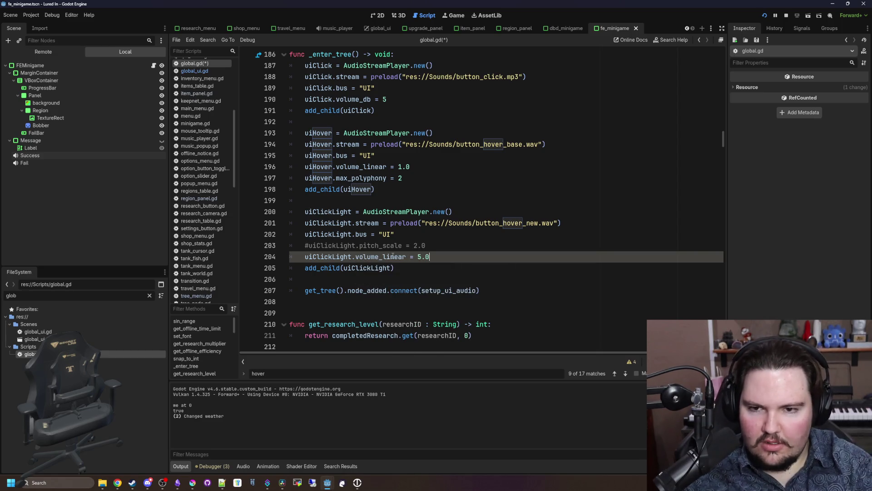
pyautogui.click(762, 18)
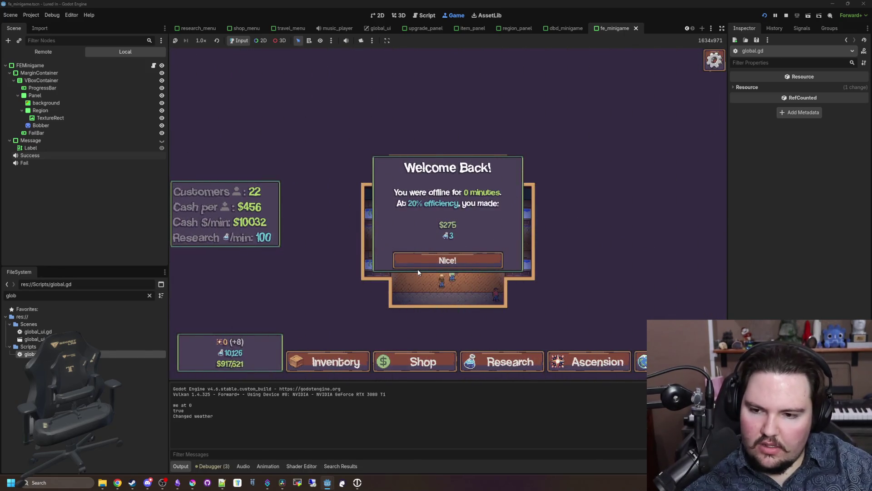
# - Dismiss Welcome Back, open Options, and drag the UI Wiggle and audio sliders to hear the louder clicks
pyautogui.click(418, 269)
pyautogui.press('Escape')
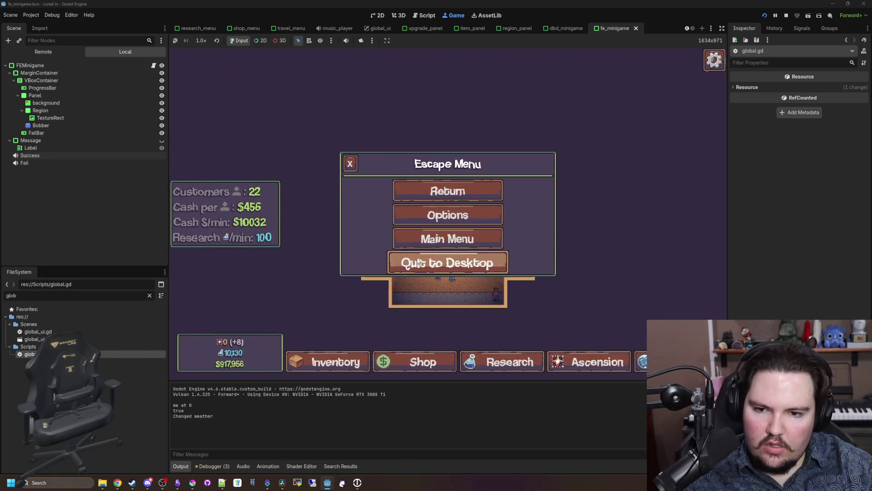
pyautogui.click(439, 219)
pyautogui.moveTo(531, 195); pyautogui.dragTo(493, 195)
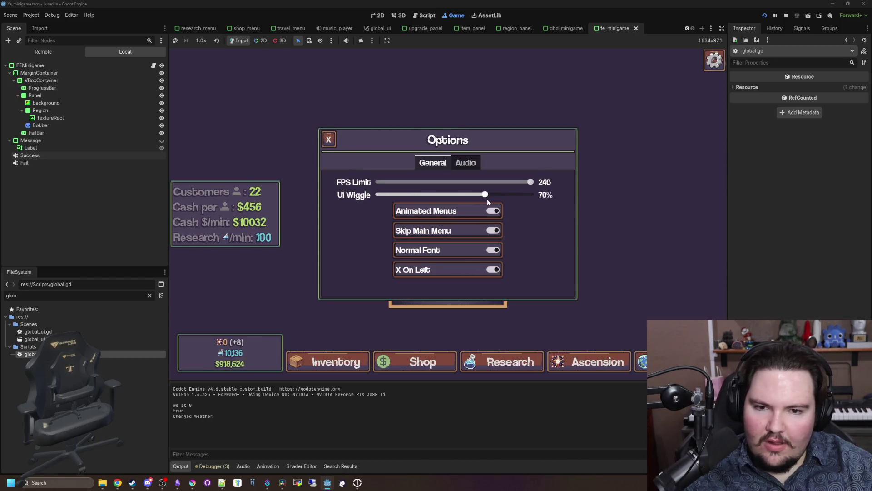
pyautogui.moveTo(522, 200)
pyautogui.mouseDown()
pyautogui.moveTo(534, 196)
pyautogui.moveTo(472, 181)
pyautogui.moveTo(379, 182)
pyautogui.moveTo(535, 179)
pyautogui.moveTo(416, 182)
pyautogui.moveTo(534, 183)
pyautogui.moveTo(448, 200)
pyautogui.moveTo(530, 195)
pyautogui.moveTo(412, 197)
pyautogui.moveTo(536, 195)
pyautogui.moveTo(501, 221)
pyautogui.moveTo(402, 223)
pyautogui.moveTo(541, 226)
pyautogui.mouseUp()
pyautogui.click(464, 162)
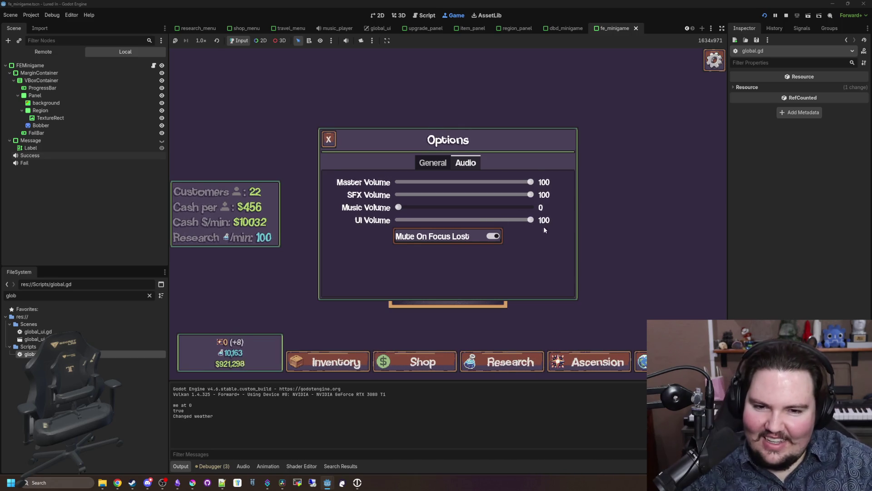
pyautogui.click(444, 162)
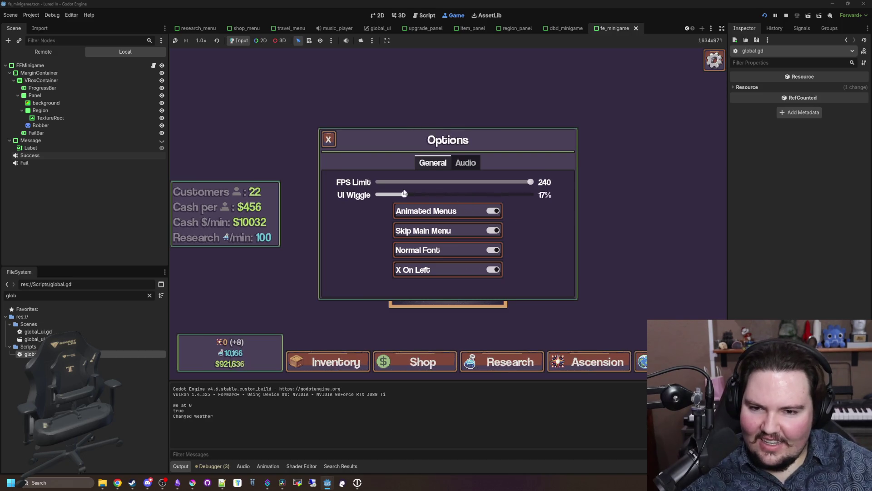
pyautogui.moveTo(401, 194); pyautogui.dragTo(572, 201)
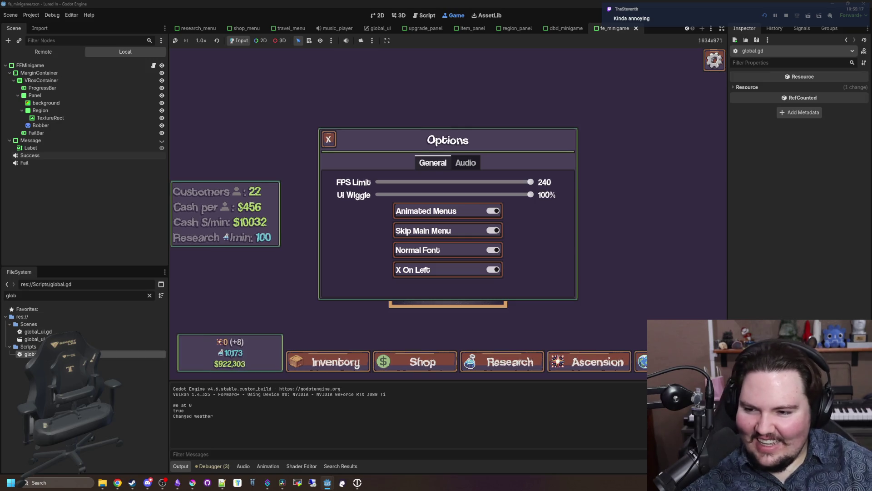
# - Return to global.gd and delete the 5.0 volume value
pyautogui.hotkey('ctrl', 'F3')
pyautogui.press('End')
pyautogui.press('BackSpace')
pyautogui.press('BackSpace')
pyautogui.press('BackSpace')
# - Uncomment uiClickLight.pitch_scale, remove the leftover line, and change its stream to button_hover.wav
pyautogui.press('Up')
pyautogui.press('Home')
pyautogui.press('Delete')
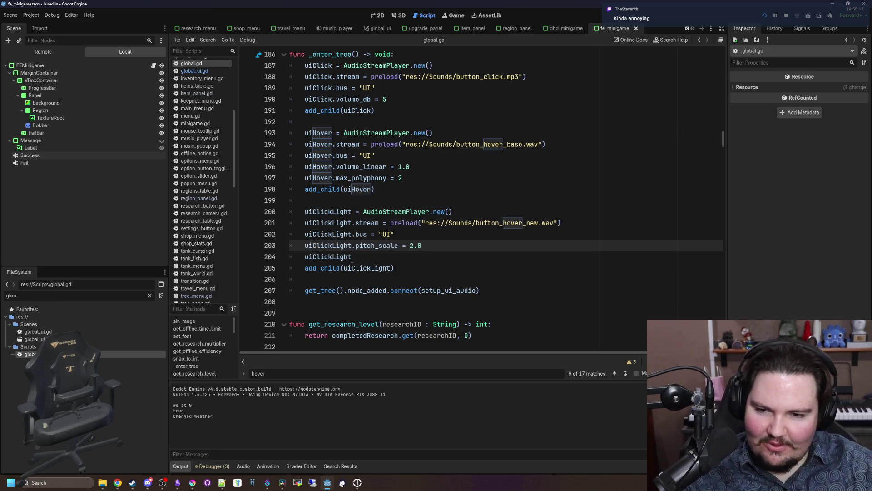
pyautogui.hotkey('ctrl', 'shift', 'k')
pyautogui.press('Up')
pyautogui.press('Up')
pyautogui.press('Up')
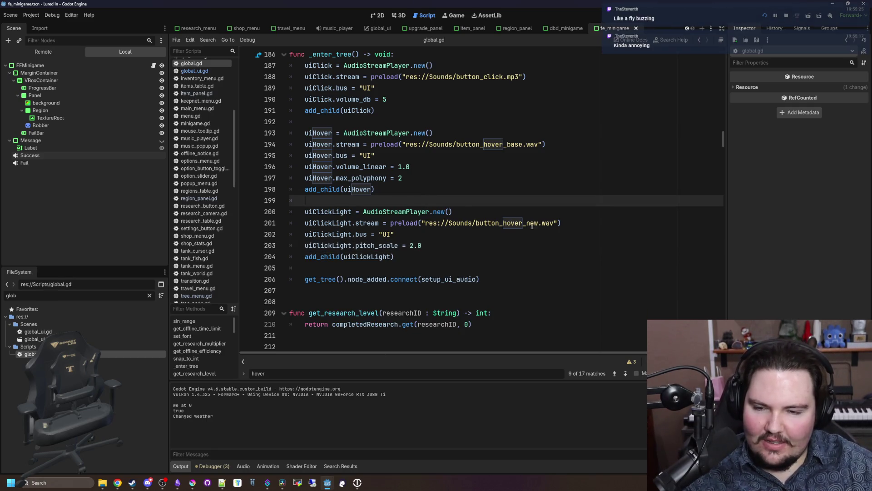
pyautogui.click(524, 250)
pyautogui.moveTo(539, 228); pyautogui.dragTo(523, 226)
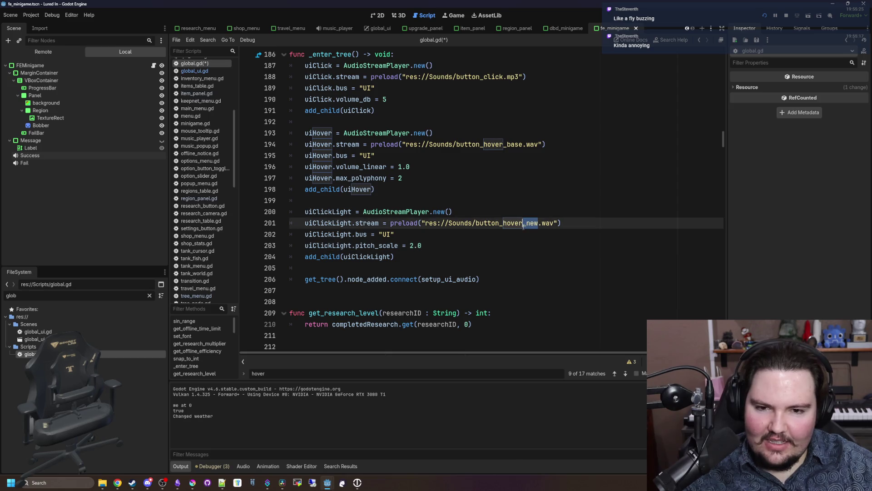
pyautogui.press('BackSpace')
# - Delete uiHover's volume_linear and max_polyphony lines and save global.gd
pyautogui.click(528, 203)
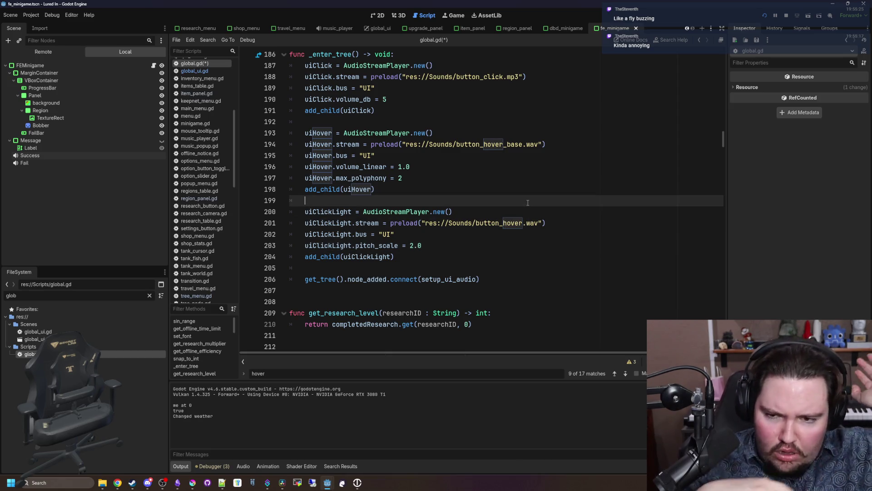
pyautogui.moveTo(425, 167); pyautogui.dragTo(291, 167)
pyautogui.press('BackSpace')
pyautogui.press('BackSpace')
pyautogui.moveTo(405, 166); pyautogui.dragTo(279, 169)
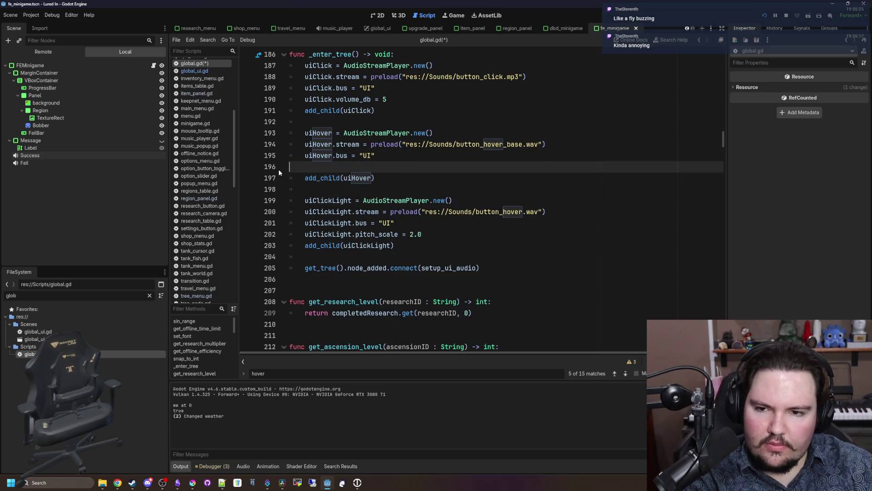
pyautogui.press('BackSpace')
pyautogui.press('BackSpace')
pyautogui.click(443, 222)
pyautogui.hotkey('ctrl', 's')
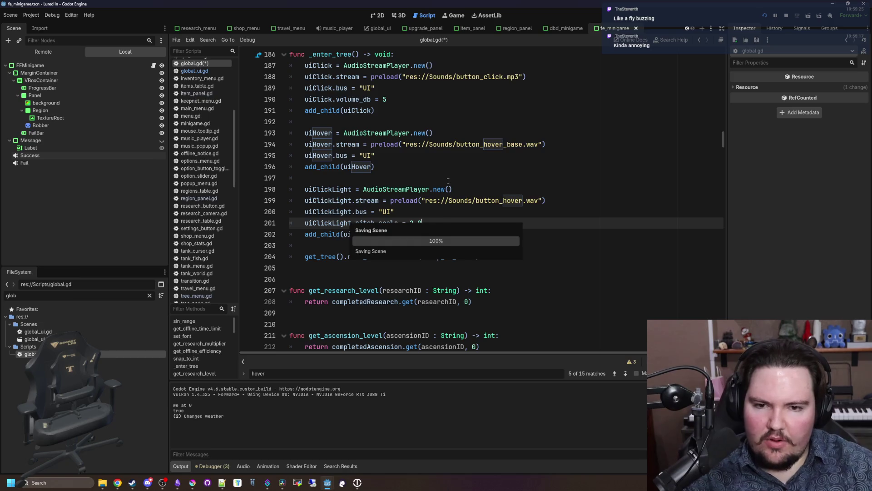
# - Inspect the button_hover.wav sound resource and run the game
pyautogui.click(448, 179)
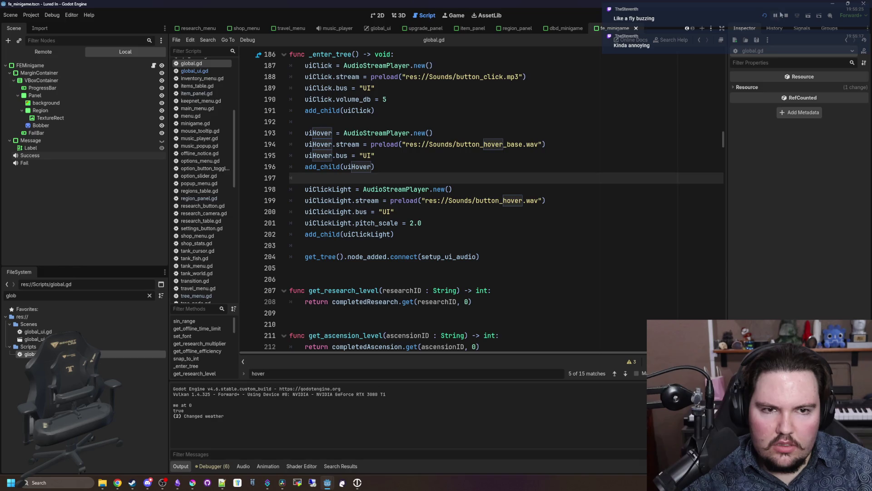
pyautogui.keyDown('ctrl'); pyautogui.click(502, 203); pyautogui.keyUp('ctrl')
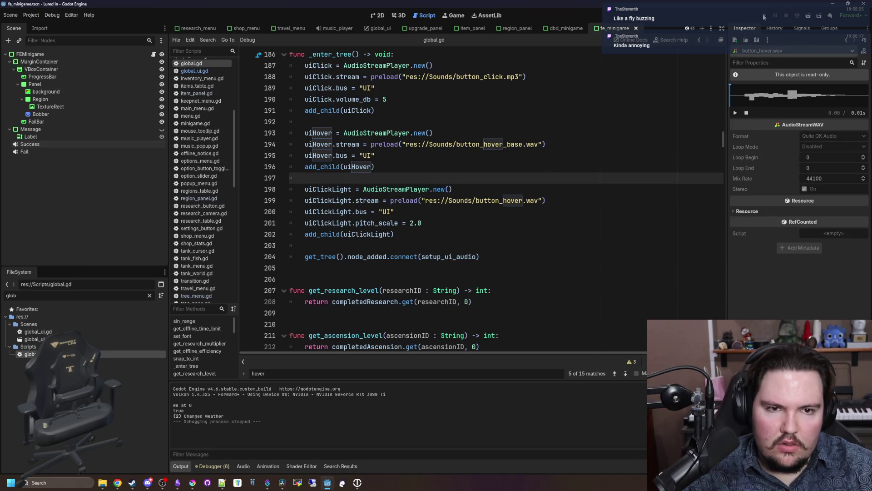
pyautogui.click(765, 16)
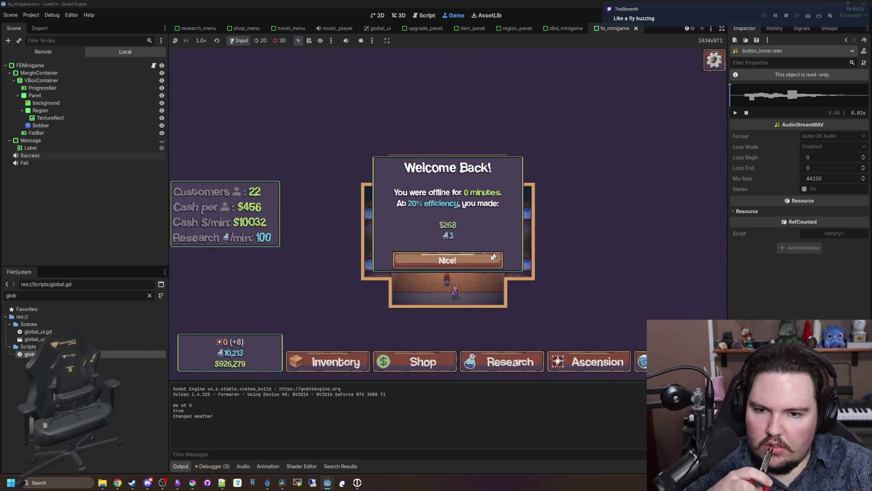
# - Dismiss Welcome Back, open Shop, Inventory and Options to hear the clicks, then stop the game
pyautogui.click(426, 259)
pyautogui.click(411, 359)
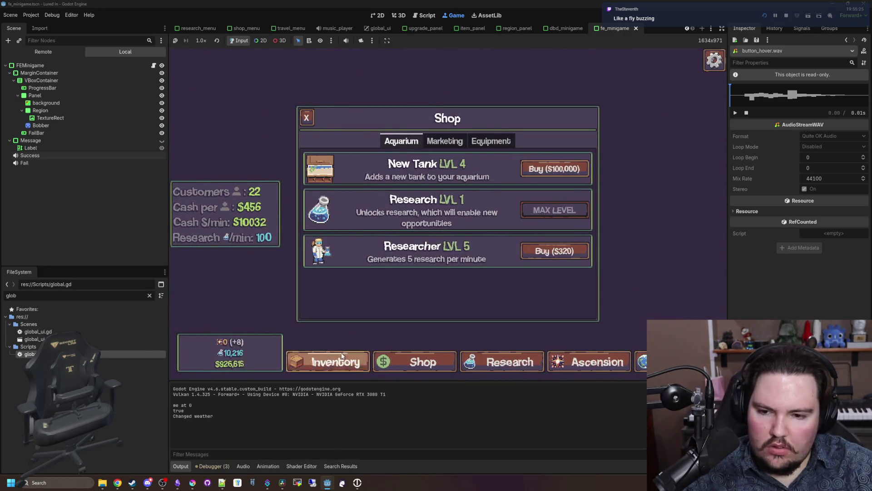
pyautogui.click(336, 361)
pyautogui.press('Escape')
pyautogui.click(447, 212)
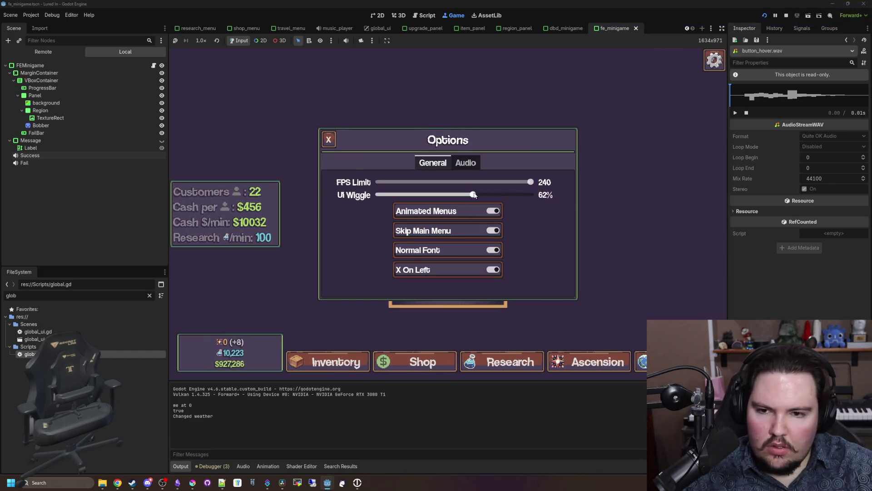
pyautogui.click(786, 17)
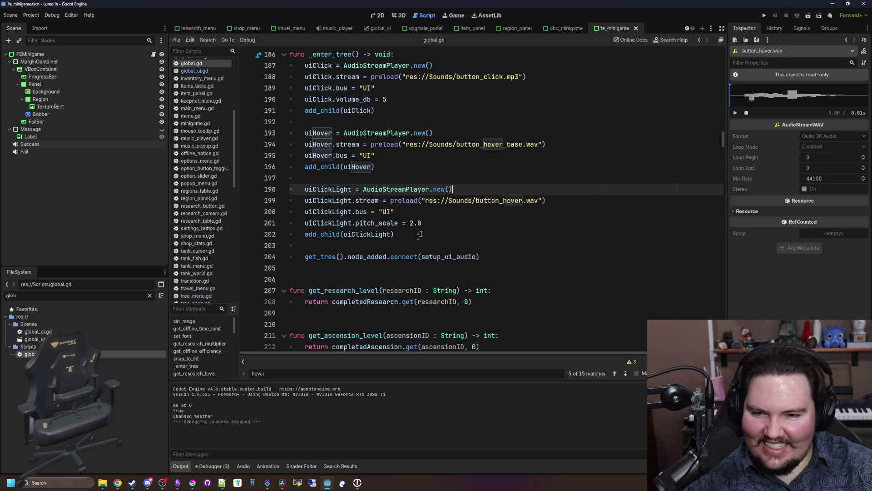
# - Search for 'light_' and jump to the play_ui_click_light function definition
pyautogui.moveTo(294, 232); pyautogui.dragTo(296, 227)
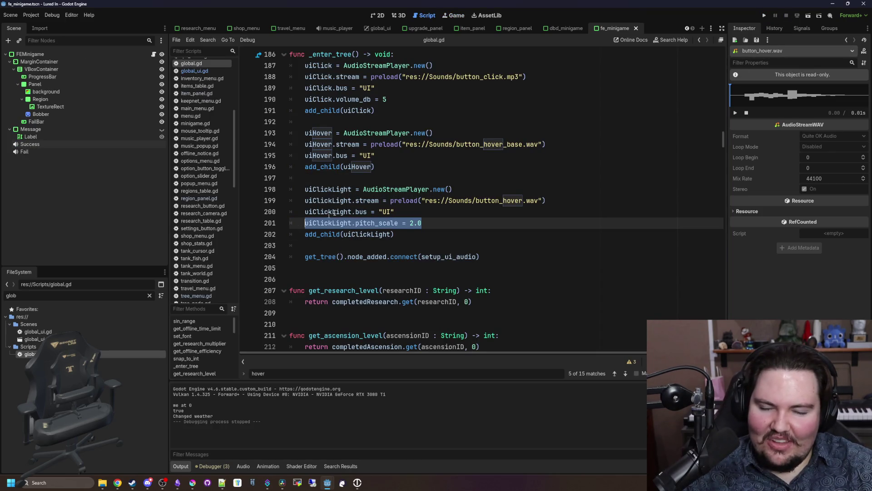
pyautogui.moveTo(357, 202)
pyautogui.scroll(2, 384, 206)
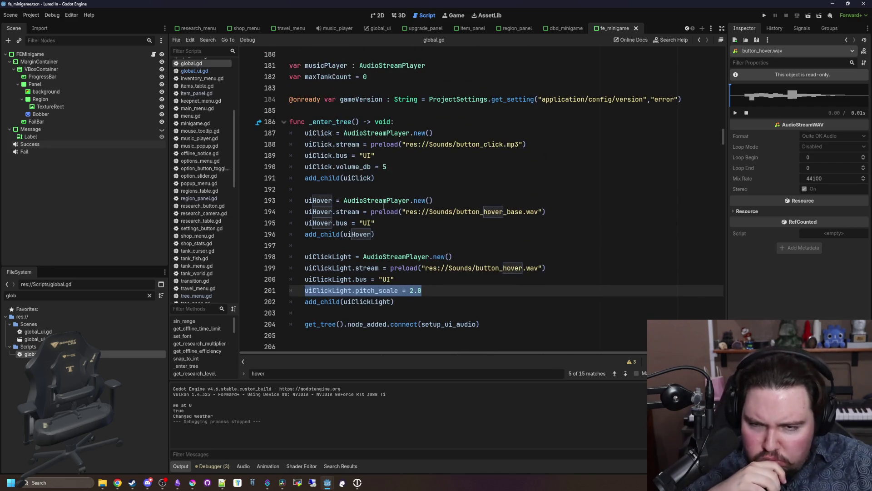
pyautogui.scroll(-10, 418, 259)
pyautogui.click(491, 232)
pyautogui.hotkey('ctrl', 'f')
pyautogui.write('light_click')
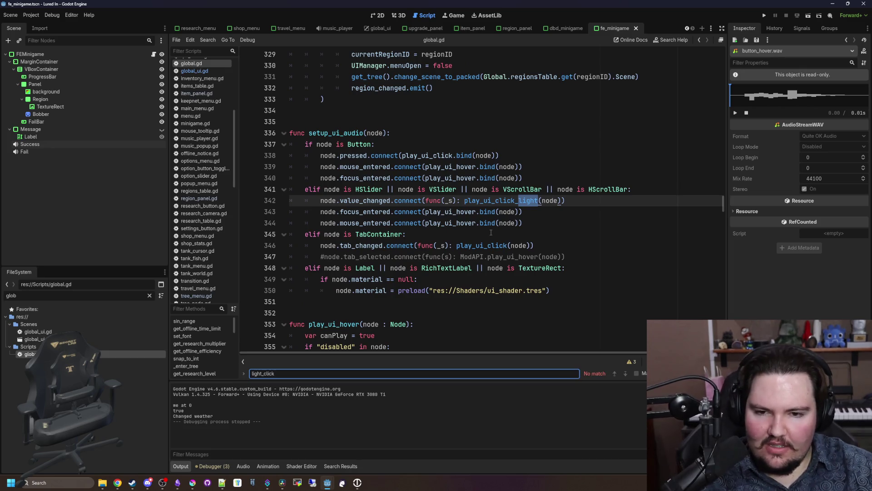
pyautogui.click(491, 234)
pyautogui.keyDown('ctrl'); pyautogui.click(509, 190); pyautogui.keyUp('ctrl')
pyautogui.hotkey('alt', 'Left')
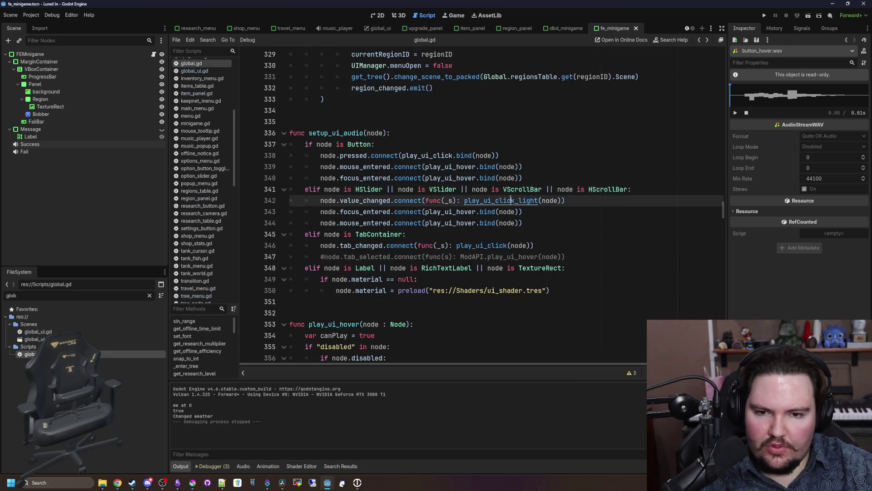
pyautogui.keyDown('ctrl'); pyautogui.click(511, 200); pyautogui.keyUp('ctrl')
# - Raise the randf_range lower pitch bound from 0.9 to 1.9
pyautogui.click(483, 212)
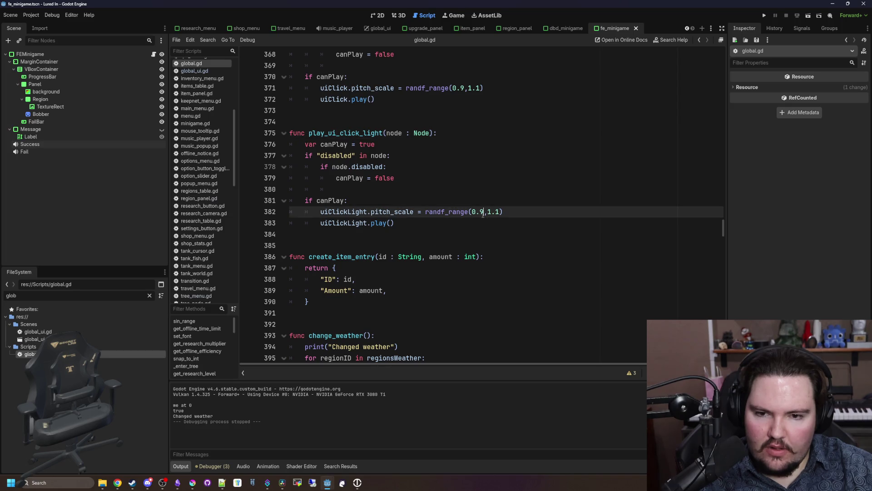
pyautogui.press('BackSpace')
pyautogui.write('1')
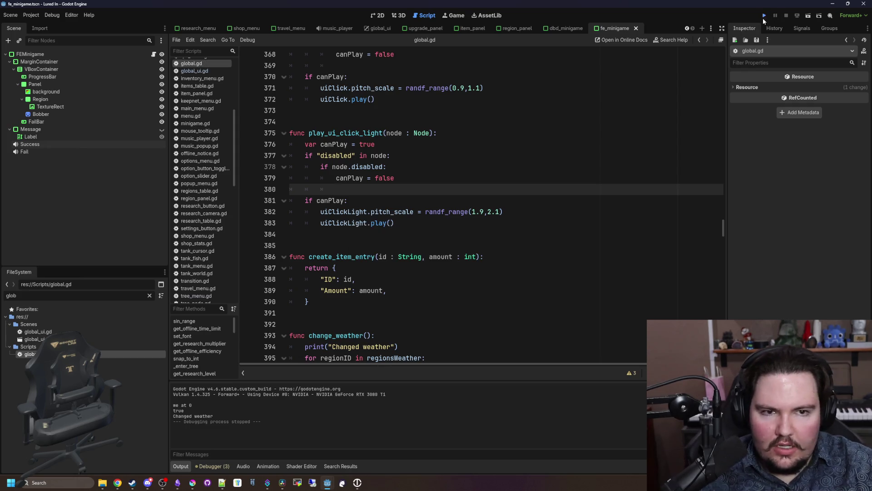
pyautogui.click(763, 16)
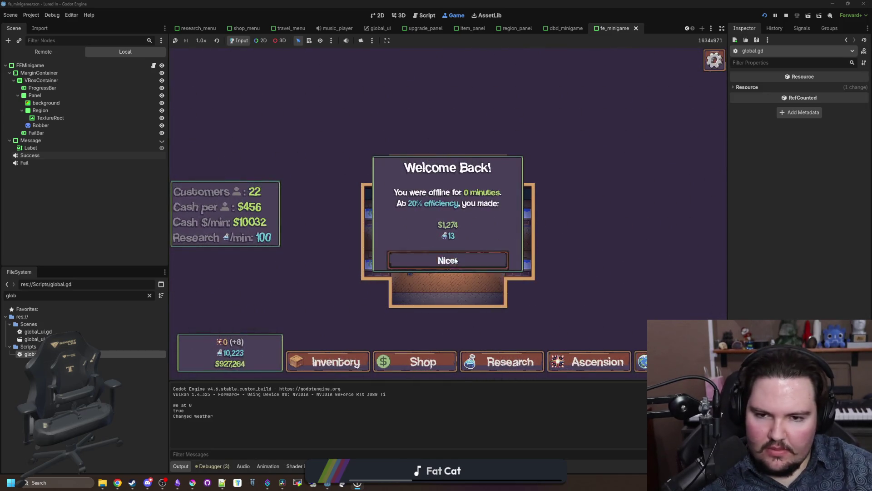
pyautogui.click(489, 284)
pyautogui.press('Escape')
pyautogui.click(461, 213)
pyautogui.click(512, 194)
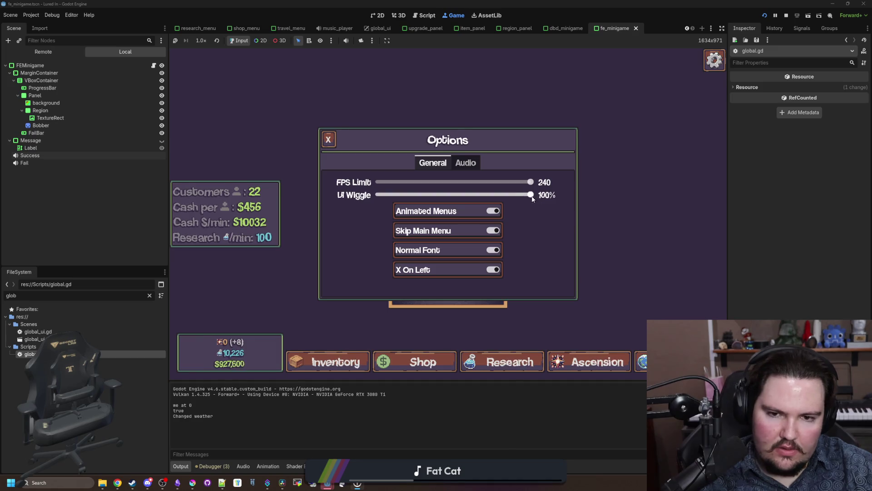
pyautogui.moveTo(514, 197)
pyautogui.mouseDown()
pyautogui.moveTo(382, 195)
pyautogui.moveTo(566, 193)
pyautogui.moveTo(530, 182)
pyautogui.moveTo(382, 182)
pyautogui.moveTo(529, 183)
pyautogui.mouseUp()
pyautogui.click(787, 15)
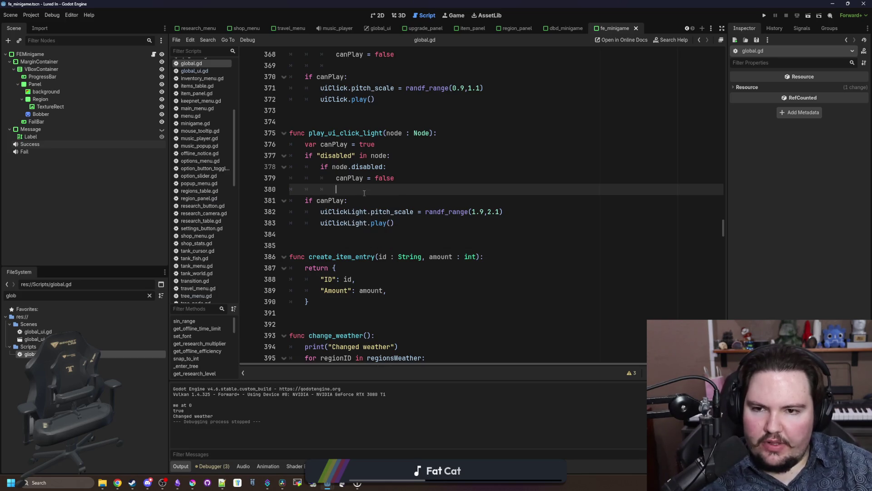
# - Wrap the canPlay block in play_ui_click_light inside 'if !uiClickLight.is_playing:'
pyautogui.scroll(1, 320, 218)
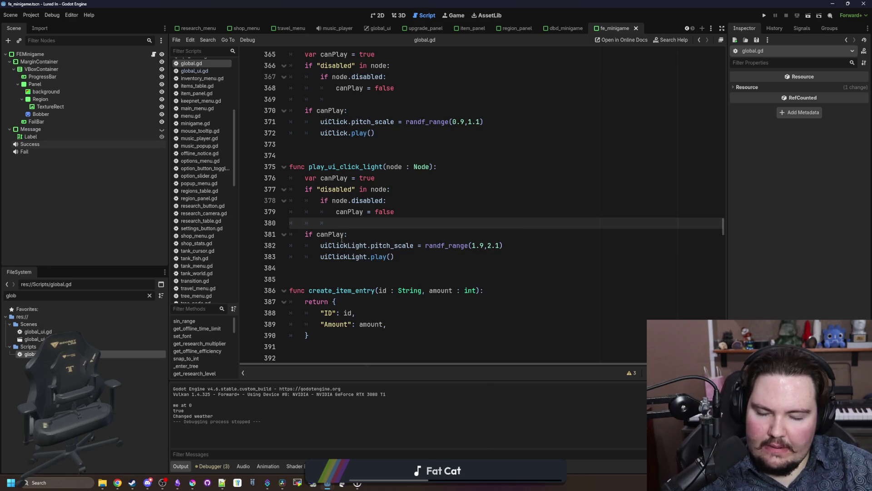
pyautogui.doubleClick(356, 252)
pyautogui.click(345, 223)
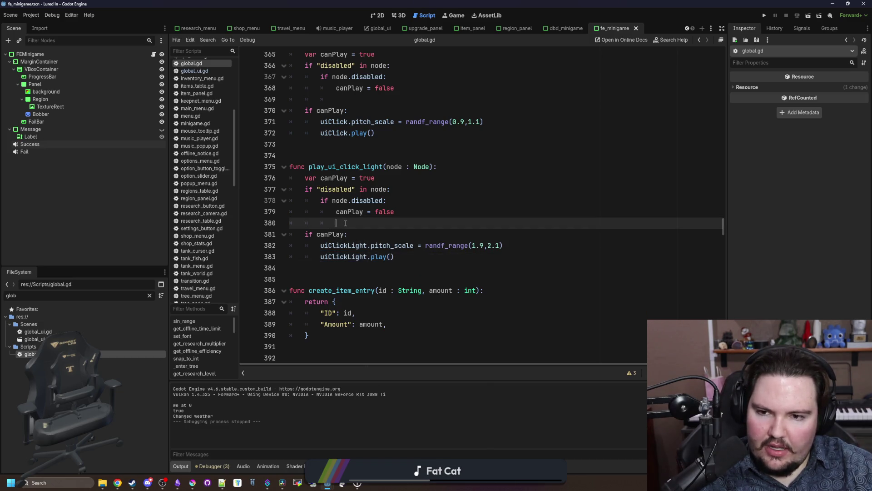
pyautogui.press('Return')
pyautogui.press('Return')
pyautogui.press('Up')
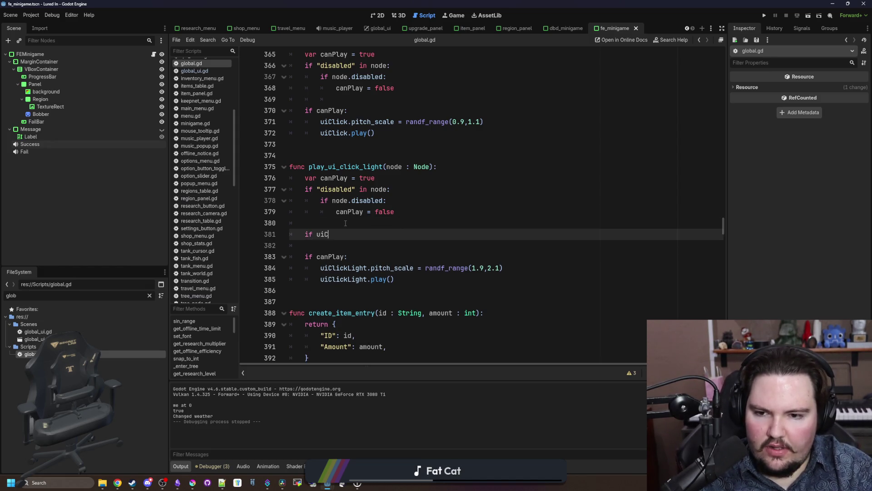
pyautogui.write('is_')
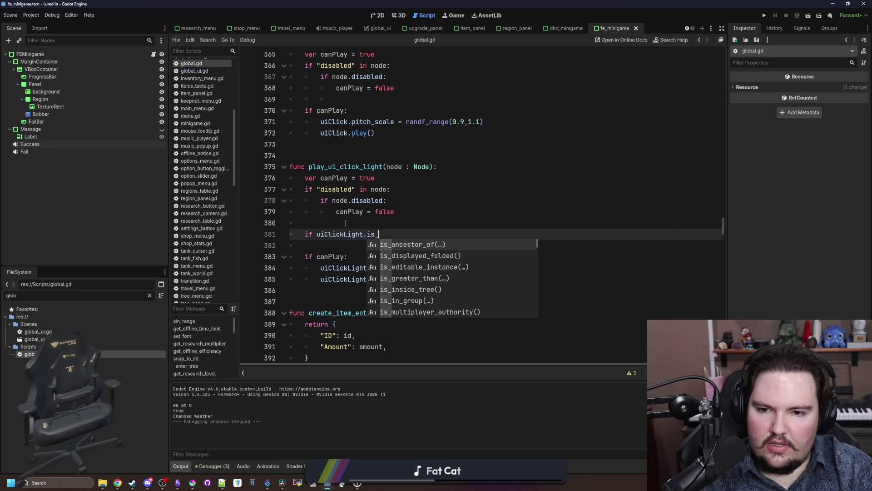
pyautogui.write('playing:')
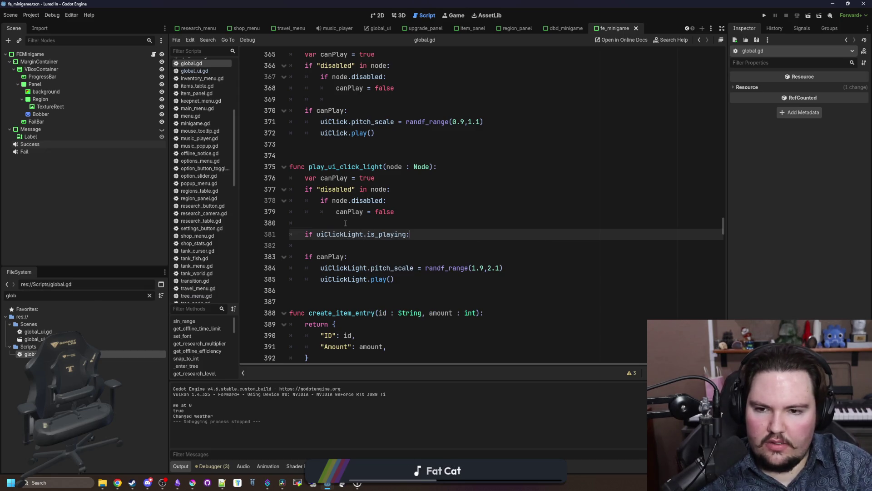
pyautogui.click(317, 234)
pyautogui.write('!')
pyautogui.moveTo(394, 279); pyautogui.dragTo(273, 257)
pyautogui.press('Tab')
pyautogui.click(327, 245)
pyautogui.press('BackSpace')
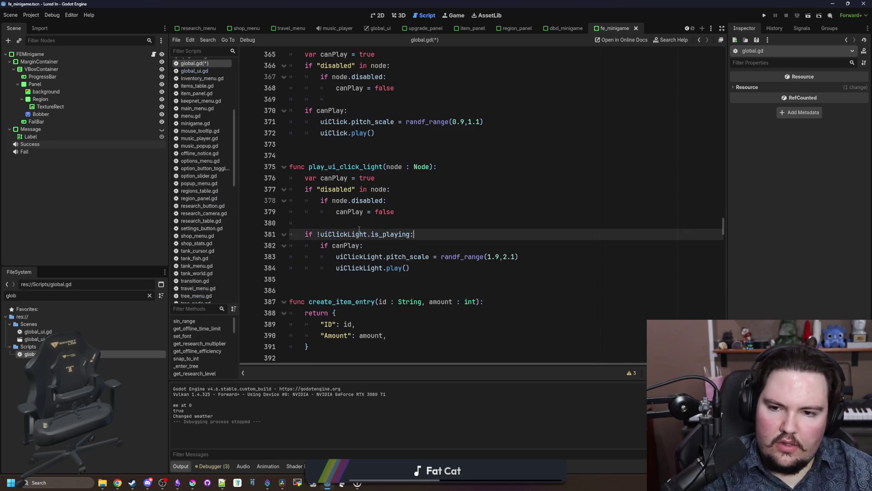
# - Save global.gd and launch the game
pyautogui.click(385, 222)
pyautogui.hotkey('ctrl', 's')
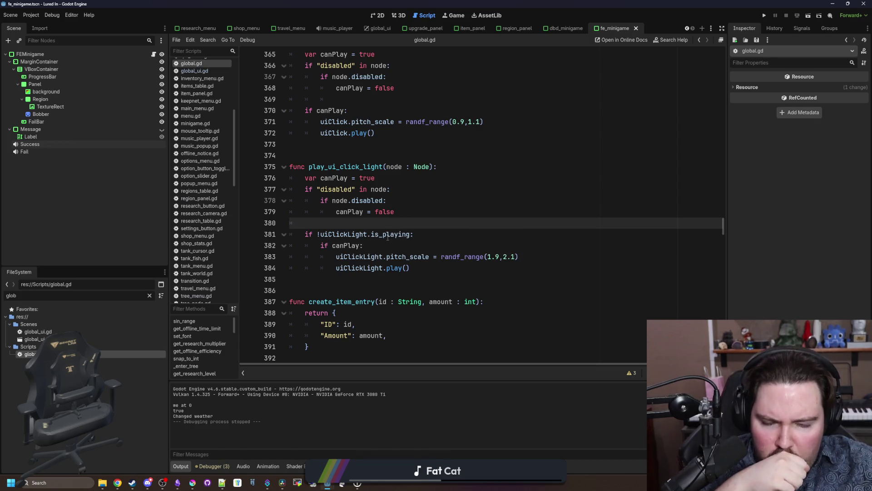
pyautogui.click(764, 15)
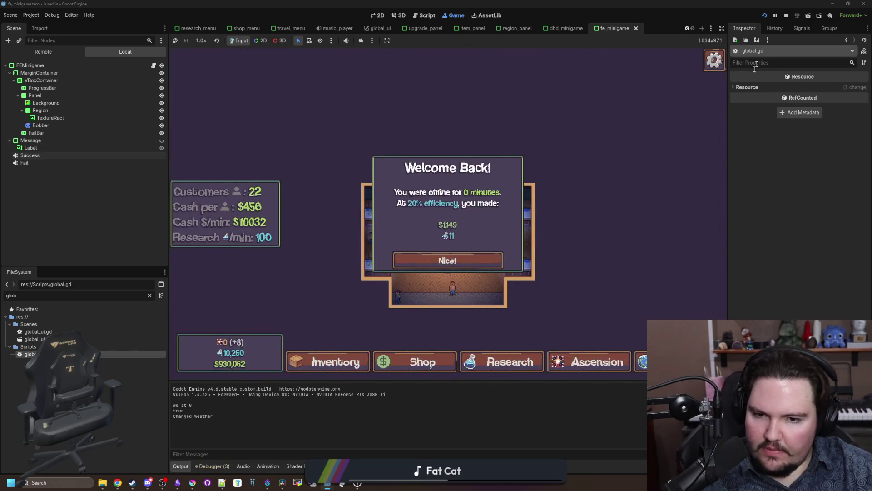
# - Test the light click in the game's Options via the UI Wiggle slider, resetting FPS Limit to 240
pyautogui.press('Escape')
pyautogui.click(464, 221)
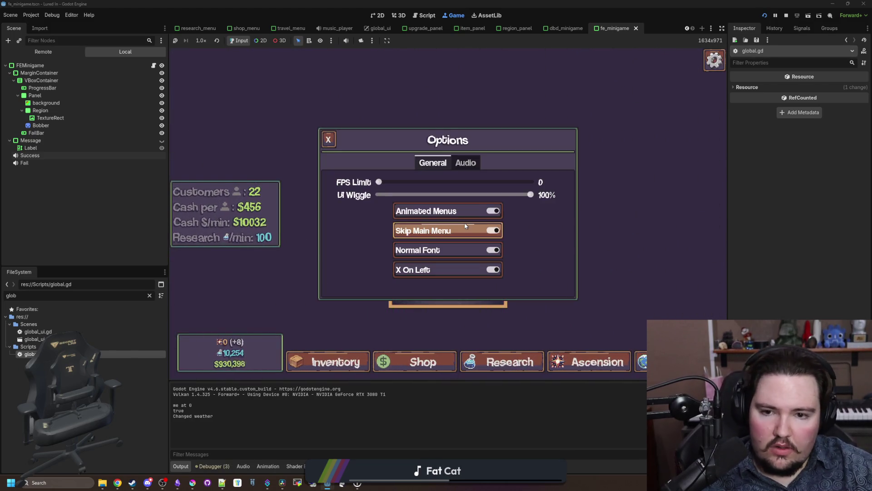
pyautogui.moveTo(531, 191)
pyautogui.mouseDown()
pyautogui.moveTo(395, 198)
pyautogui.moveTo(555, 196)
pyautogui.mouseUp()
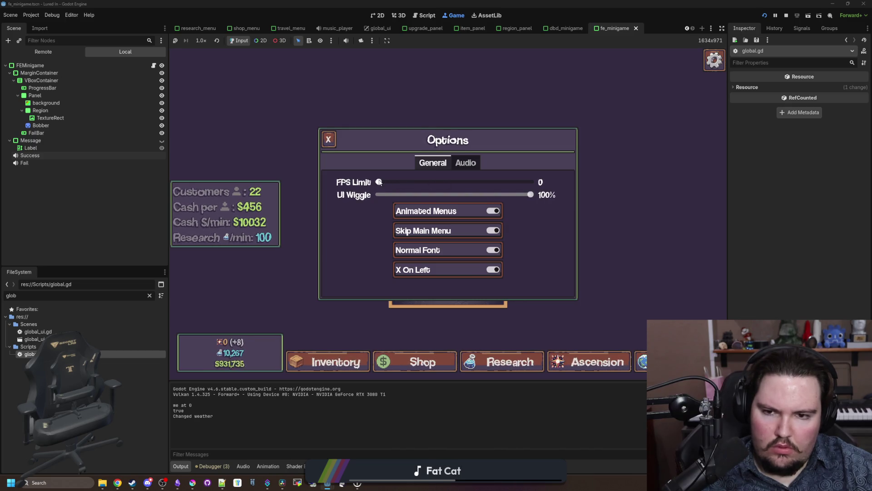
pyautogui.click(523, 181)
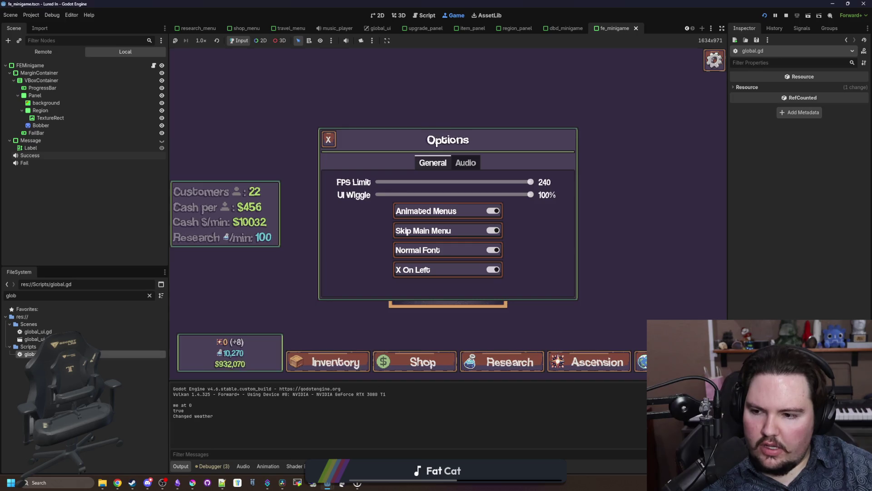
pyautogui.hotkey('ctrl', 'F3')
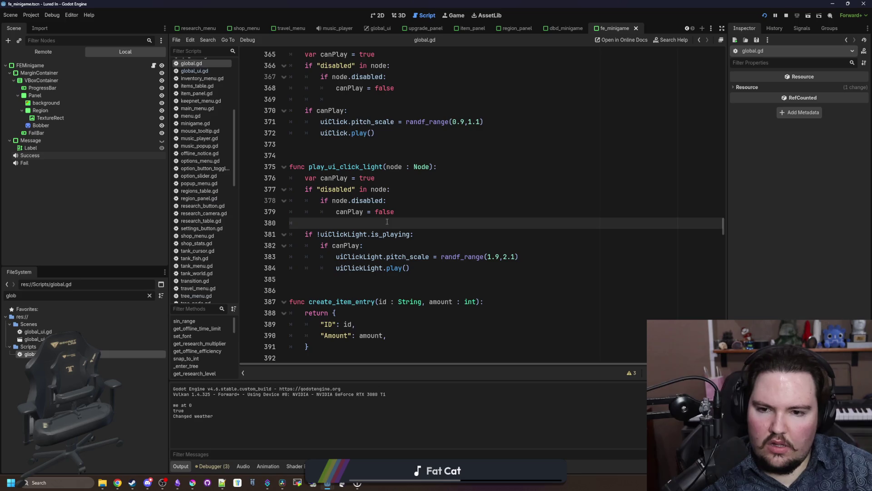
# - After checking the AudioStreamPlayer docs, change the guard to '!uiClickLight.playing', save, and restart the game
pyautogui.keyDown('ctrl'); pyautogui.click(397, 234); pyautogui.keyUp('ctrl')
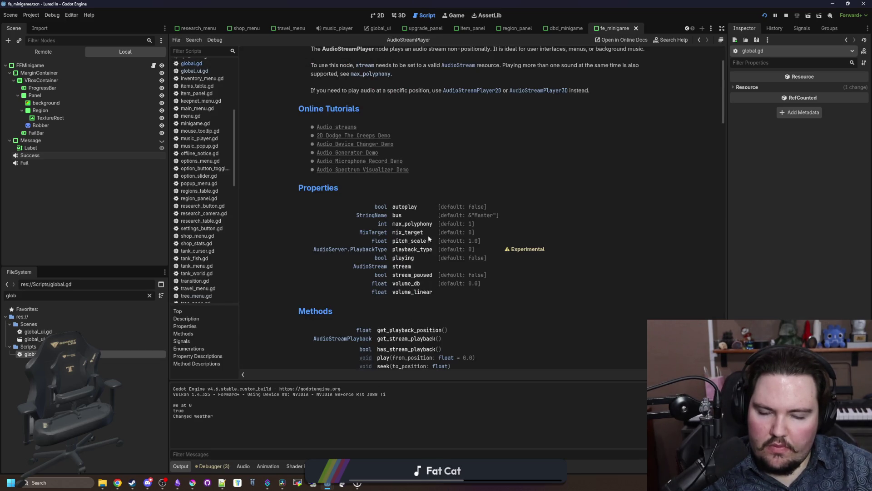
pyautogui.hotkey('alt', 'Left')
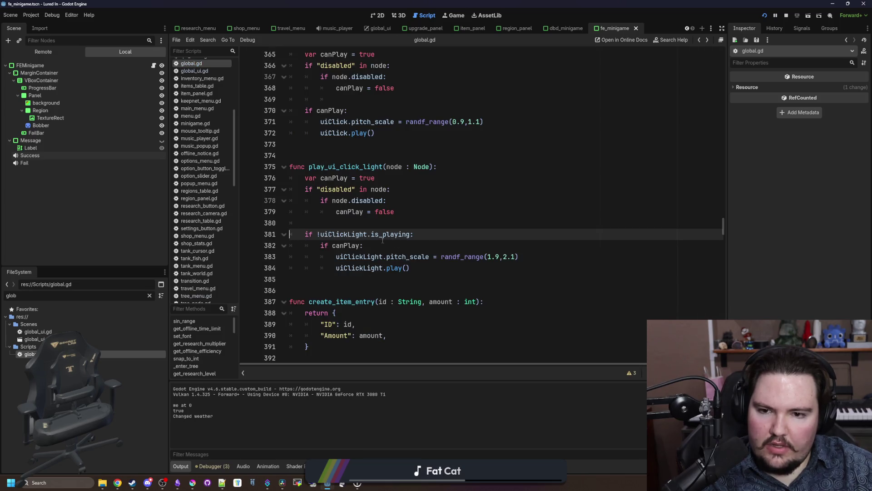
pyautogui.press('BackSpace')
pyautogui.click(375, 223)
pyautogui.hotkey('ctrl', 's')
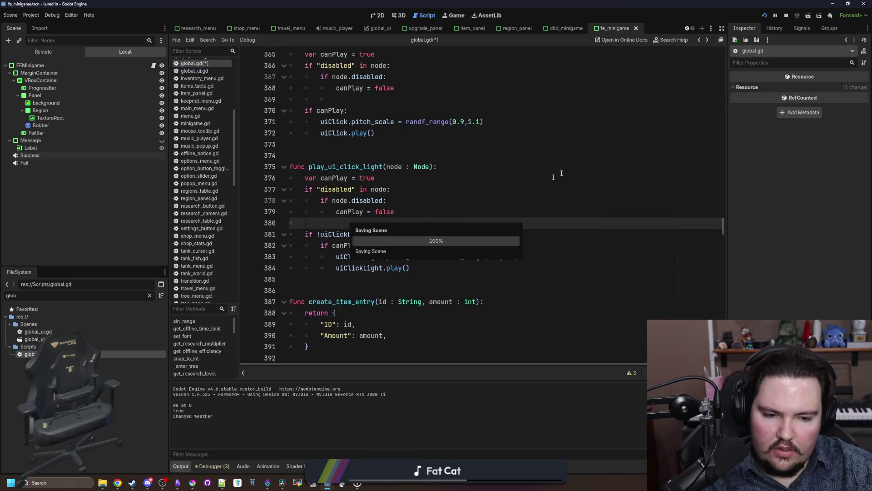
pyautogui.click(786, 16)
pyautogui.click(768, 16)
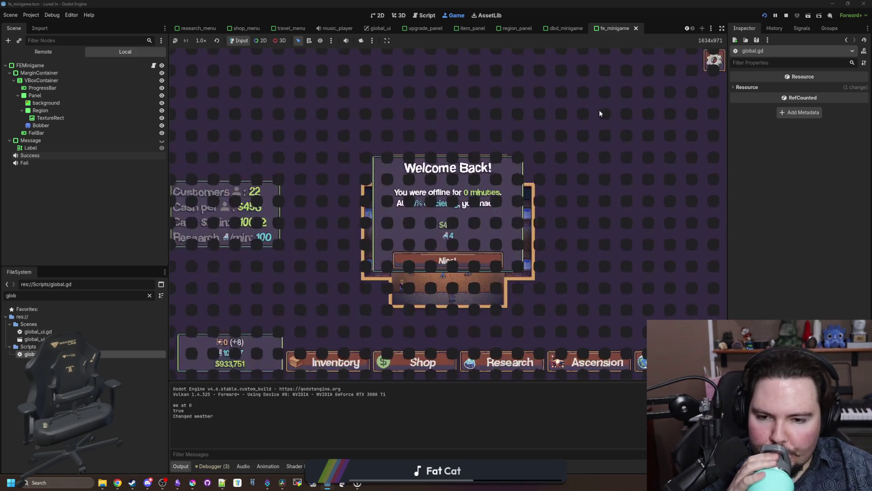
pyautogui.click(433, 260)
pyautogui.press('Escape')
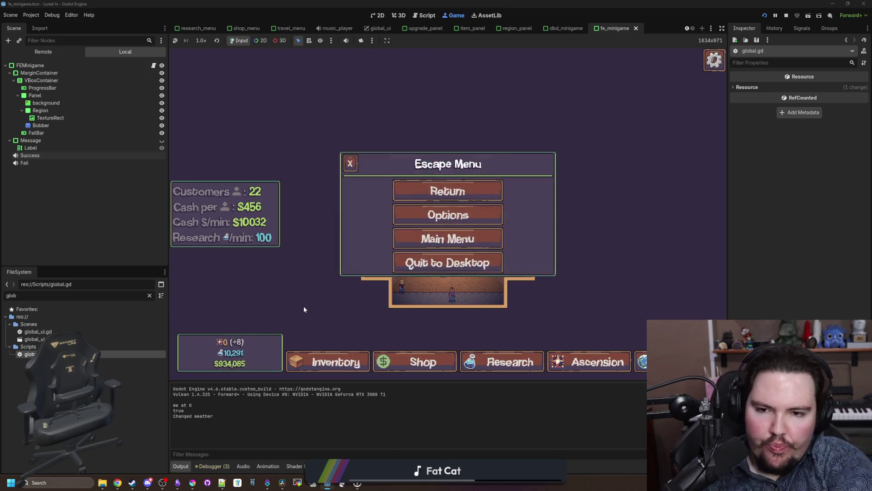
pyautogui.click(448, 215)
pyautogui.click(477, 194)
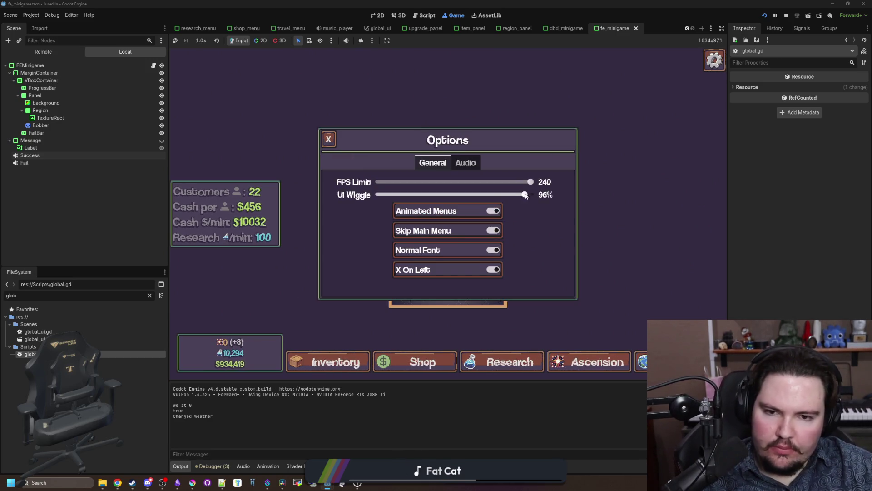
pyautogui.moveTo(477, 197)
pyautogui.mouseDown()
pyautogui.moveTo(365, 198)
pyautogui.moveTo(530, 196)
pyautogui.mouseUp()
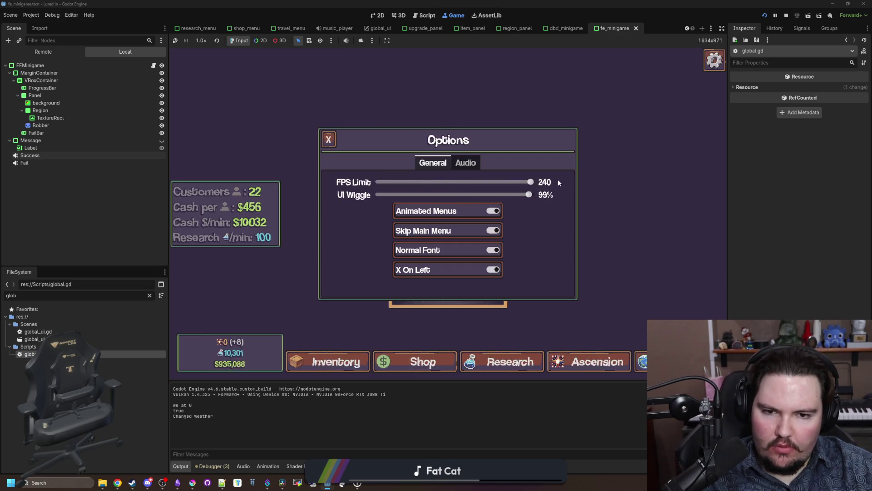
pyautogui.moveTo(529, 195)
pyautogui.mouseDown()
pyautogui.moveTo(450, 195)
pyautogui.moveTo(592, 219)
pyautogui.mouseUp()
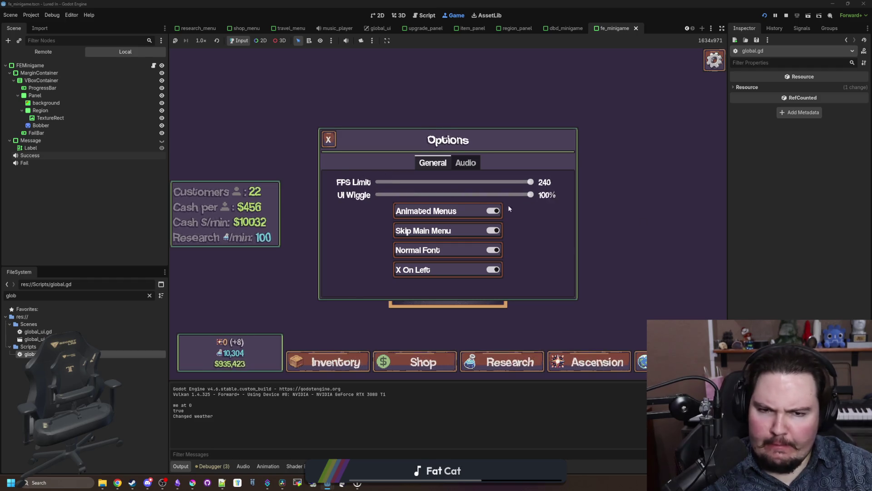
pyautogui.click(786, 16)
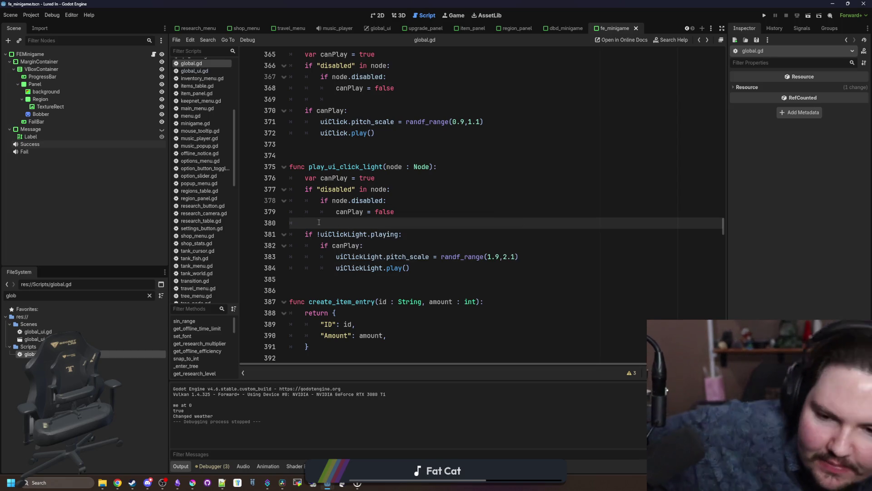
# - Declare 'var lightClickPlayed = false' above play_ui_click_light
pyautogui.keyDown('ctrl'); pyautogui.click(384, 235); pyautogui.keyUp('ctrl')
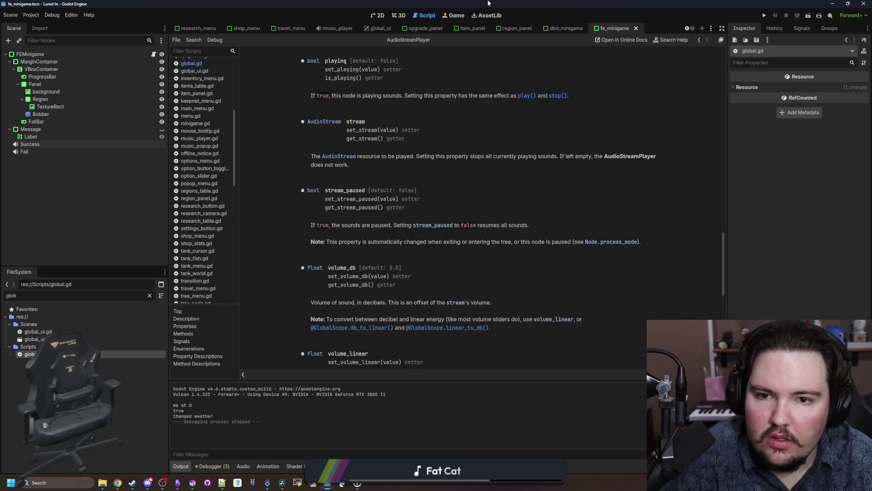
pyautogui.hotkey('alt', 'Left')
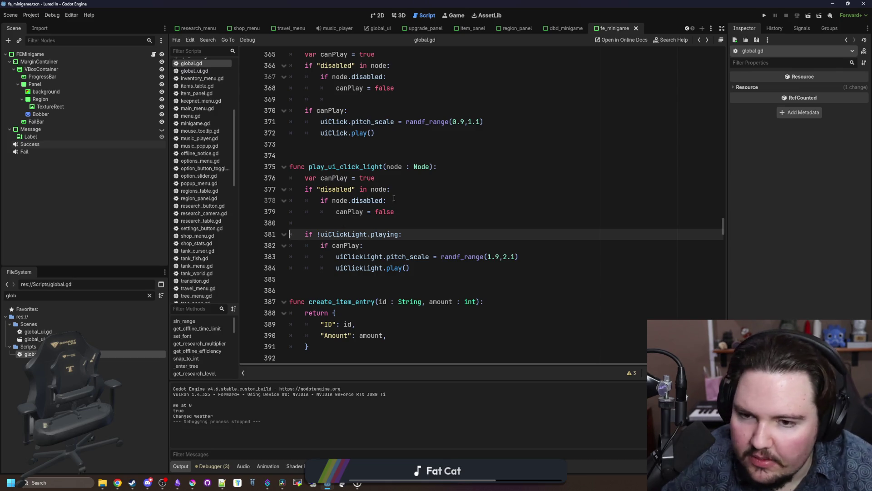
pyautogui.click(337, 157)
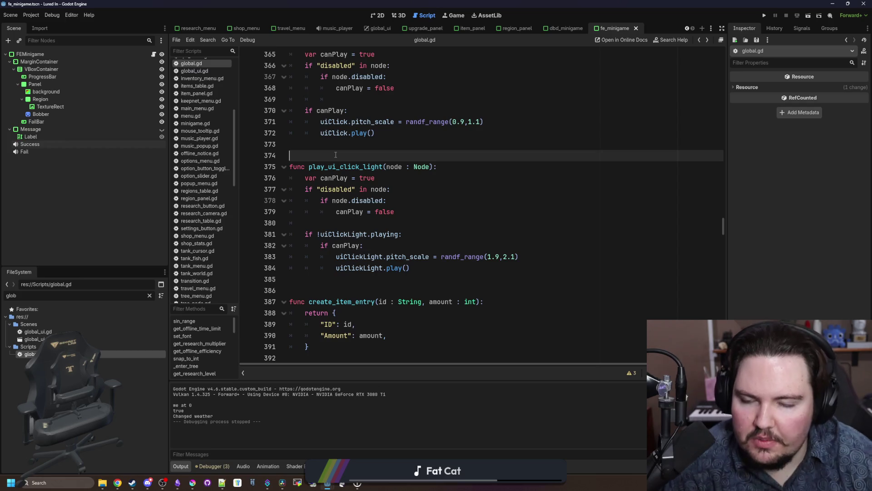
pyautogui.press('Return')
pyautogui.press('Return')
pyautogui.press('Up')
pyautogui.write('v')
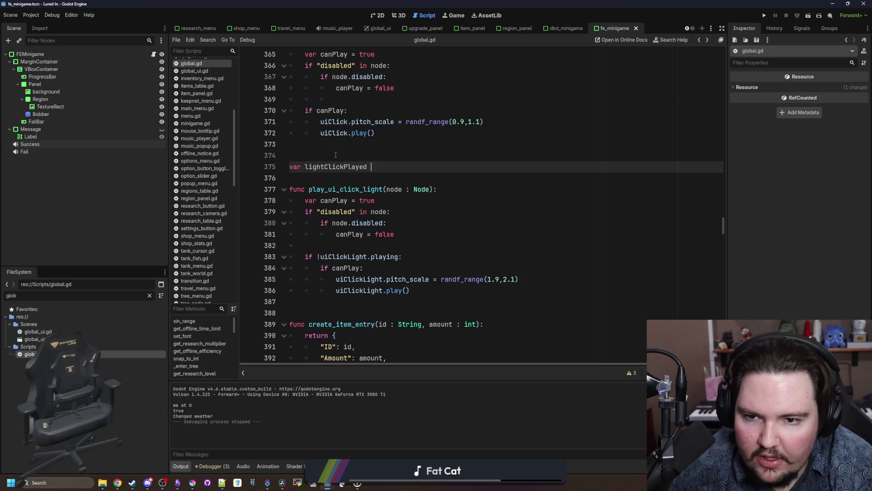
# - Set lightClickPlayed true after play() and change the guard to 'if !lightClickPlayed:'
pyautogui.doubleClick(336, 166)
pyautogui.hotkey('ctrl', 'c')
pyautogui.click(432, 291)
pyautogui.press('Return')
pyautogui.hotkey('ctrl', 'v')
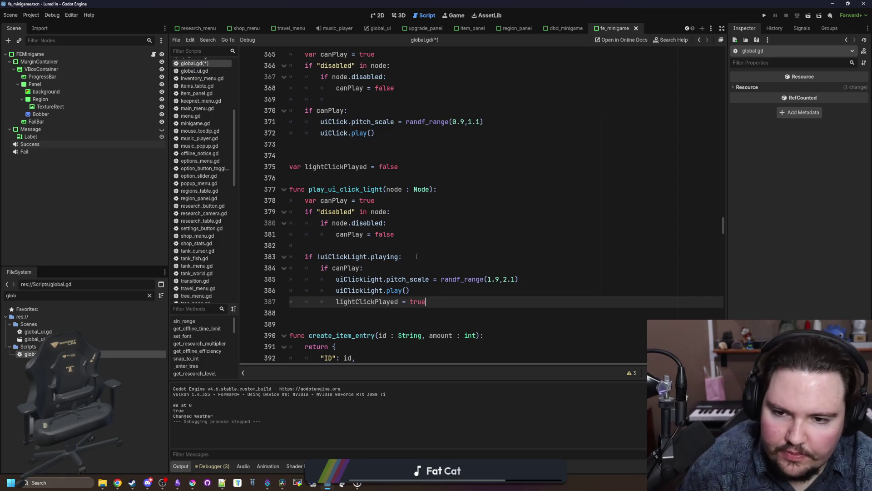
pyautogui.moveTo(398, 257); pyautogui.dragTo(319, 256)
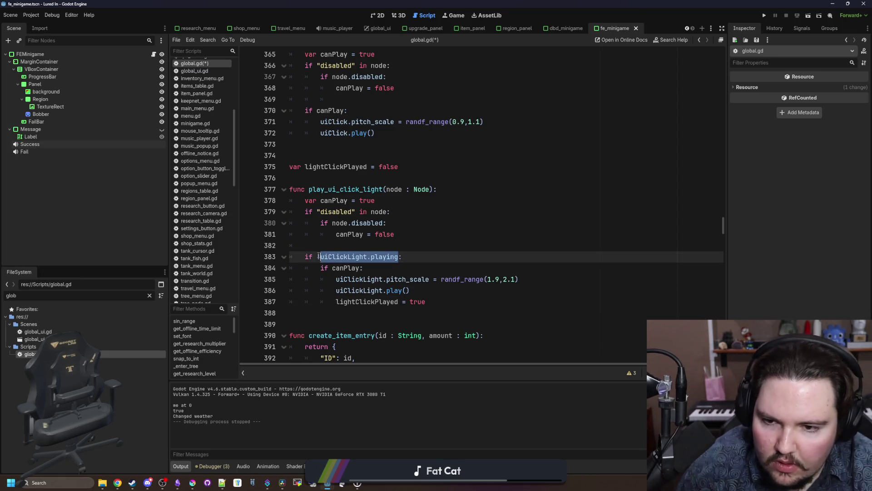
pyautogui.write('if !')
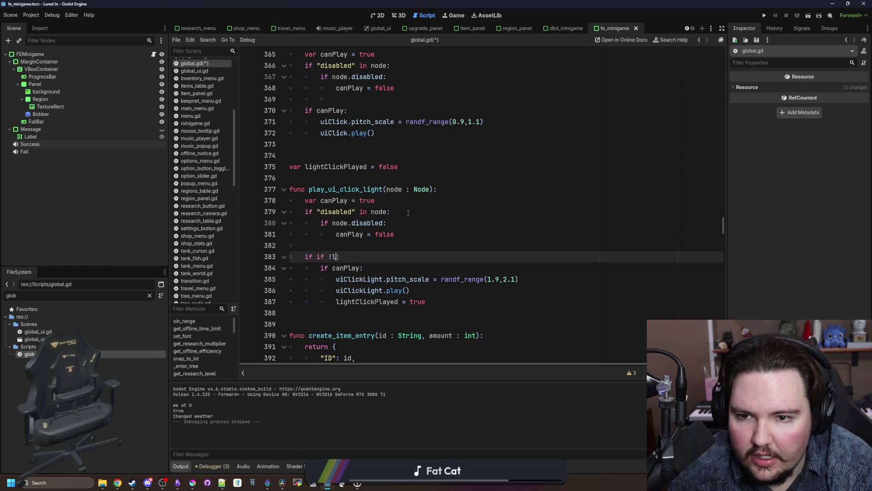
pyautogui.press('Return')
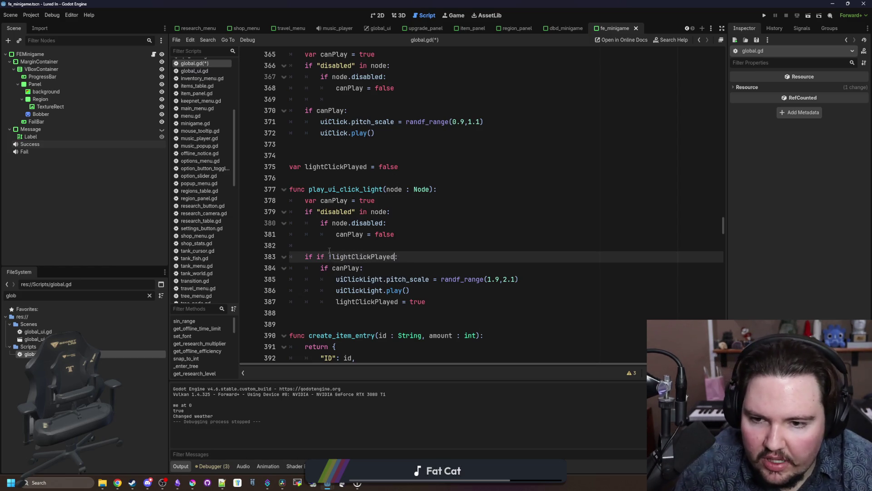
pyautogui.click(330, 257)
pyautogui.press('BackSpace')
pyautogui.press('BackSpace')
pyautogui.press('BackSpace')
# - Add a get_tree().create_timer(0.1).timeout reset that sets lightClickPlayed back to false
pyautogui.click(457, 297)
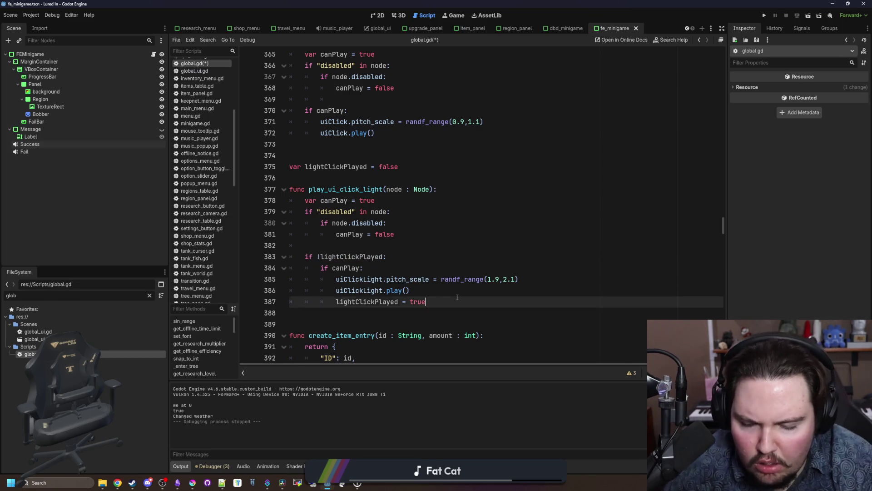
pyautogui.press('Return')
pyautogui.write('get_tree().')
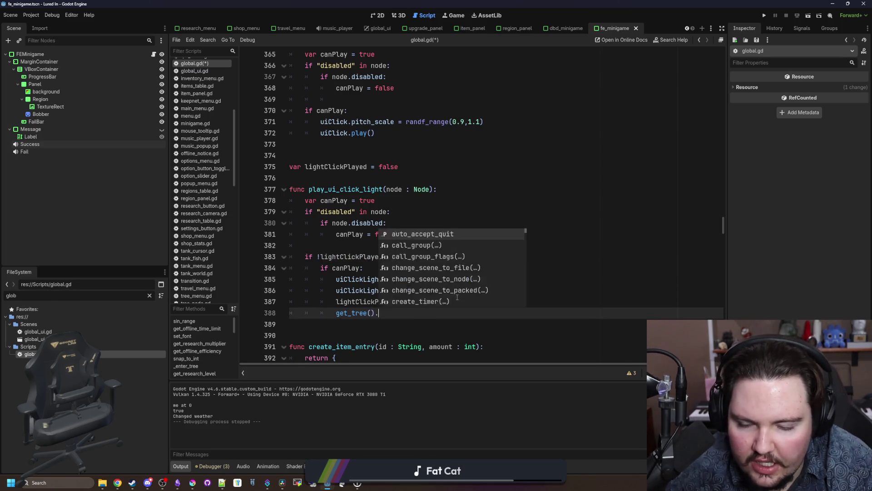
pyautogui.write('create_timer(')
pyautogui.press('Return')
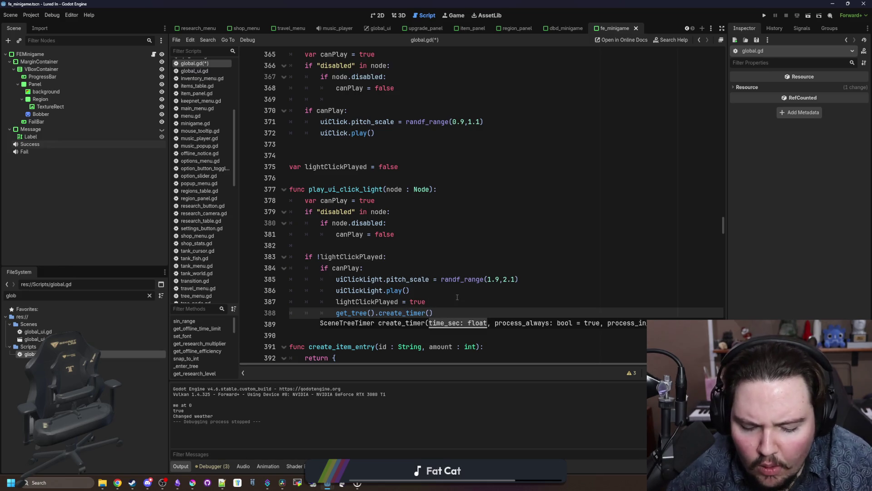
pyautogui.write('0.1).timeout.connect(func():')
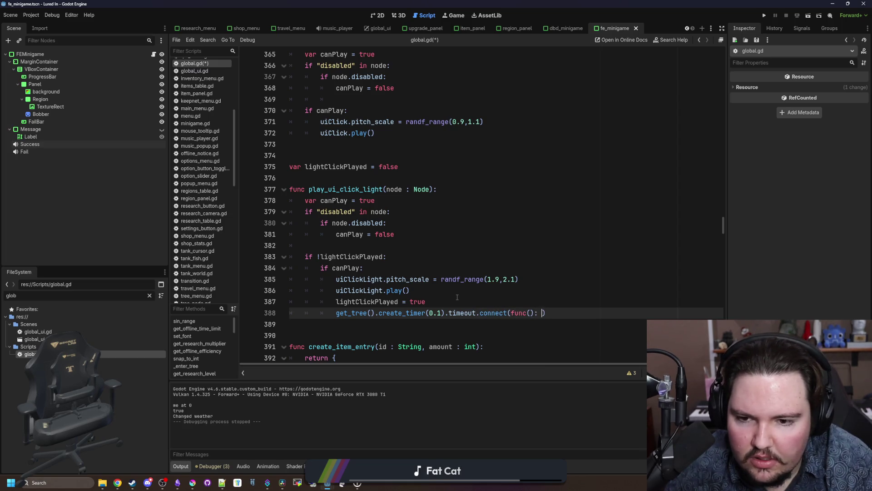
pyautogui.write('ckPlayed = fa')
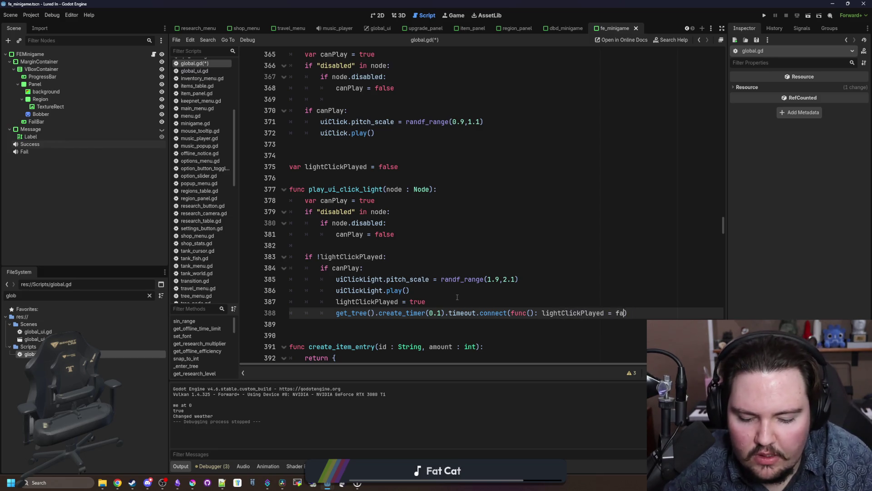
pyautogui.keyDown('ctrl'); pyautogui.click(462, 279); pyautogui.keyUp('ctrl')
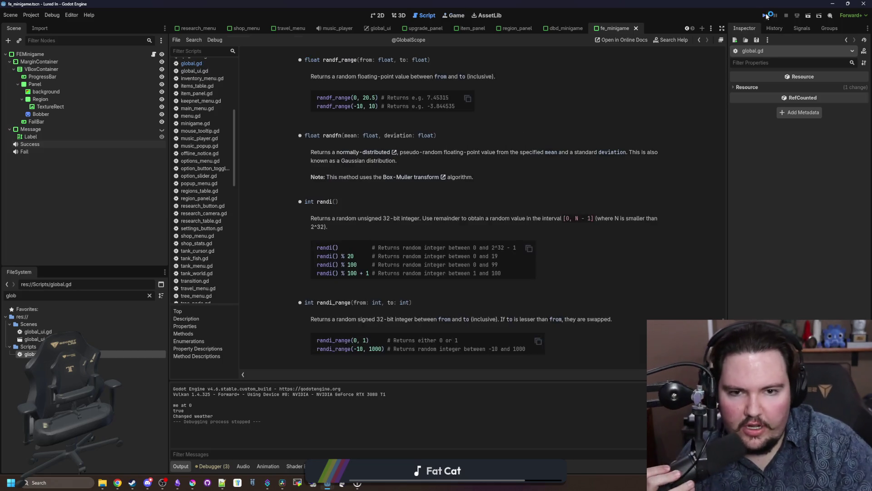
# - Run the project and bring up the Discord window
pyautogui.click(764, 15)
pyautogui.moveTo(146, 476)
pyautogui.click(148, 459)
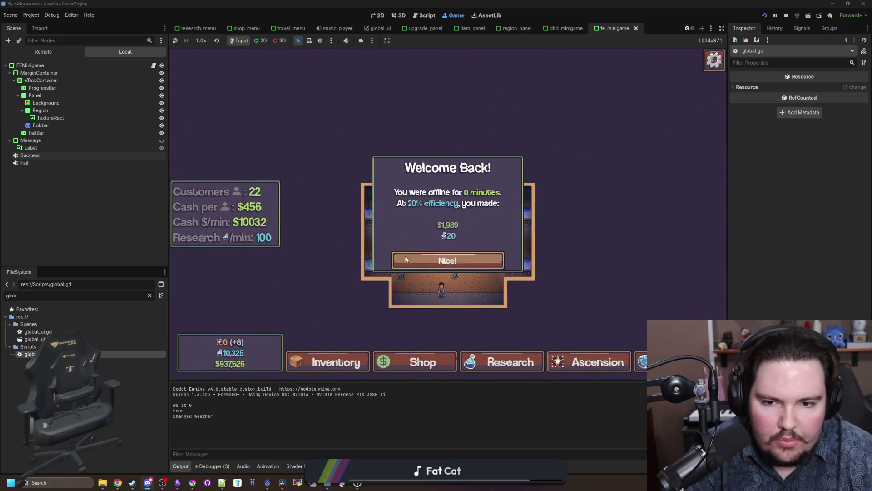
# - Dismiss Welcome Back and sweep the UI Wiggle slider in the game's Options to test the click
pyautogui.click(448, 260)
pyautogui.press('Escape')
pyautogui.click(461, 217)
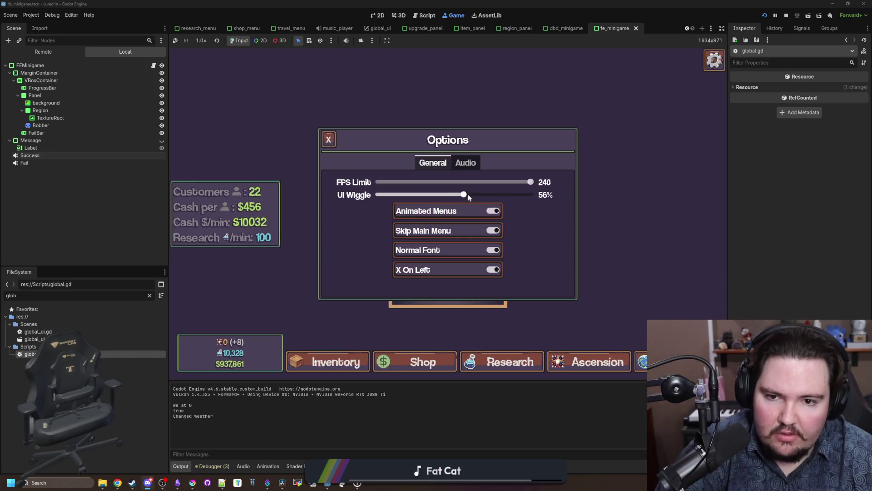
pyautogui.moveTo(530, 194)
pyautogui.mouseDown()
pyautogui.moveTo(378, 196)
pyautogui.moveTo(540, 196)
pyautogui.mouseUp()
pyautogui.hotkey('ctrl', 'F3')
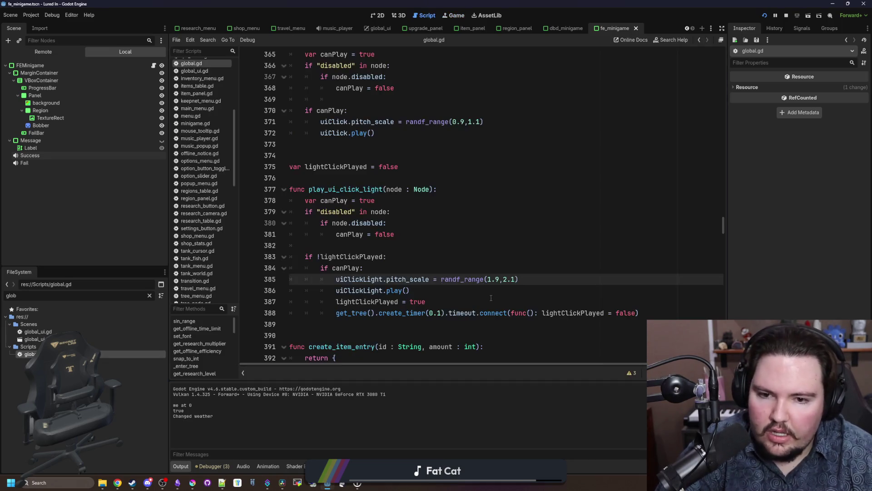
# - Shorten the reset timer duration, save, and test it by sliding UI Wiggle to 13%
pyautogui.click(434, 200)
pyautogui.scroll(2, 434, 199)
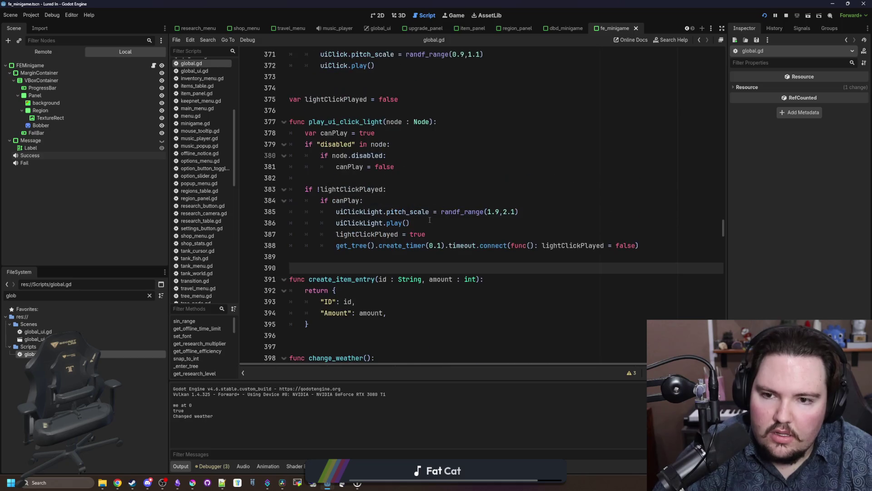
pyautogui.click(441, 246)
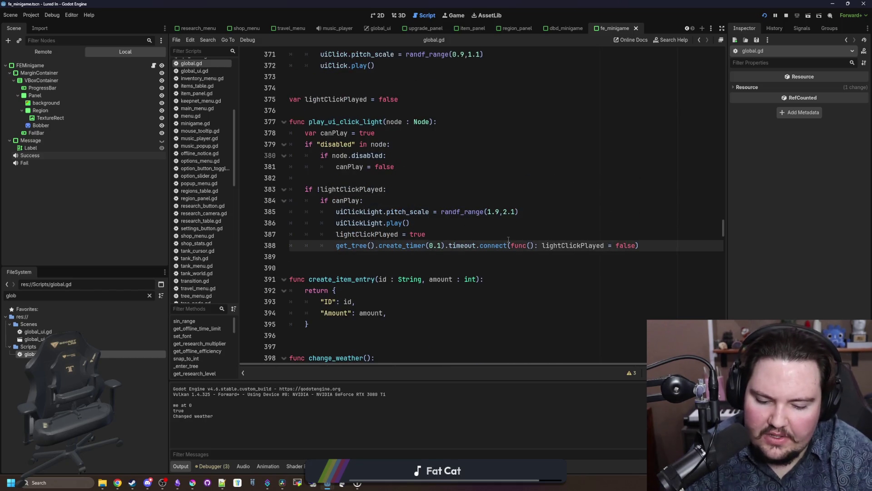
pyautogui.write('85')
pyautogui.hotkey('ctrl', 's')
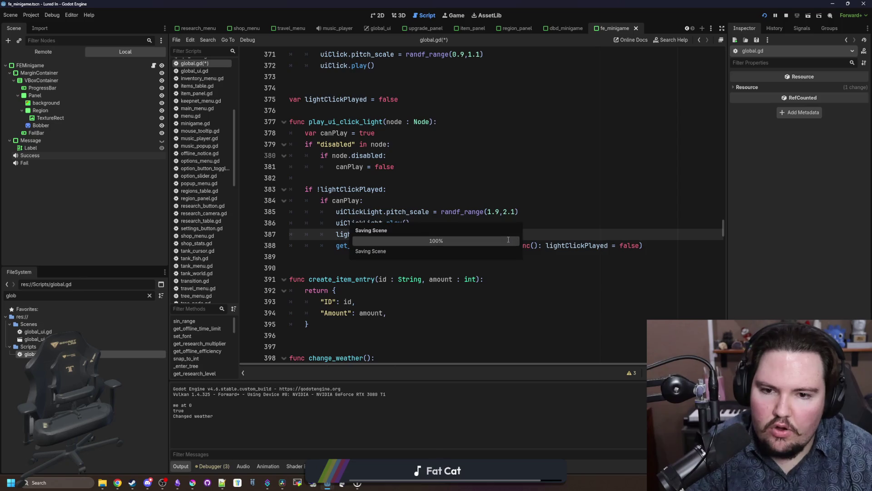
pyautogui.click(456, 15)
pyautogui.moveTo(531, 196)
pyautogui.mouseDown()
pyautogui.moveTo(399, 194)
pyautogui.moveTo(534, 194)
pyautogui.mouseUp()
pyautogui.hotkey('ctrl', 'F3')
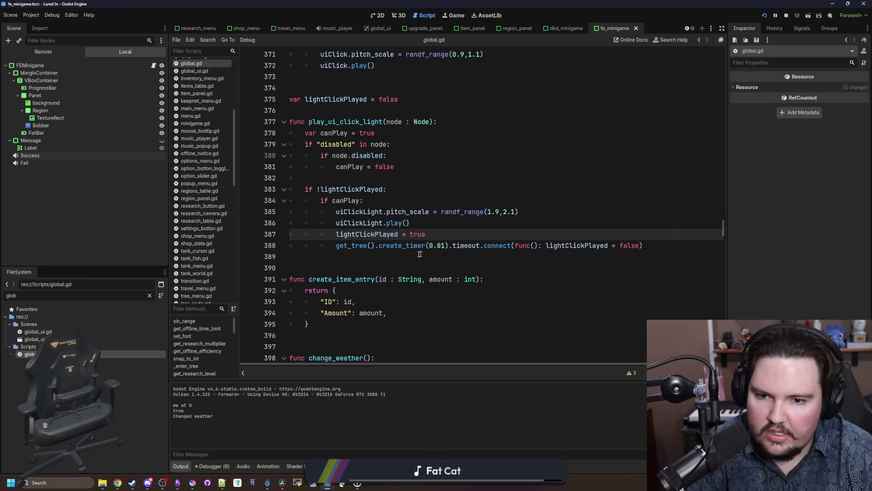
# - Save another timer value and retest in the game, sliding UI Wiggle to 11%
pyautogui.click(450, 245)
pyautogui.click(364, 201)
pyautogui.hotkey('ctrl', 's')
pyautogui.click(456, 15)
pyautogui.moveTo(535, 195)
pyautogui.mouseDown()
pyautogui.moveTo(396, 196)
pyautogui.moveTo(534, 194)
pyautogui.mouseUp()
pyautogui.hotkey('ctrl', 'F3')
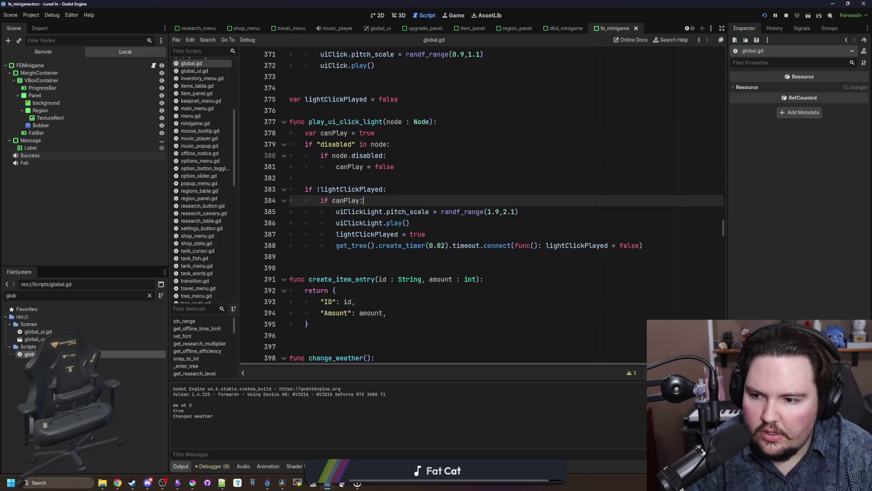
# - Set the timer duration to 0.05 and retest UI Wiggle between 100% and 27%
pyautogui.doubleClick(437, 245)
pyautogui.write('0.05')
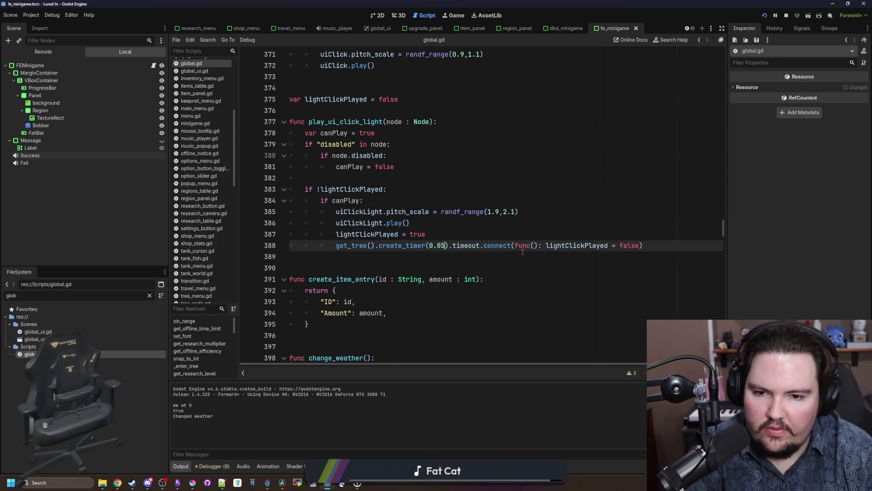
pyautogui.click(500, 189)
pyautogui.hotkey('ctrl', 'F4')
pyautogui.moveTo(478, 195)
pyautogui.mouseDown()
pyautogui.moveTo(534, 194)
pyautogui.moveTo(404, 196)
pyautogui.moveTo(557, 198)
pyautogui.moveTo(496, 184)
pyautogui.moveTo(382, 183)
pyautogui.moveTo(532, 182)
pyautogui.moveTo(382, 196)
pyautogui.moveTo(607, 205)
pyautogui.mouseUp()
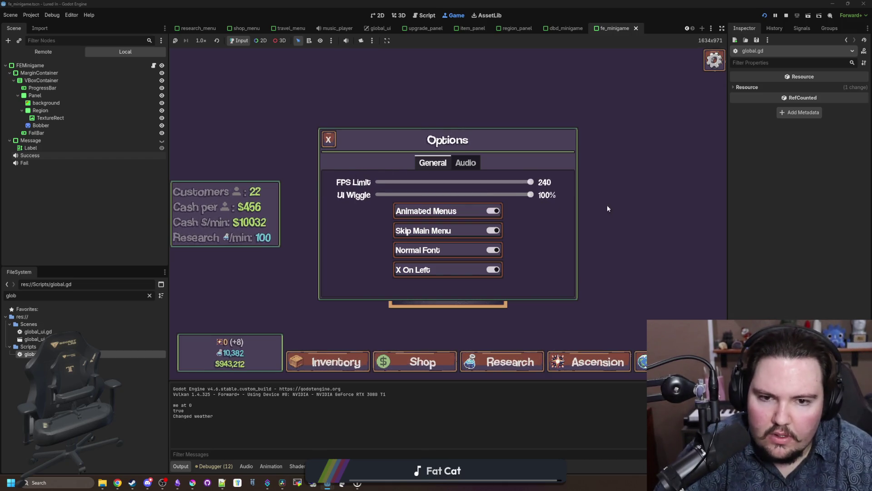